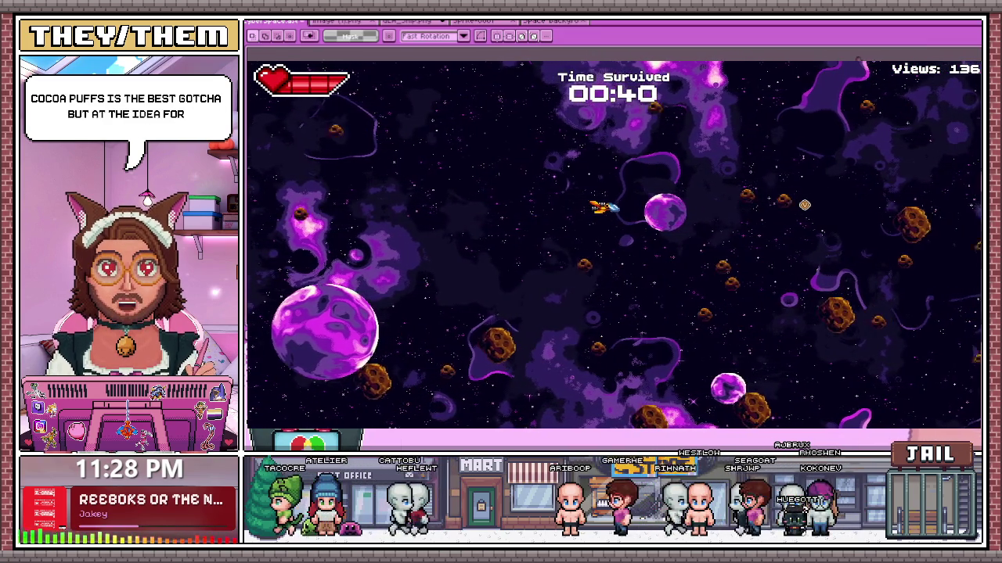
- Stop the running Godot game and bring up the Aseprite title frame with the space background
key("F8")
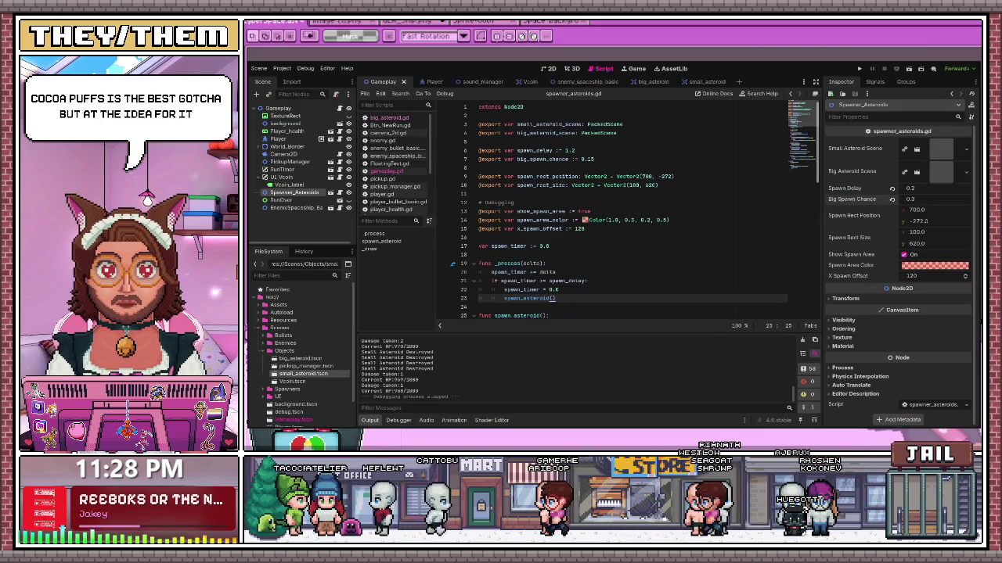
key("alt+Tab")
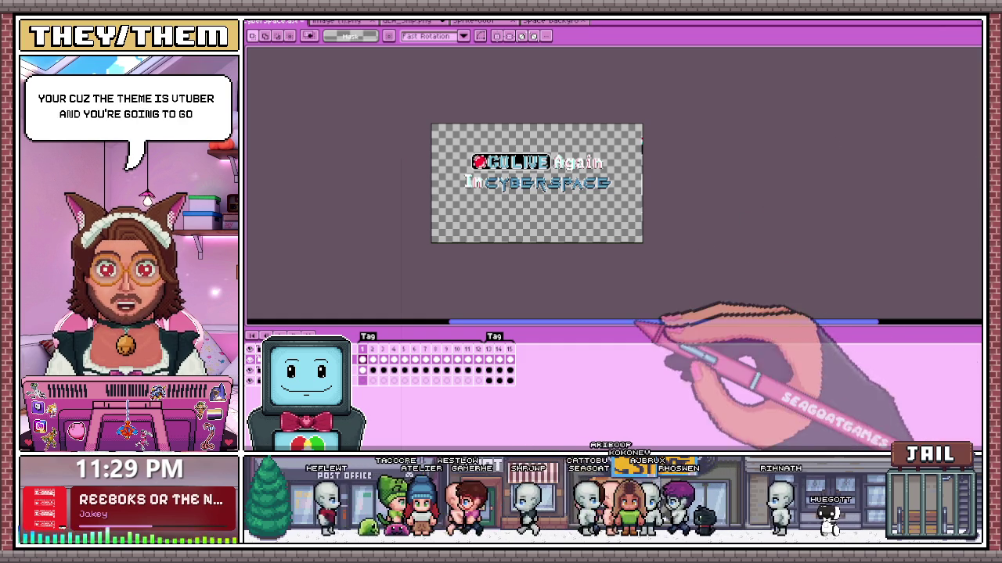
left_click(509, 349)
- Step back to frame 13 to view the title lettering over the purple starry backdrop
scroll(512, 228, "up", 3)
key("Left")
key("Left")
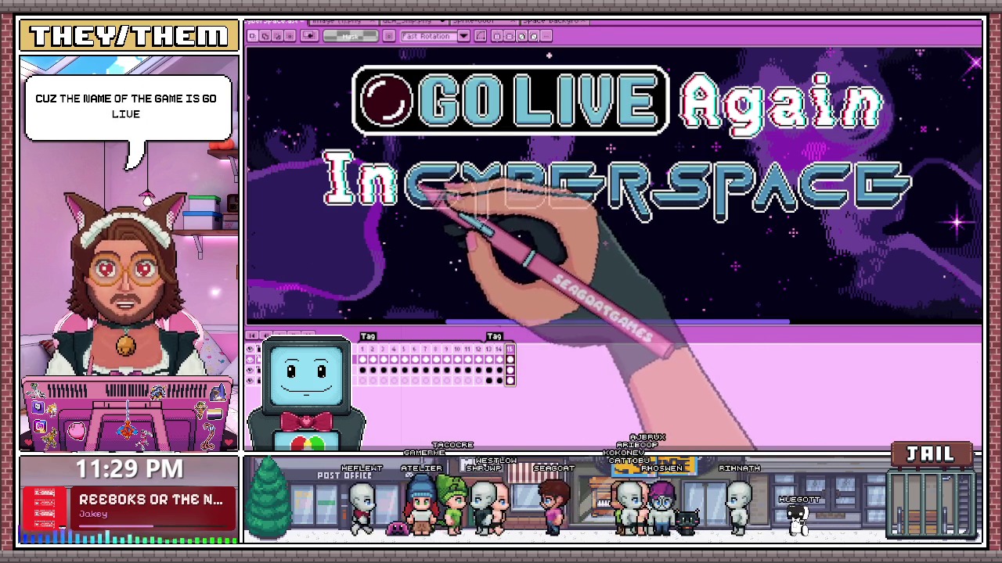
scroll(673, 301, "down", 2)
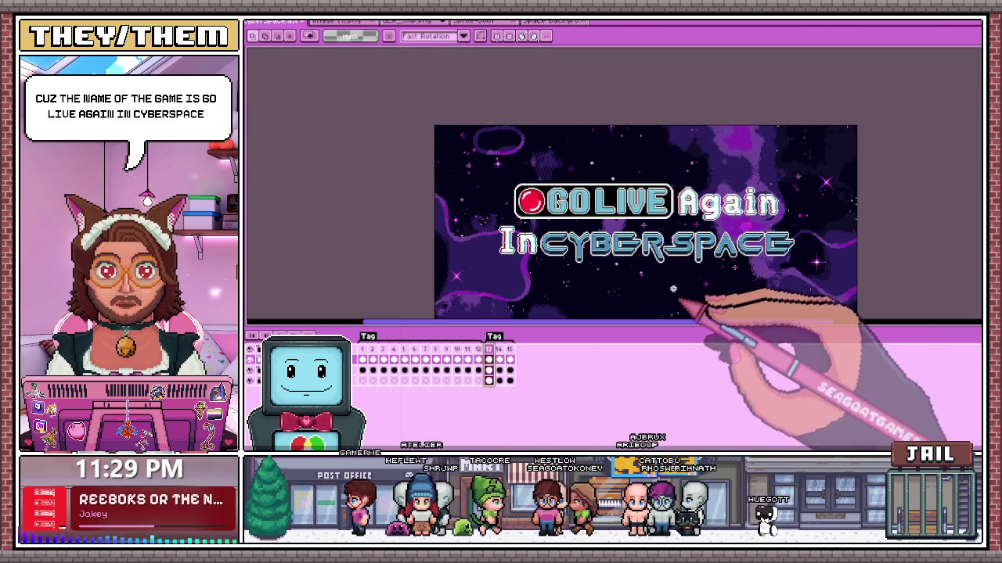
scroll(673, 270, "up", 2)
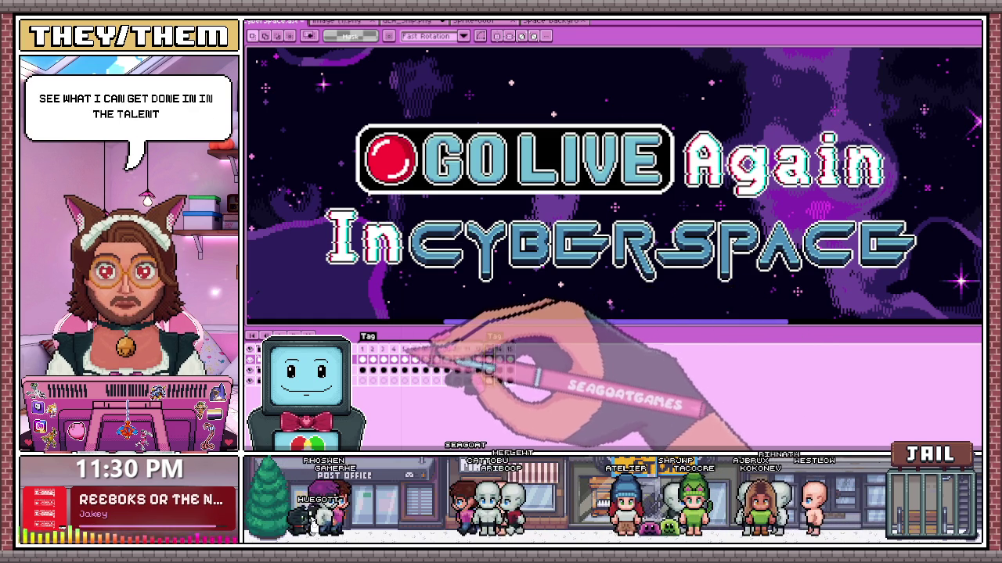
- Review the first background-less frames and trial-select the CYBERSPACE lettering
left_click(368, 350)
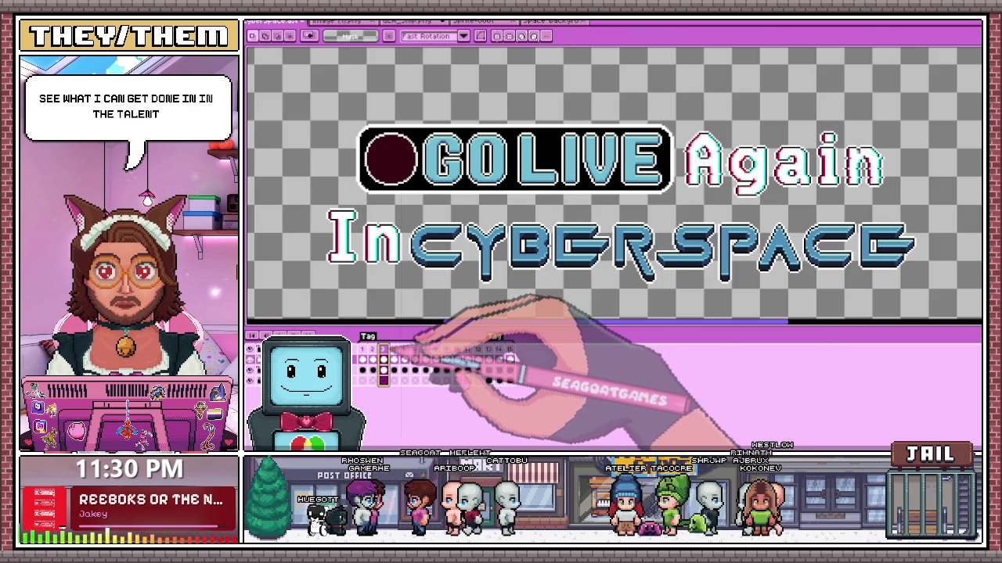
left_click(373, 360)
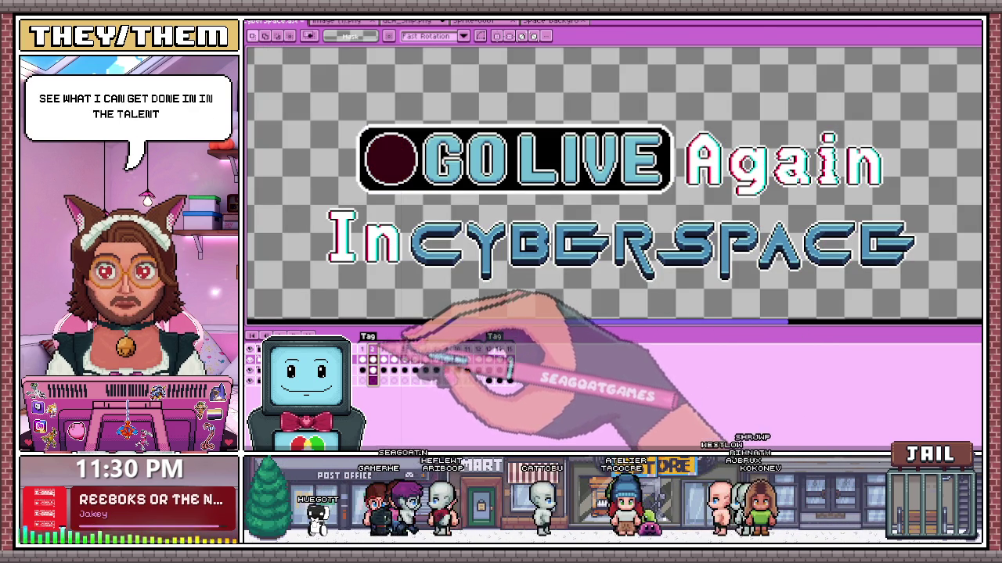
mouse_move(406, 207)
left_mouse_down()
mouse_move(587, 280)
mouse_move(939, 288)
left_mouse_up()
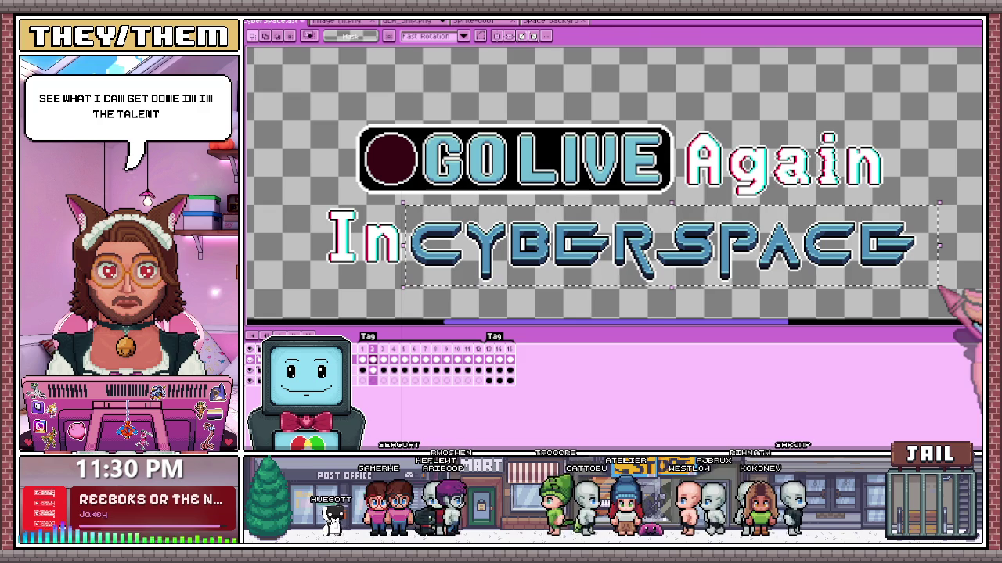
key("Right")
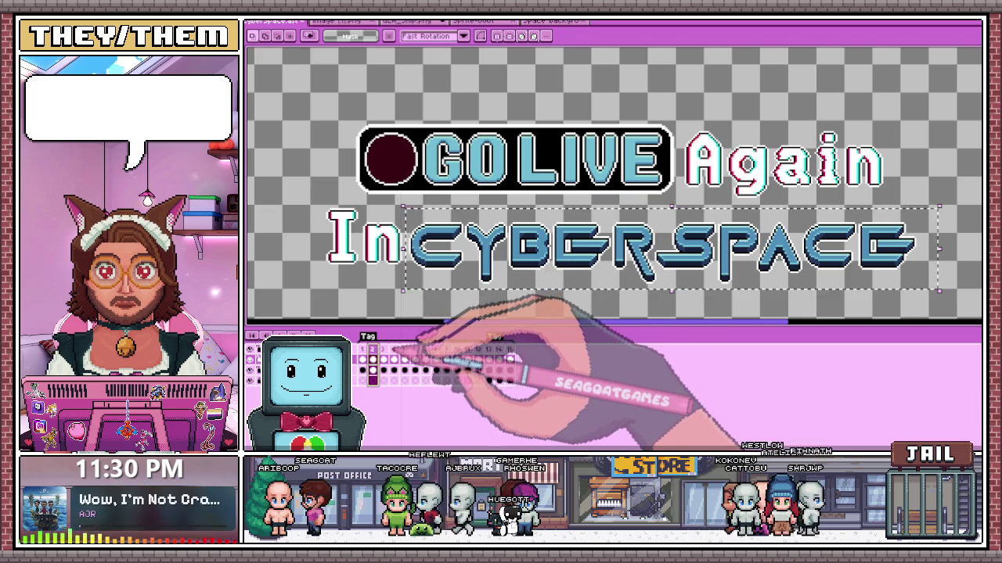
left_click(410, 287)
left_click_drag(755, 308, 410, 212)
left_click(423, 344)
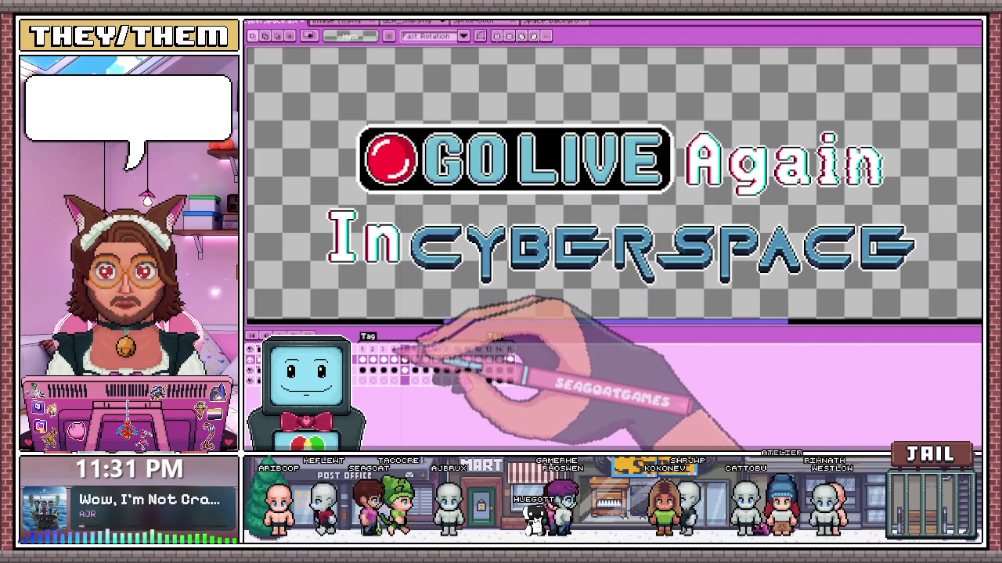
- Compare frames 3–5 of the opening glitch, zooming in on the lettering
left_click(394, 350)
left_click(404, 349)
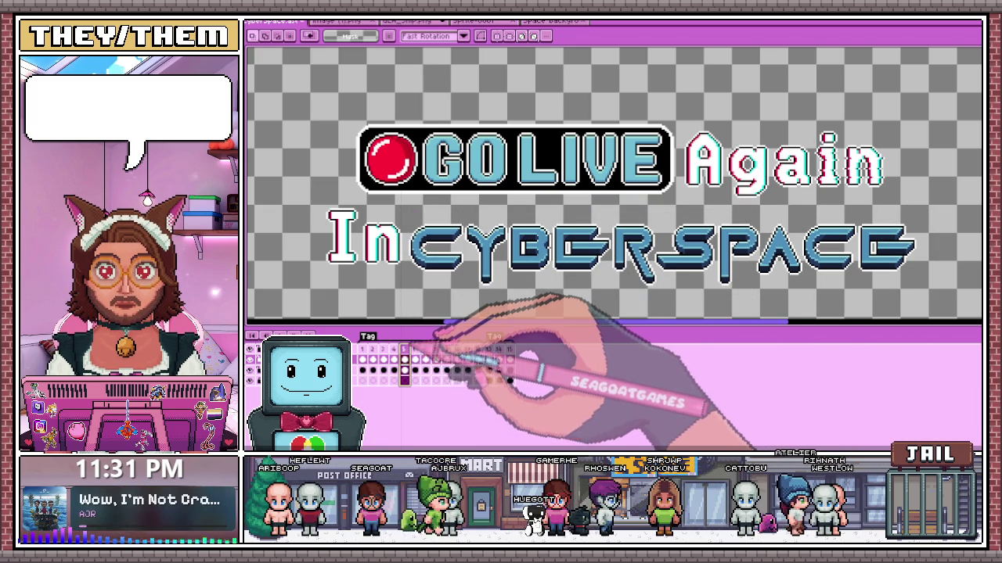
left_click(384, 349)
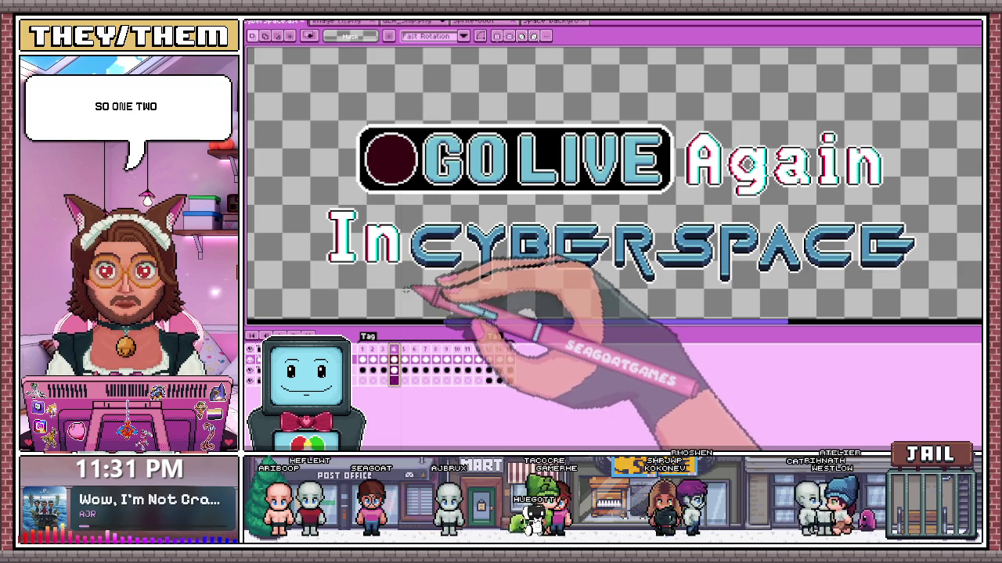
left_click(393, 349)
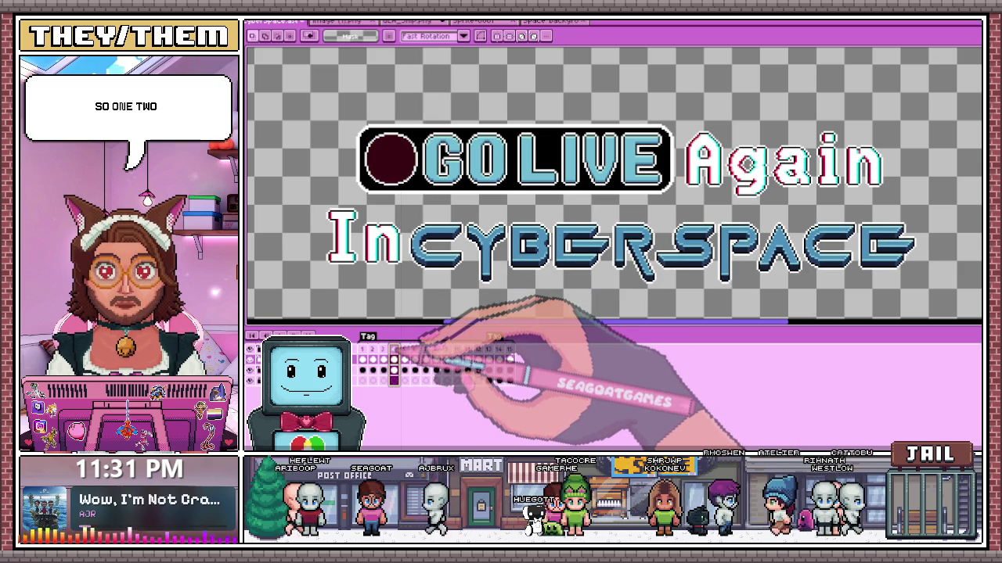
scroll(400, 305, "up", 1)
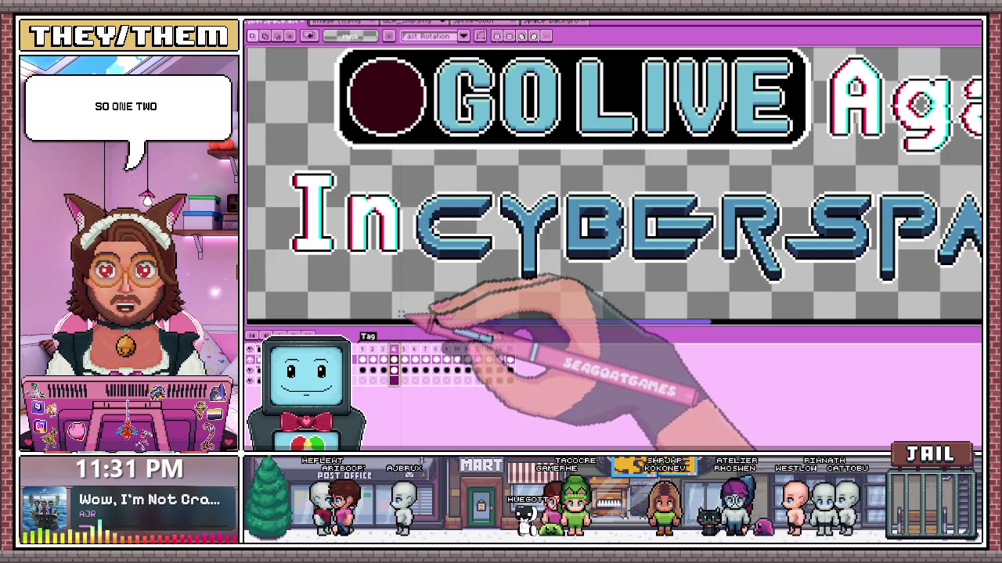
key("b")
scroll(403, 313, "up", 1)
scroll(415, 301, "down", 3)
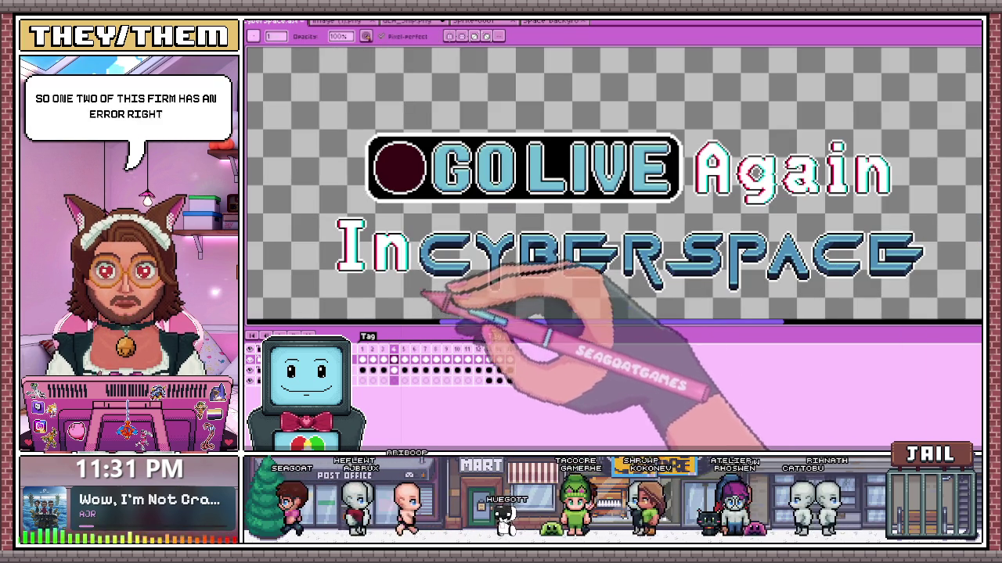
- Select the whole CYBERSPACE word on frame 5 with the Rectangular Marquee
left_click(364, 350)
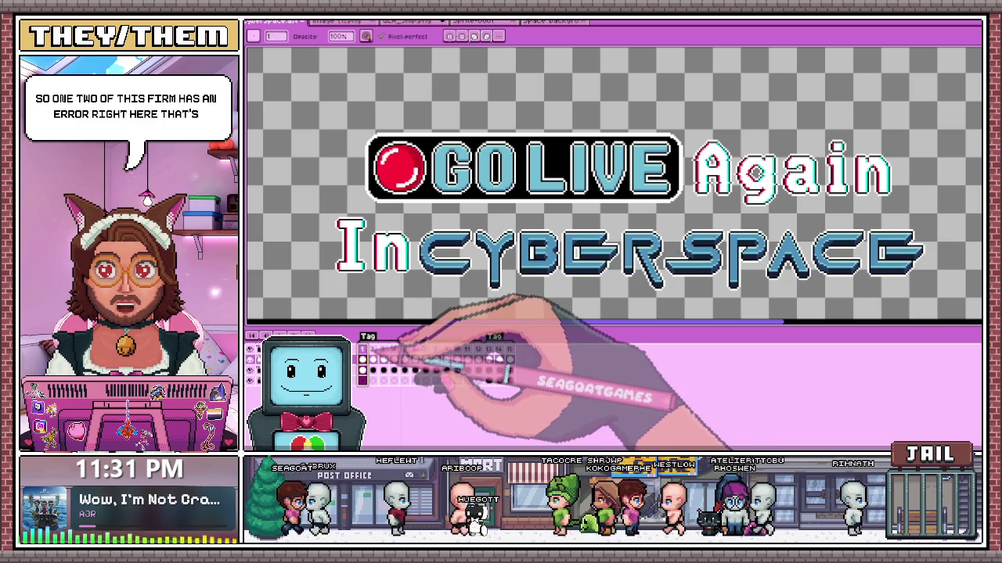
left_click(383, 350)
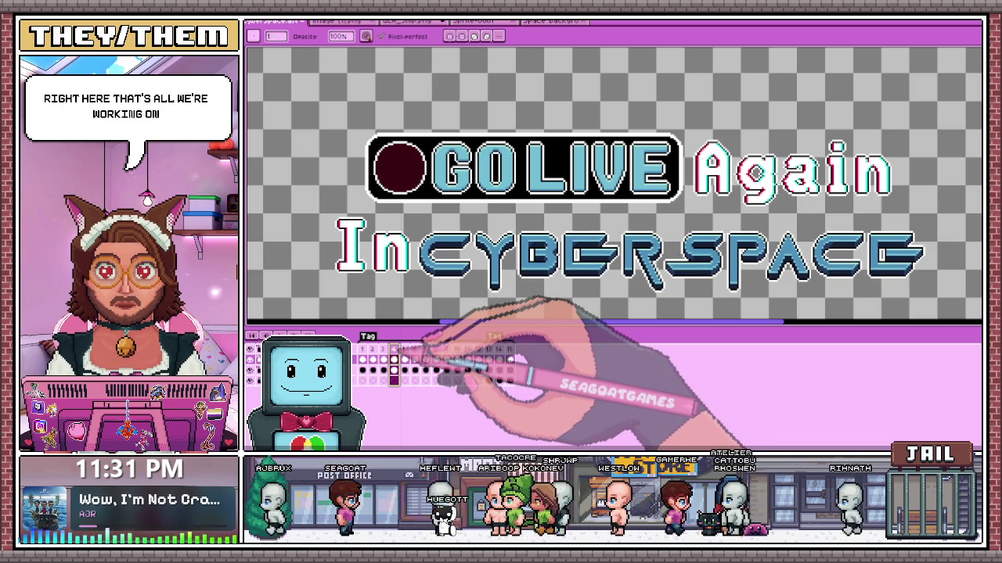
left_click(383, 350)
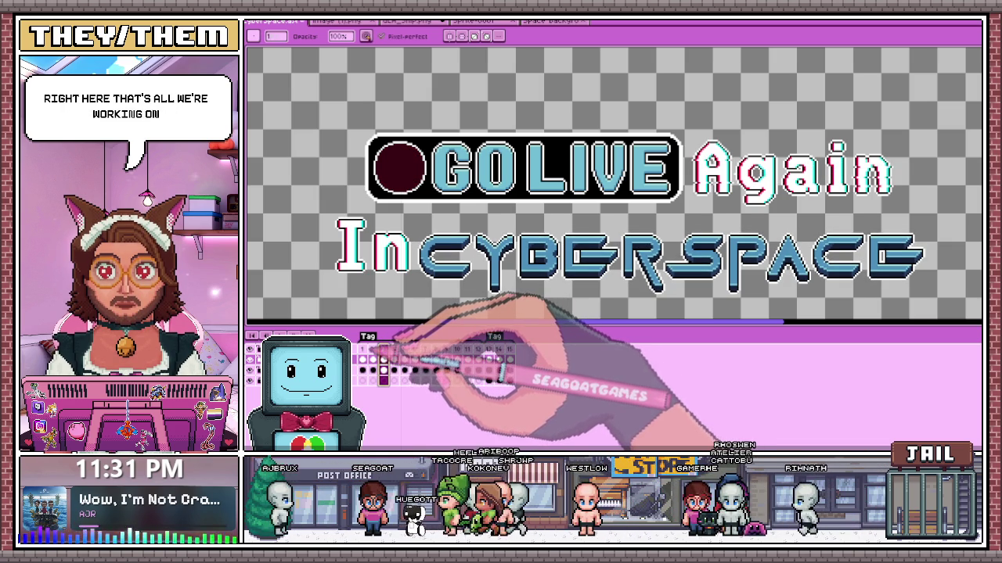
left_click(362, 349)
left_click(394, 349)
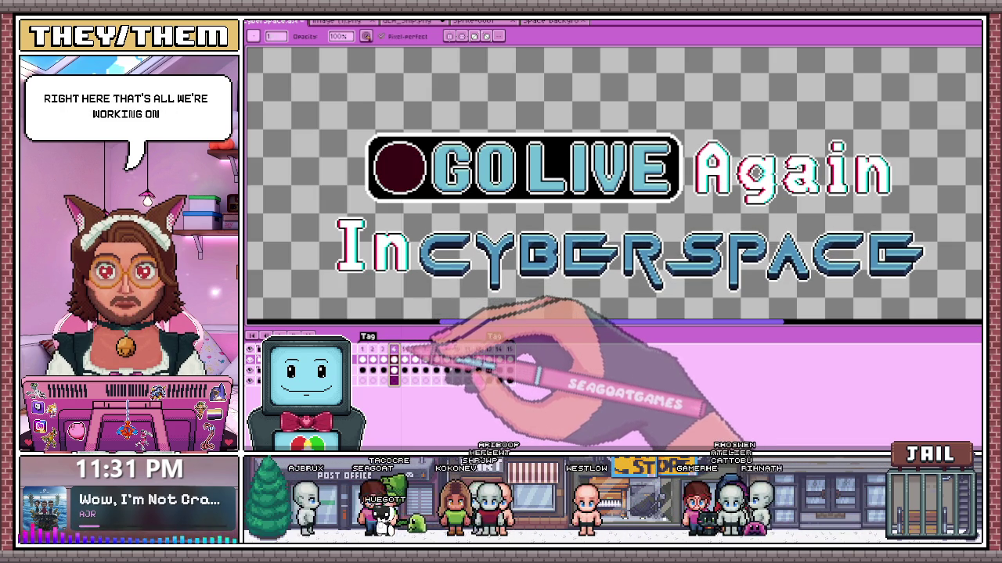
left_click(404, 349)
key("m")
left_click_drag(419, 220, 959, 309)
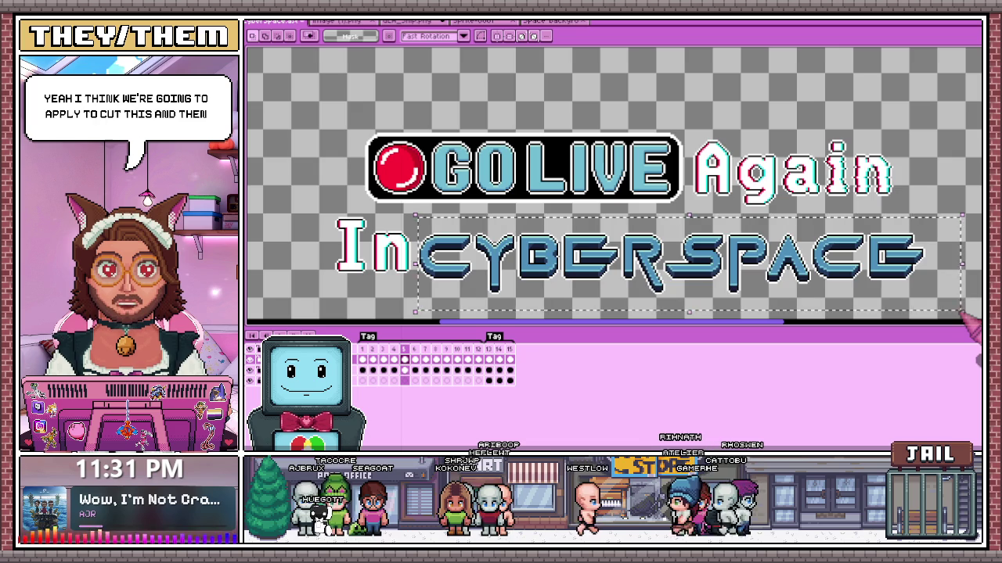
- Cut the CYBERSPACE word out of frames 5, 6 and 7
key("ctrl+x")
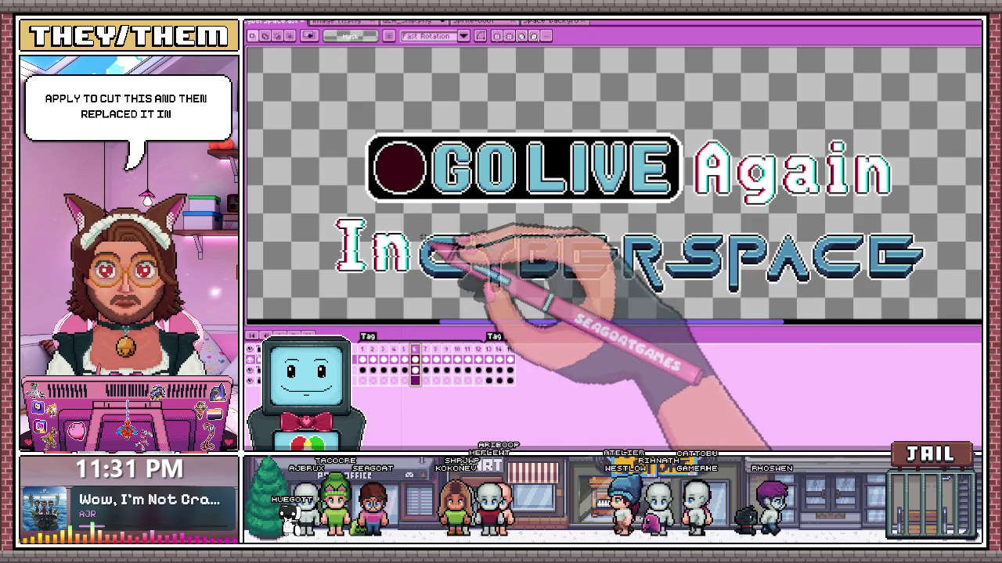
left_click_drag(411, 216, 930, 321)
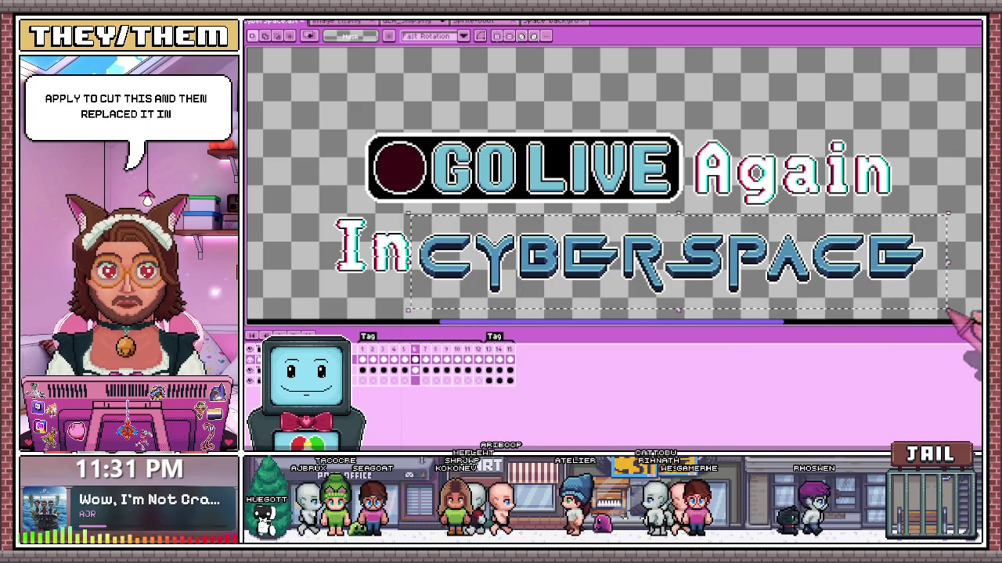
key("ctrl+x")
left_click(425, 359)
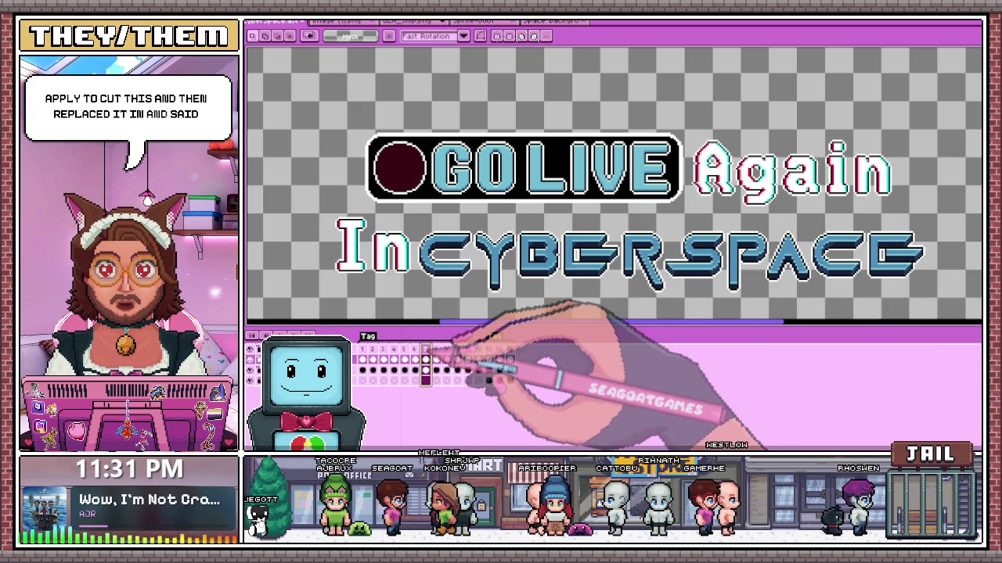
left_click_drag(410, 221, 951, 312)
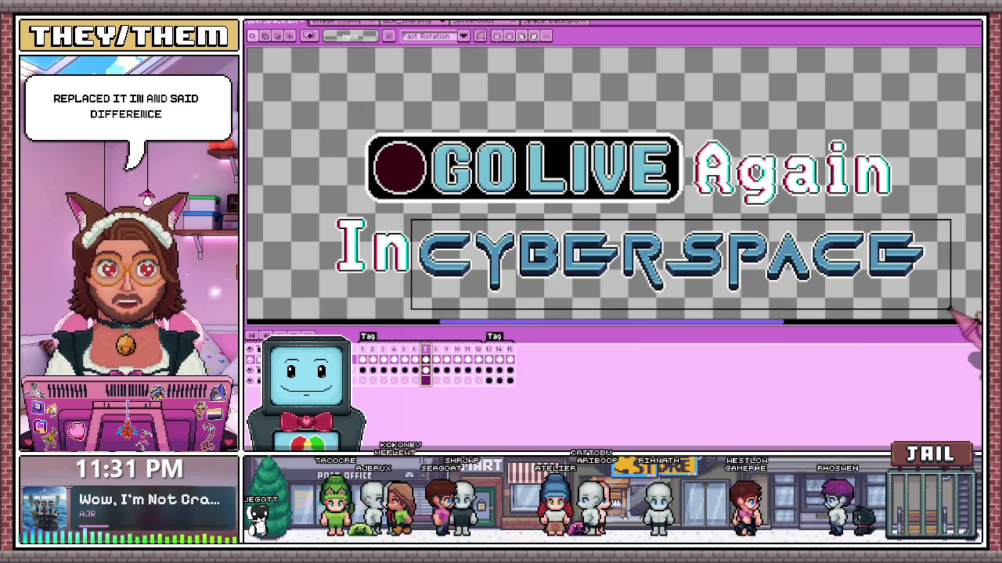
key("ctrl+x")
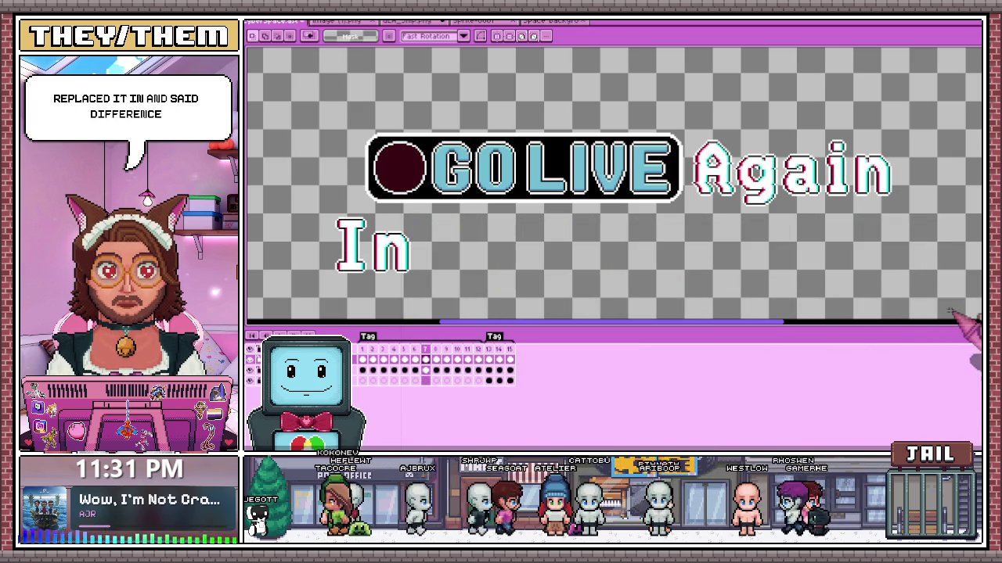
- Paste CYBERSPACE back, then redraw a marquee around the lettering on frame 8
left_click(436, 370)
key("ctrl+v")
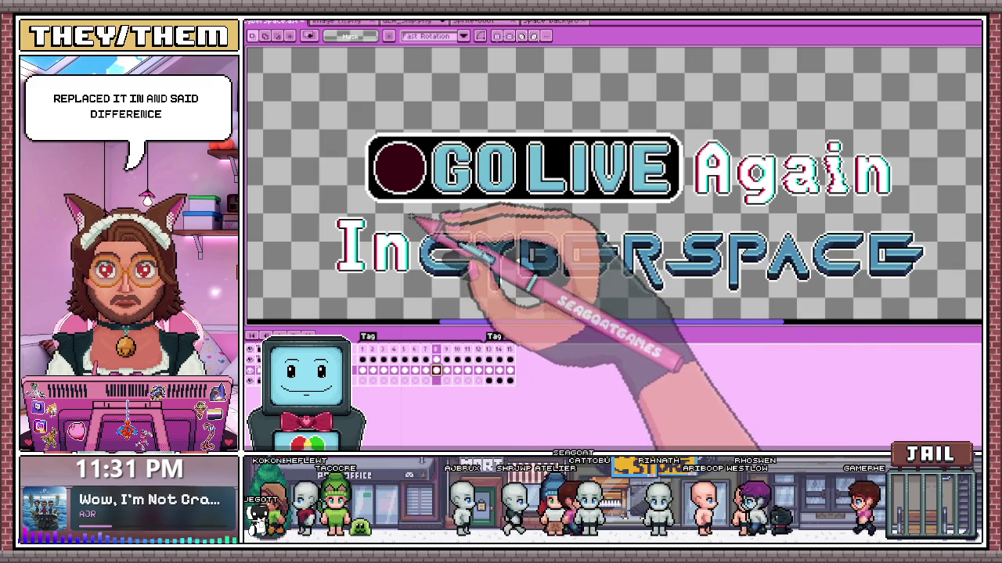
left_click_drag(634, 335, 945, 320)
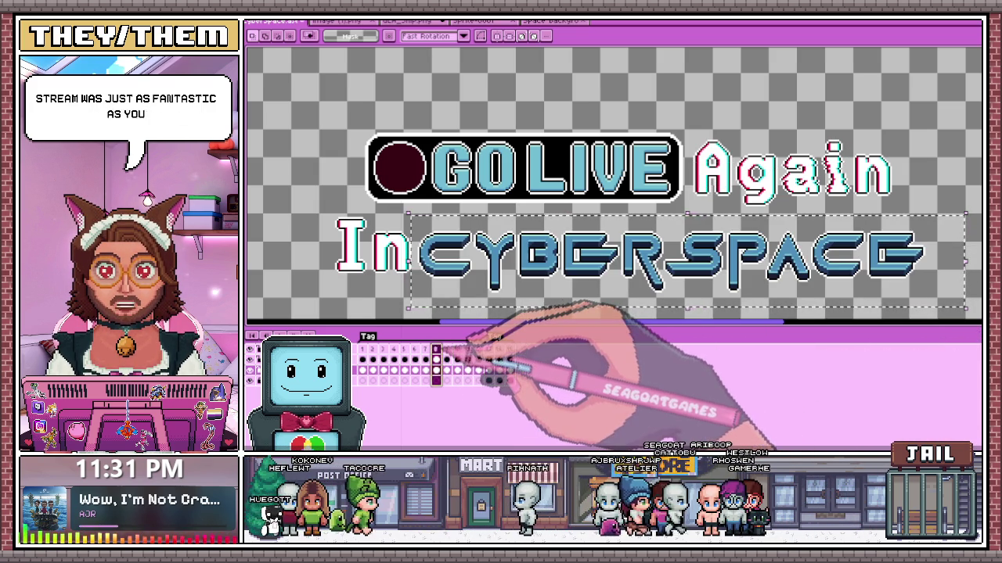
left_click_drag(419, 215, 964, 294)
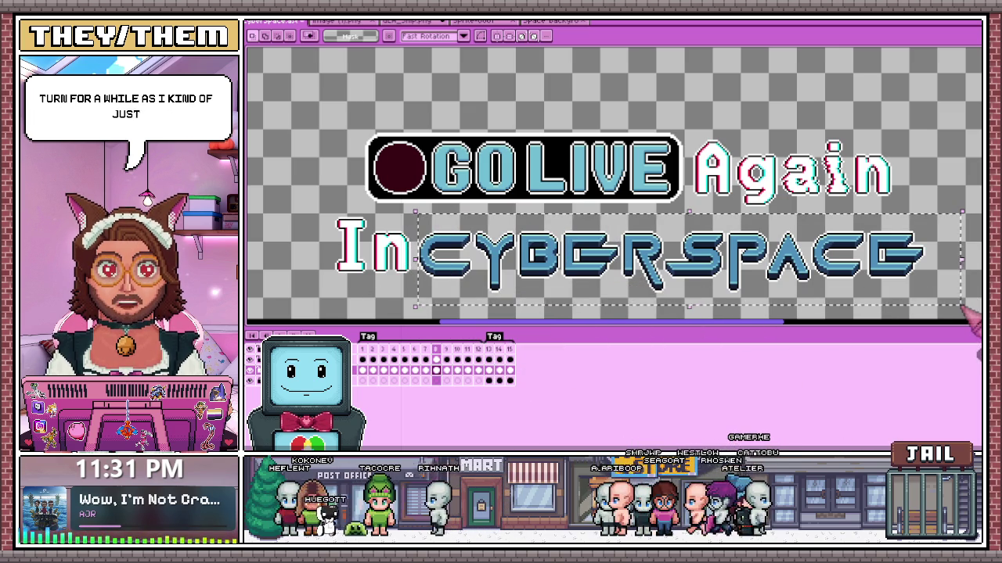
left_click(425, 349)
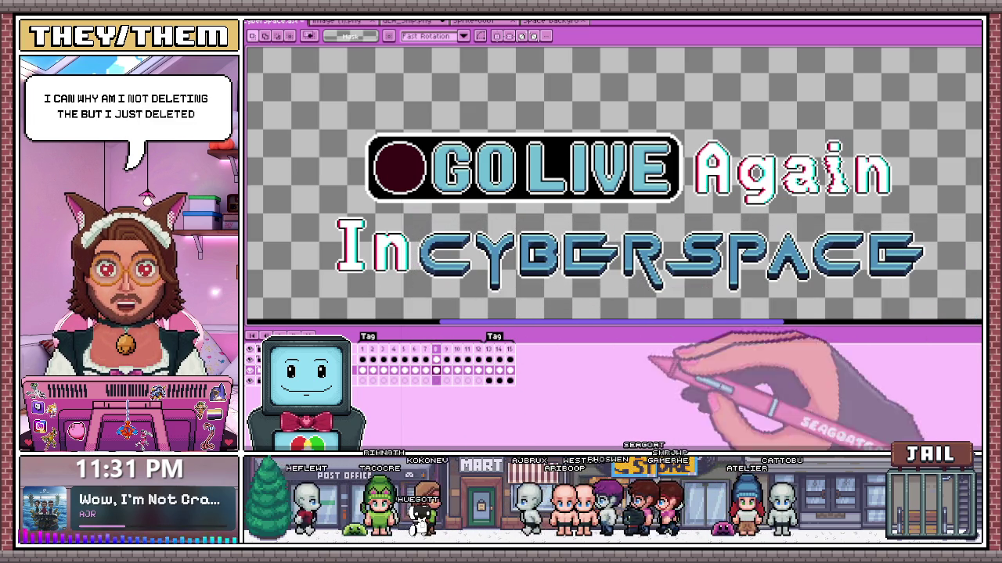
key("Left")
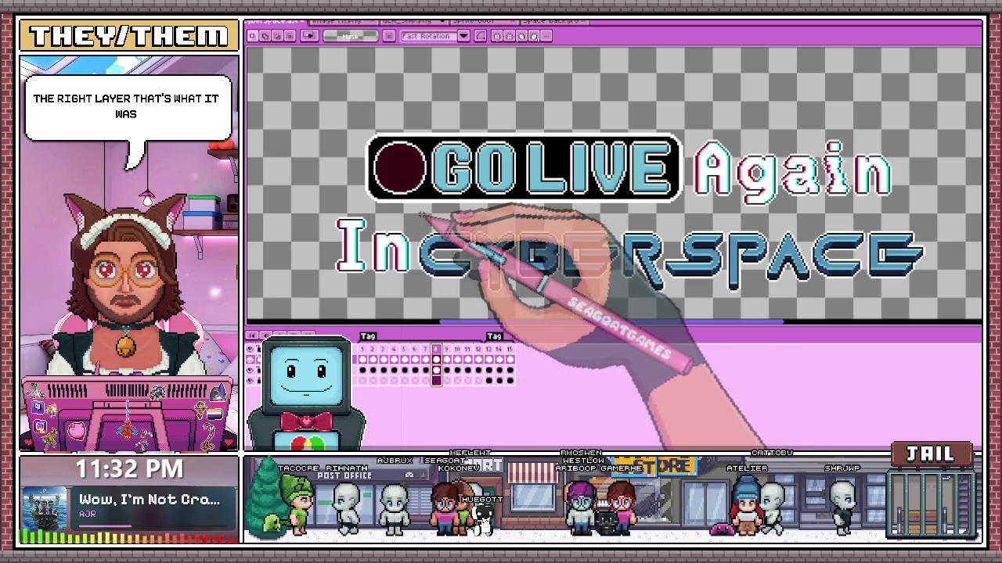
left_click_drag(421, 214, 932, 307)
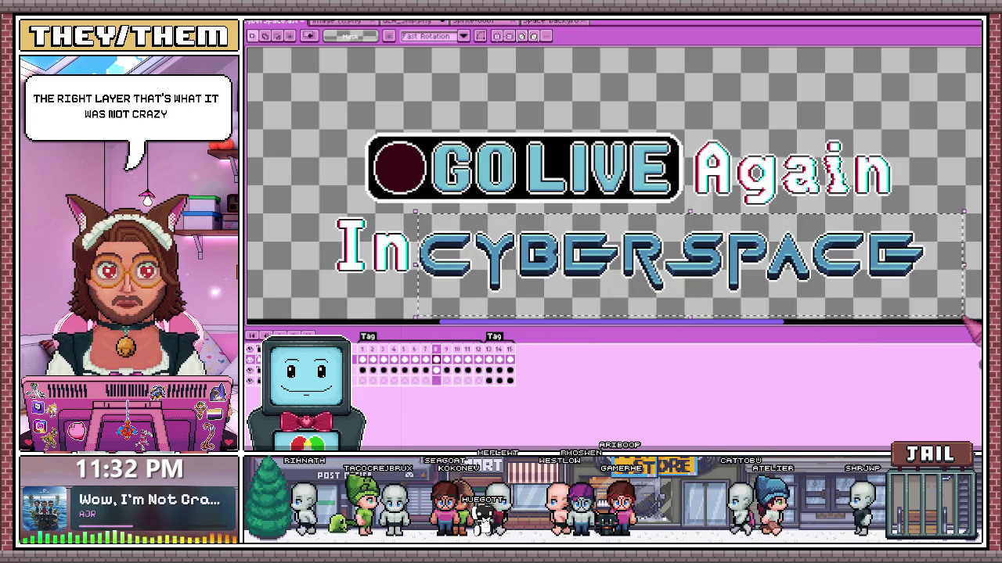
- Erase CYBERSPACE from frame 8 and select the lettering on frame 9
key("Delete")
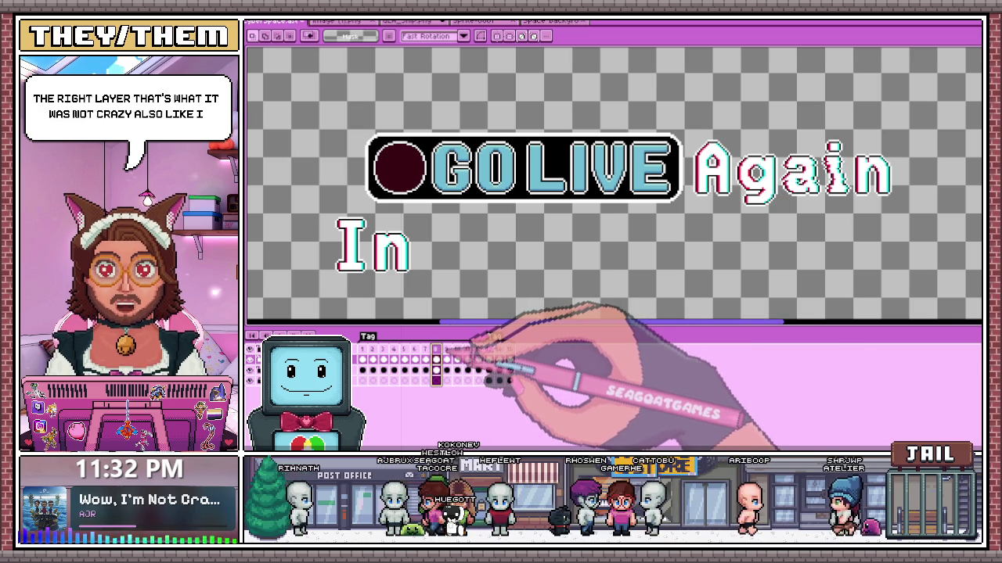
left_click(446, 350)
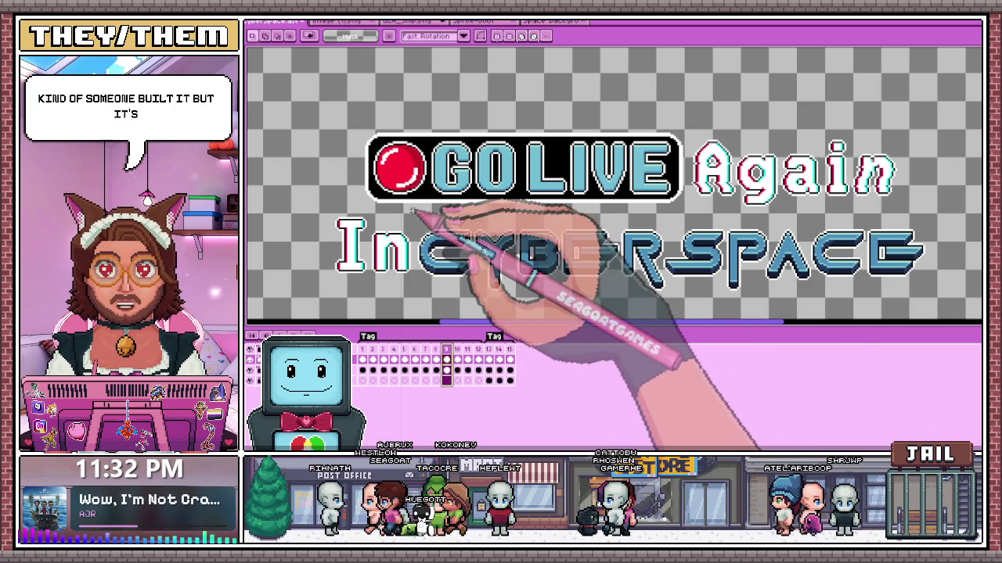
left_click_drag(413, 212, 935, 309)
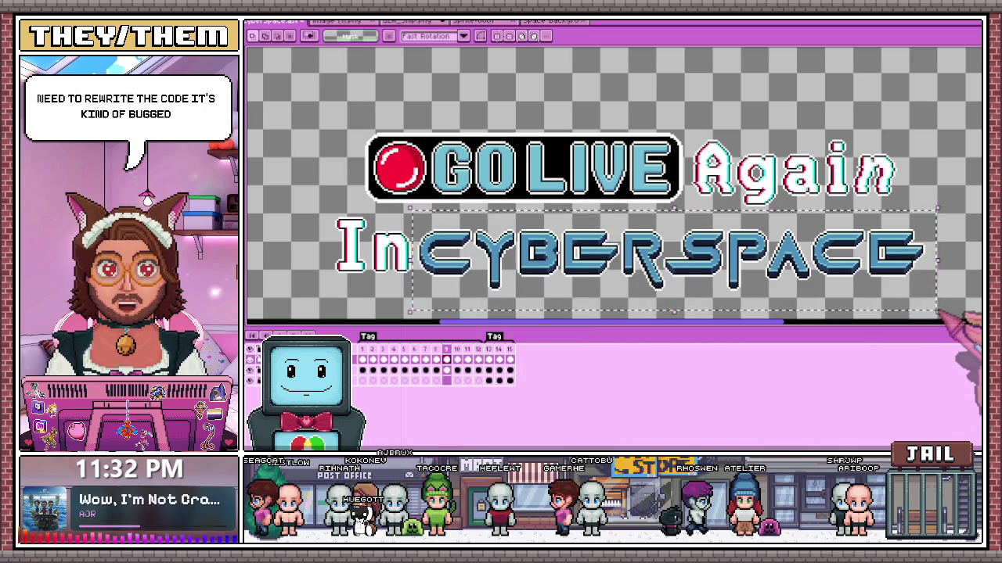
left_click(436, 350)
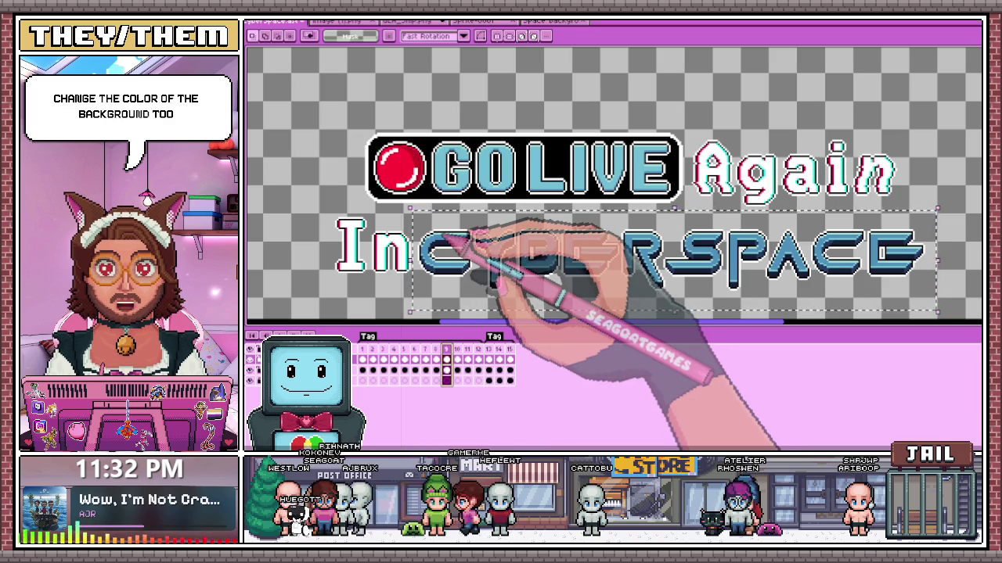
- Erase CYBERSPACE from frames 10 and 11, then play the animation from frame 12
left_click(458, 350)
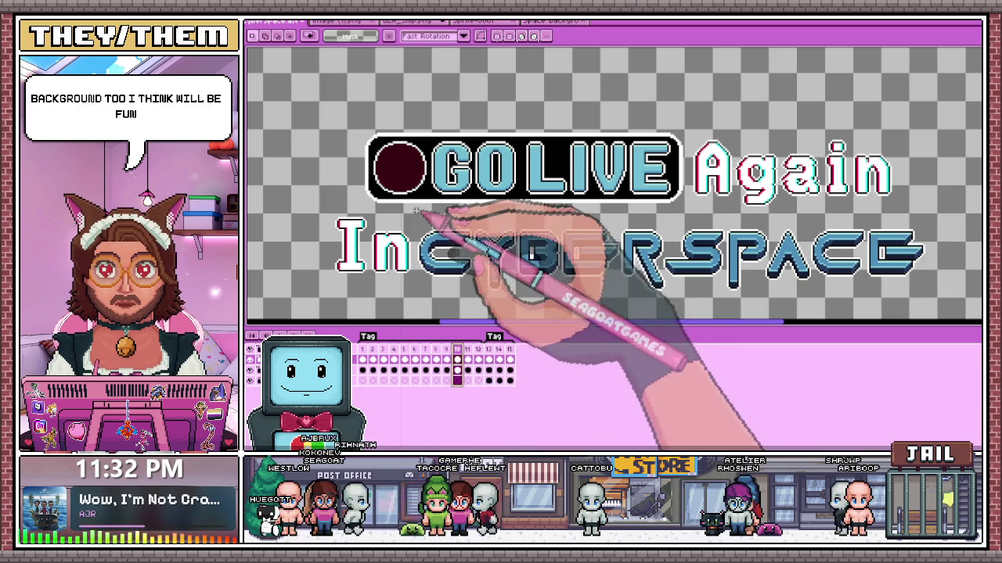
left_click_drag(412, 216, 911, 320)
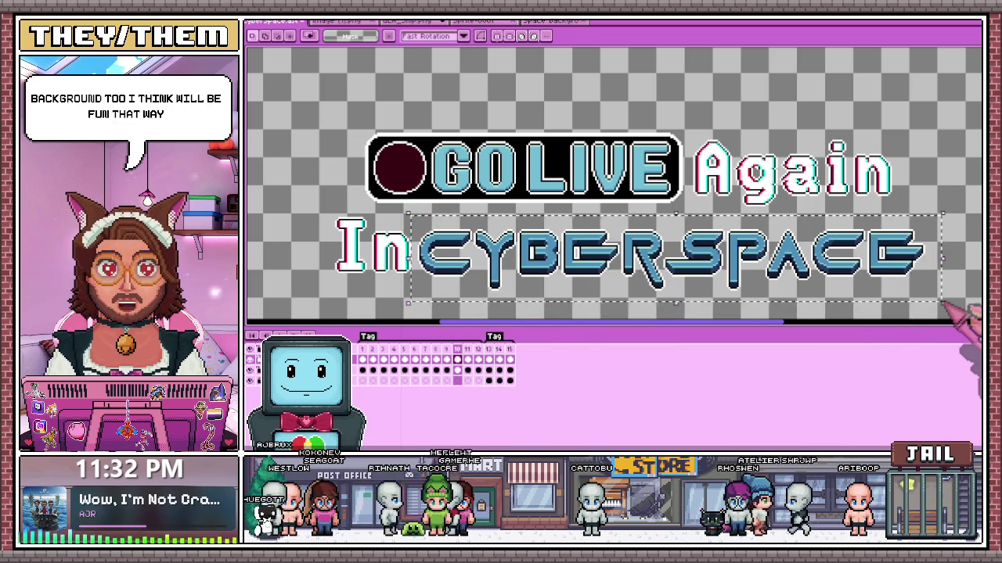
key("Delete")
left_click(467, 350)
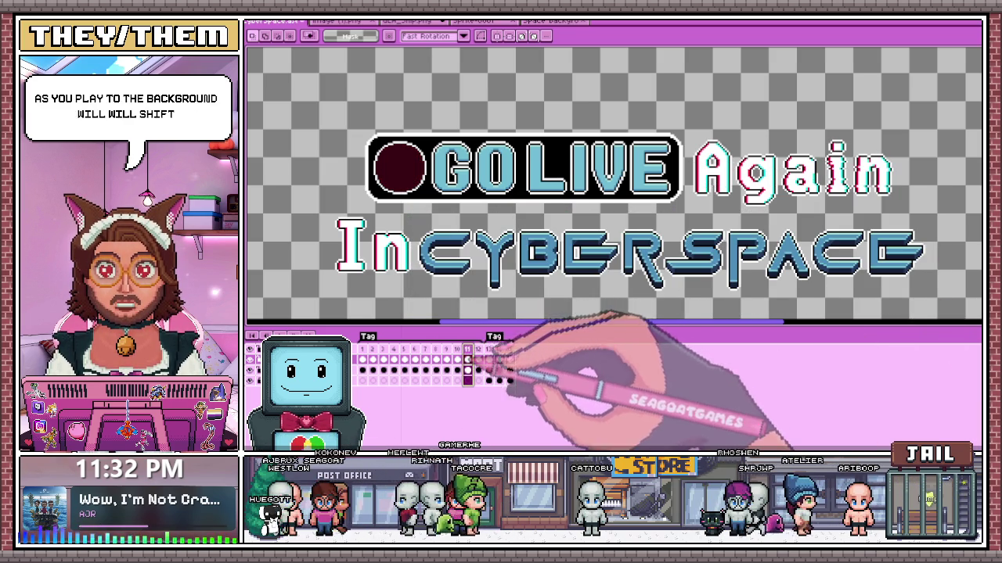
left_click_drag(416, 222, 933, 302)
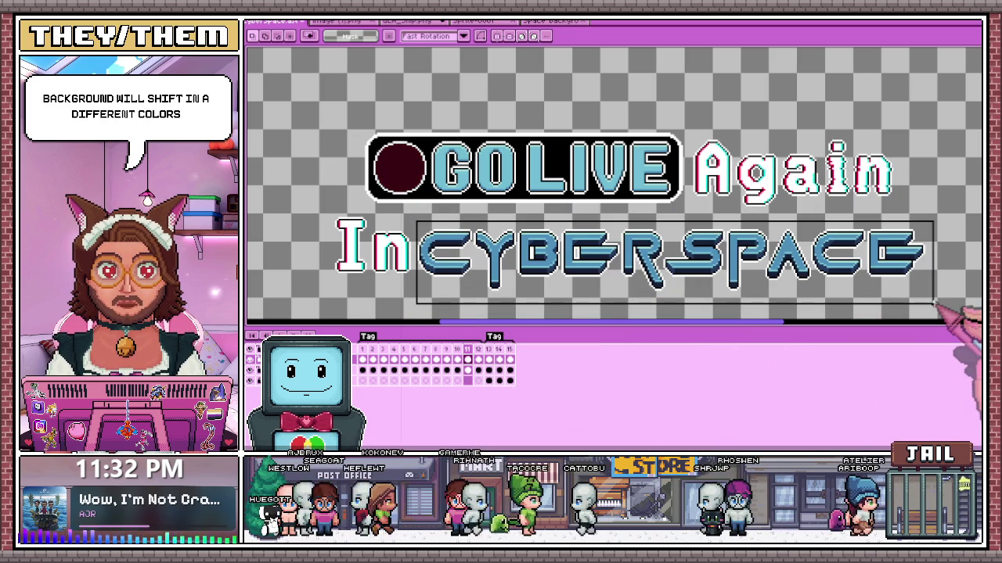
key("Delete")
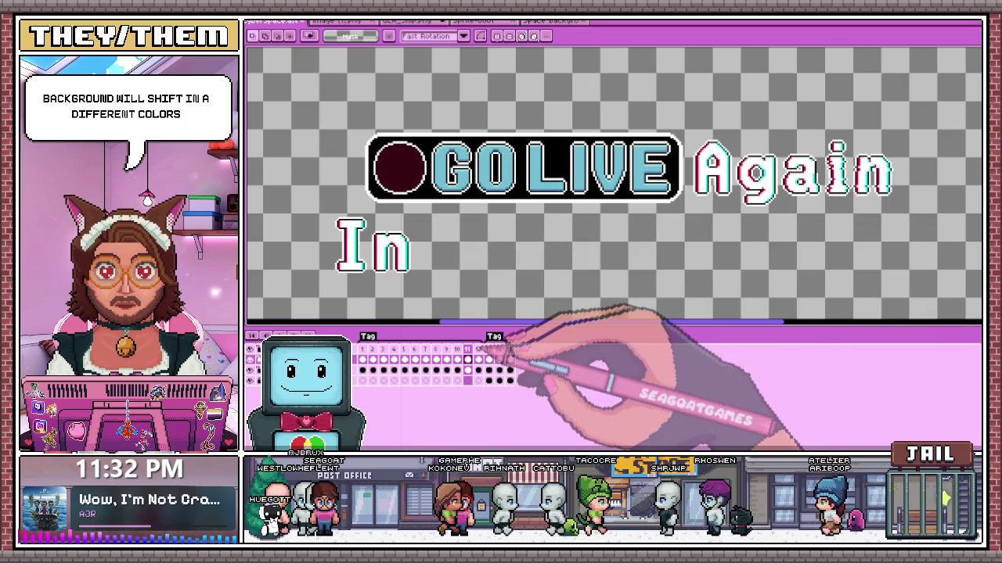
left_click(478, 350)
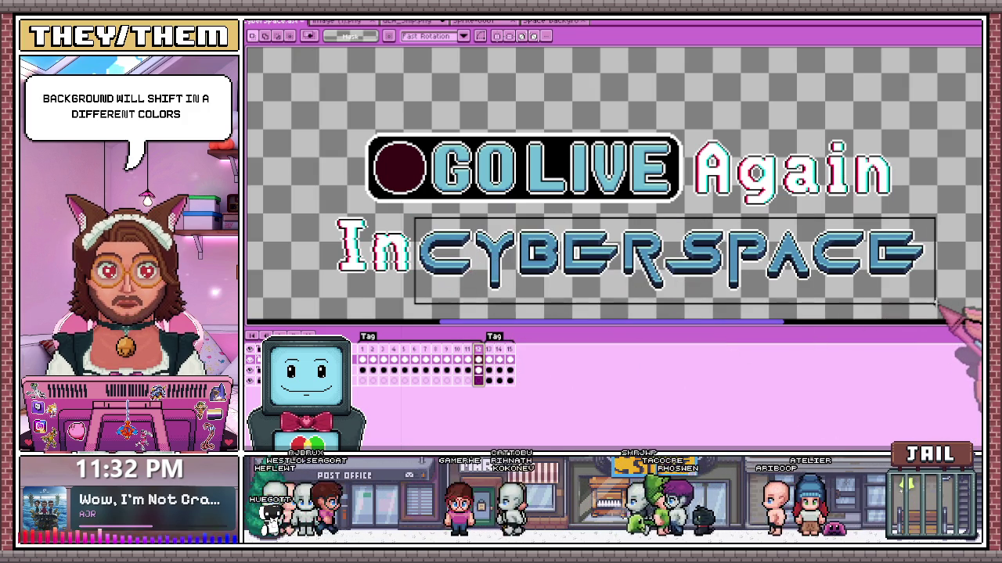
key("Return")
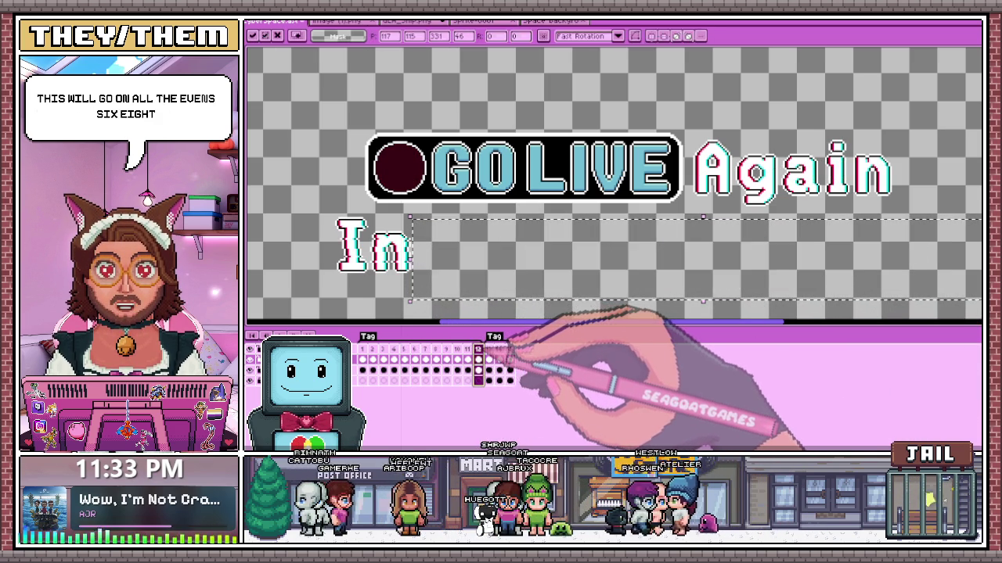
- Select CYBERSPACE on frame 12, stop the preview and clear the selection
mouse_move(415, 225)
left_mouse_down()
mouse_move(623, 307)
mouse_move(957, 307)
left_mouse_up()
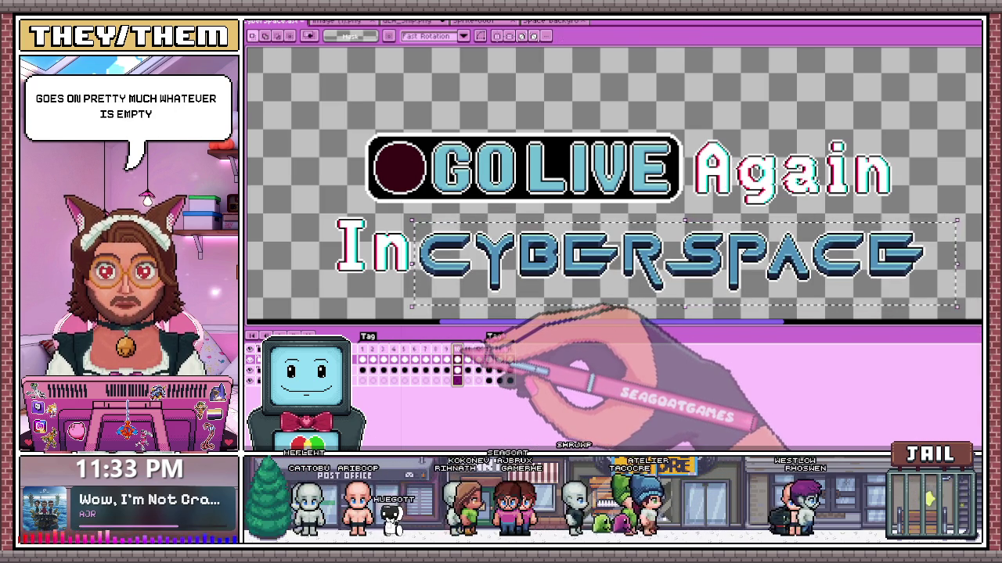
key("ctrl+d")
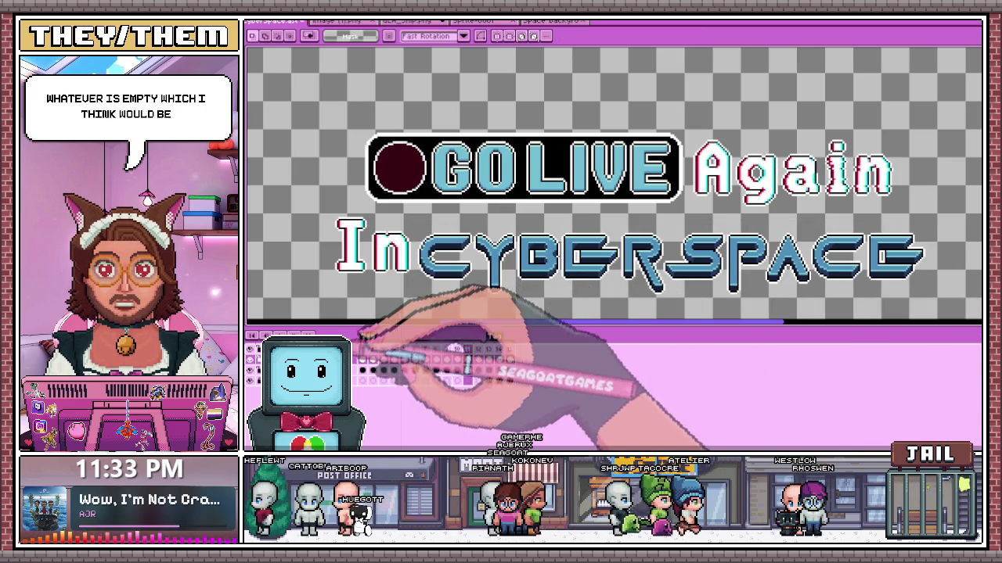
scroll(595, 276, "down", 4)
scroll(601, 276, "up", 2)
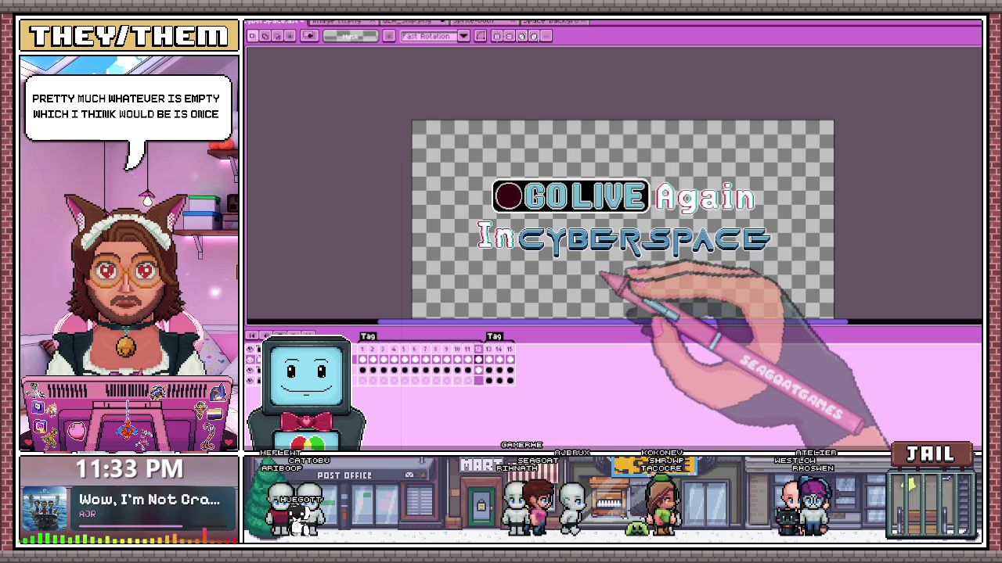
- Go to frame 14 with the space background and drop the whole-canvas selection
scroll(601, 274, "up", 2)
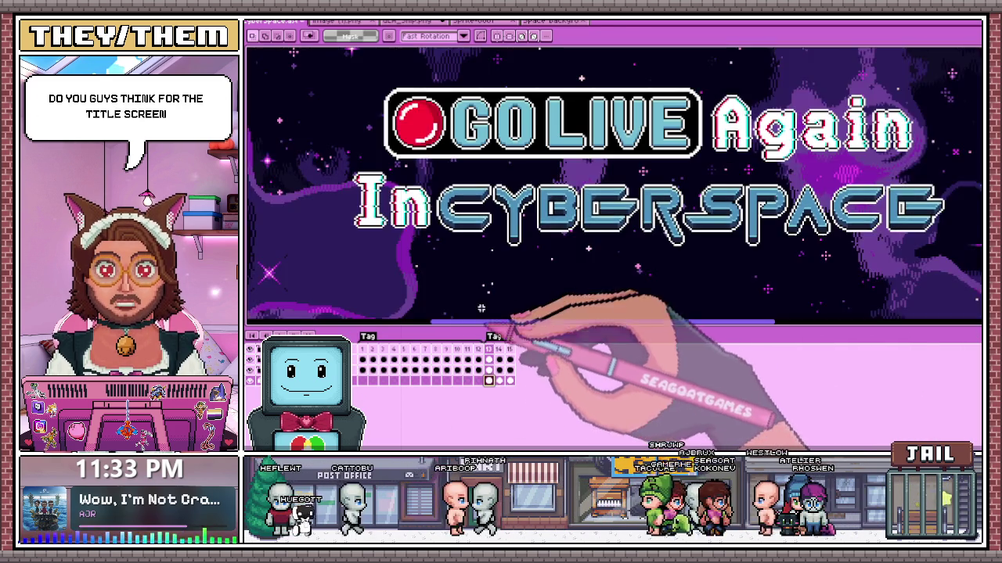
scroll(470, 274, "down", 4)
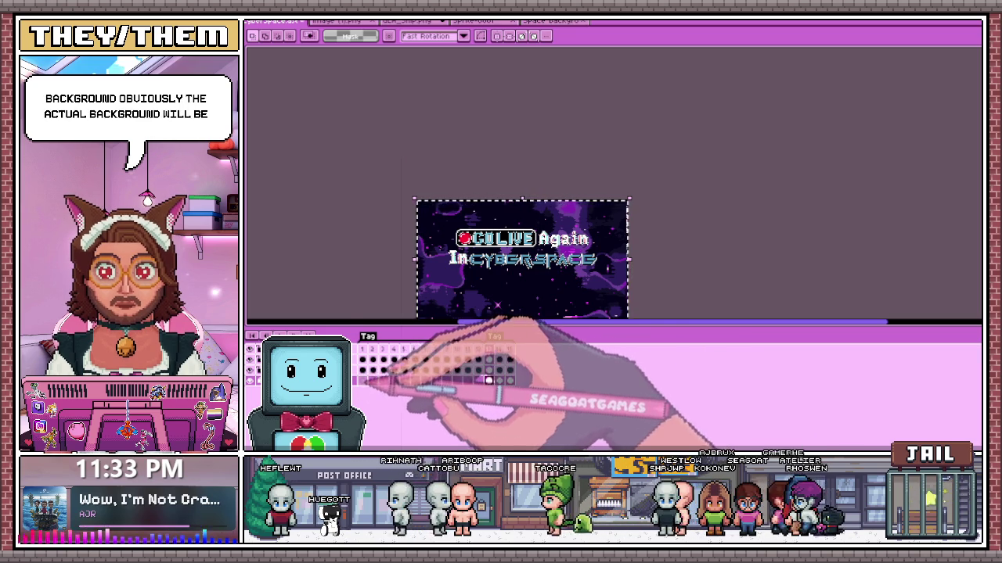
left_click(418, 381)
scroll(438, 352, "up", 2)
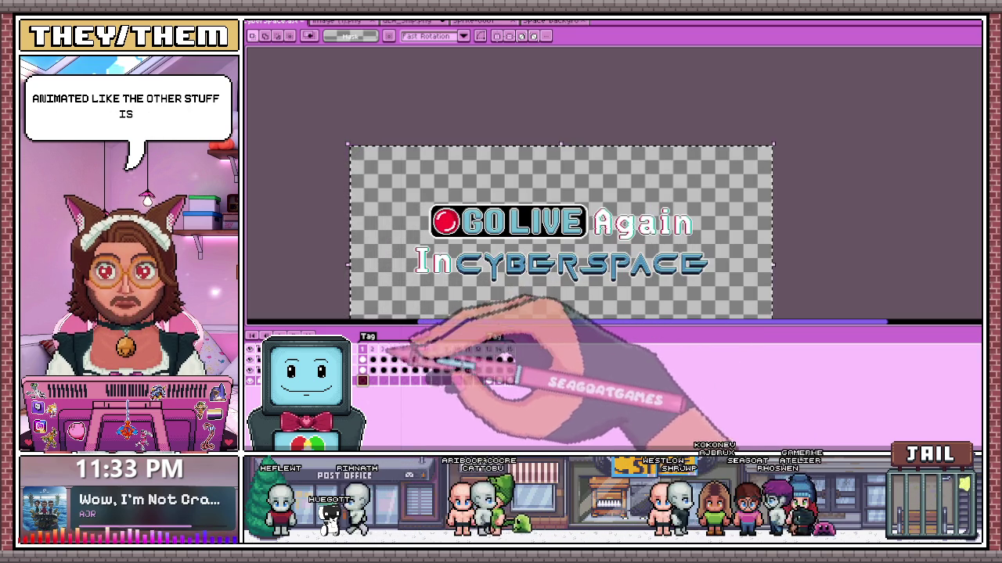
left_click(488, 381)
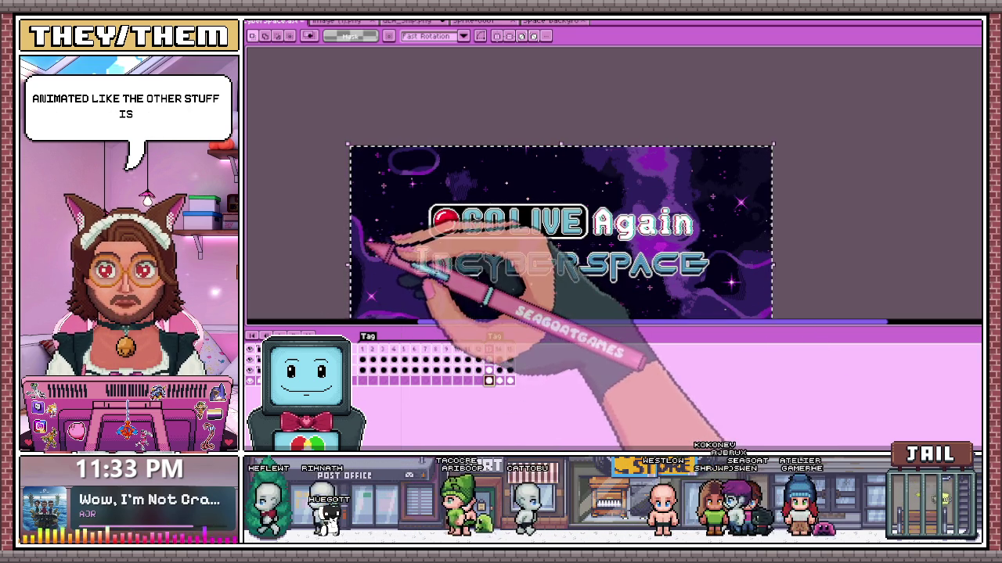
key("ctrl+d")
- Select the cels of frames 1–6 and link them together
left_click(361, 381)
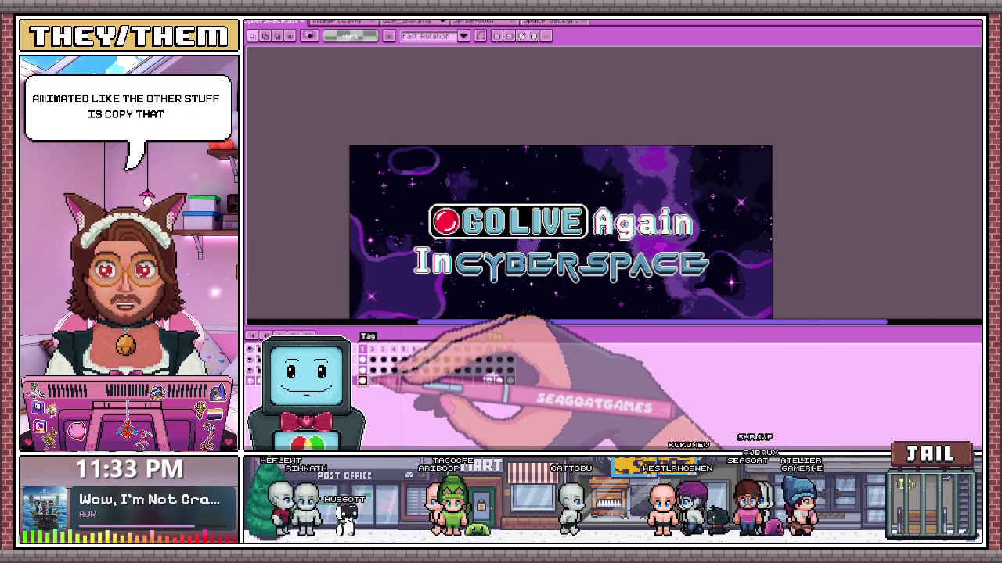
scroll(349, 197, "down", 3)
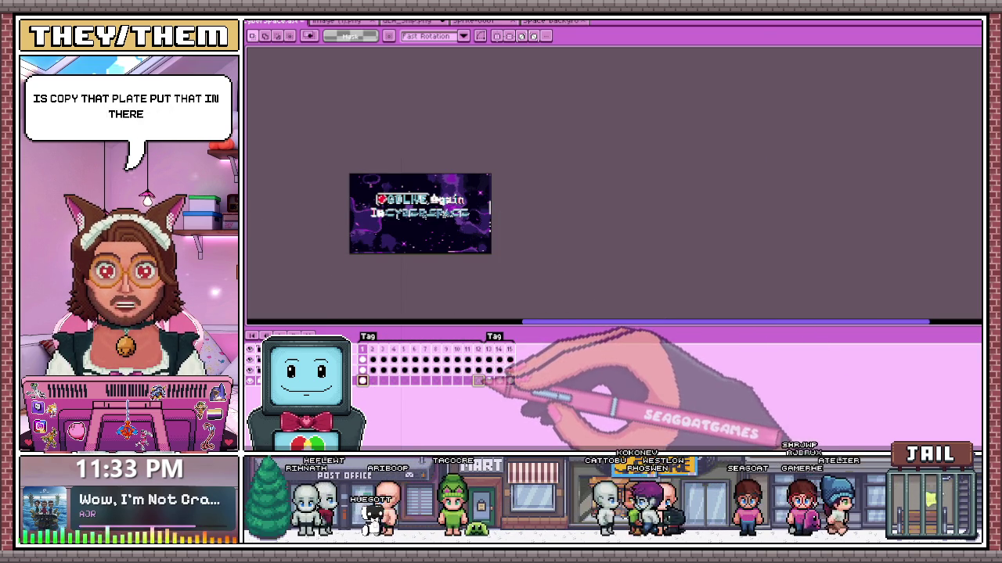
left_click_drag(362, 380, 415, 360)
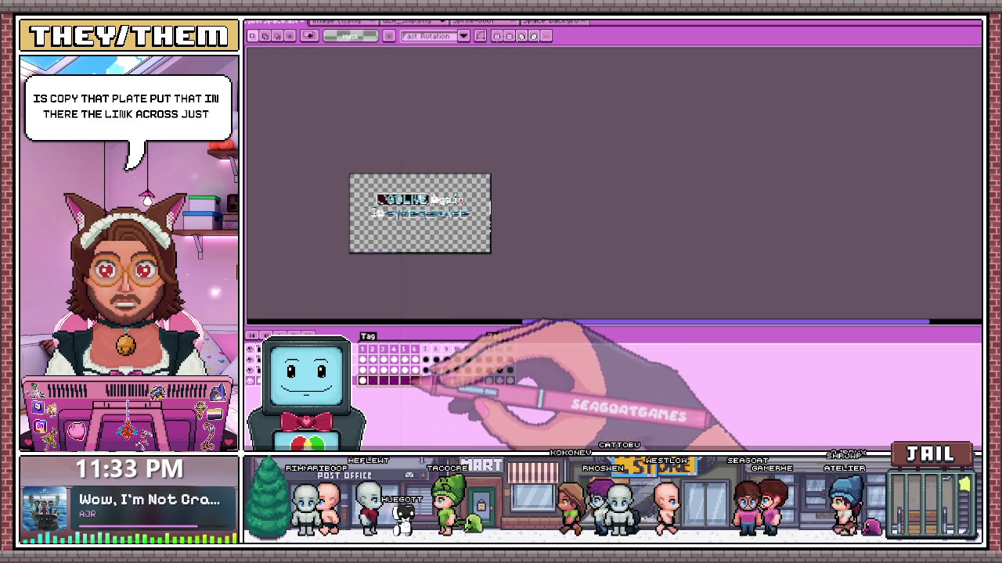
left_click(501, 418)
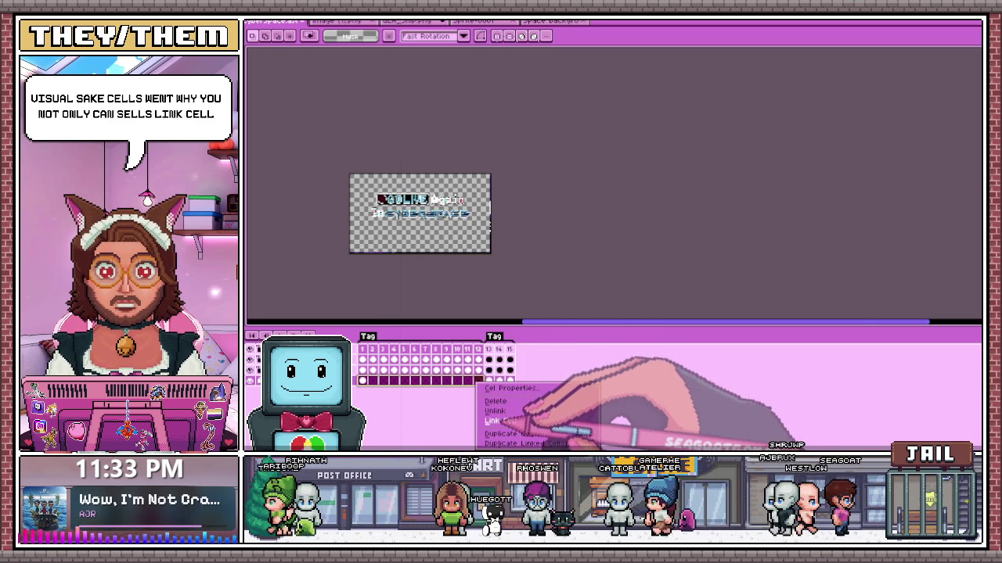
left_click(363, 381)
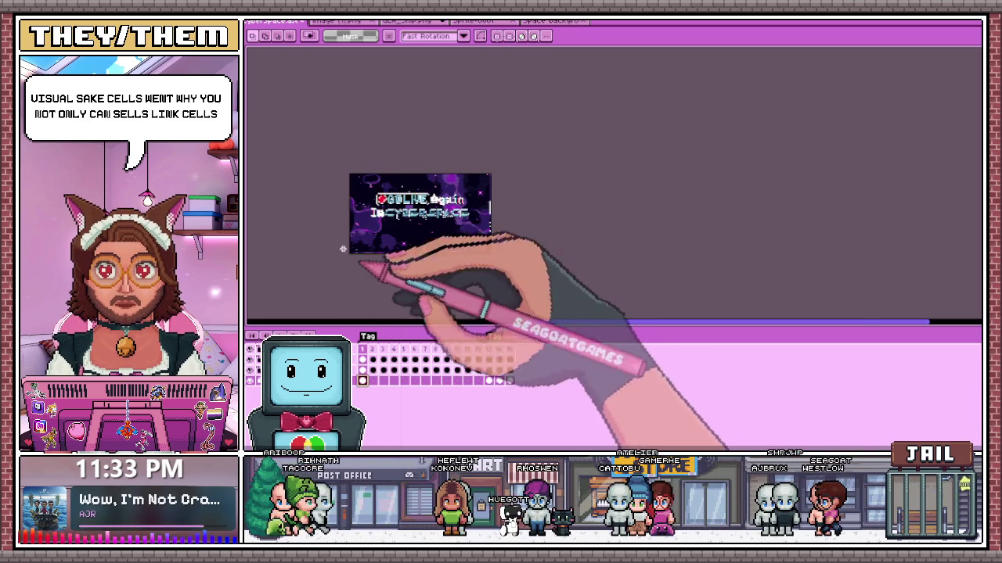
left_click(373, 381)
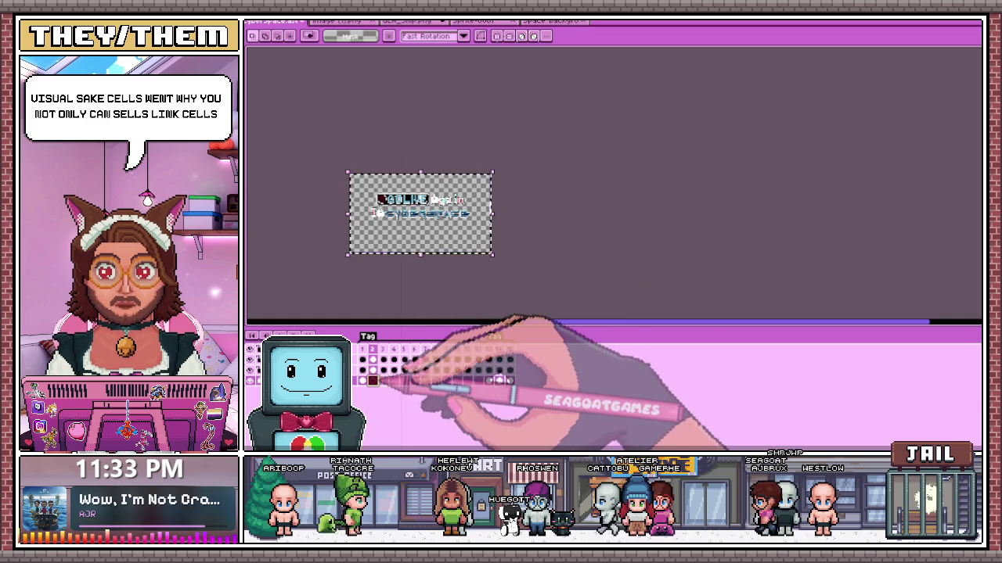
key("ctrl+d")
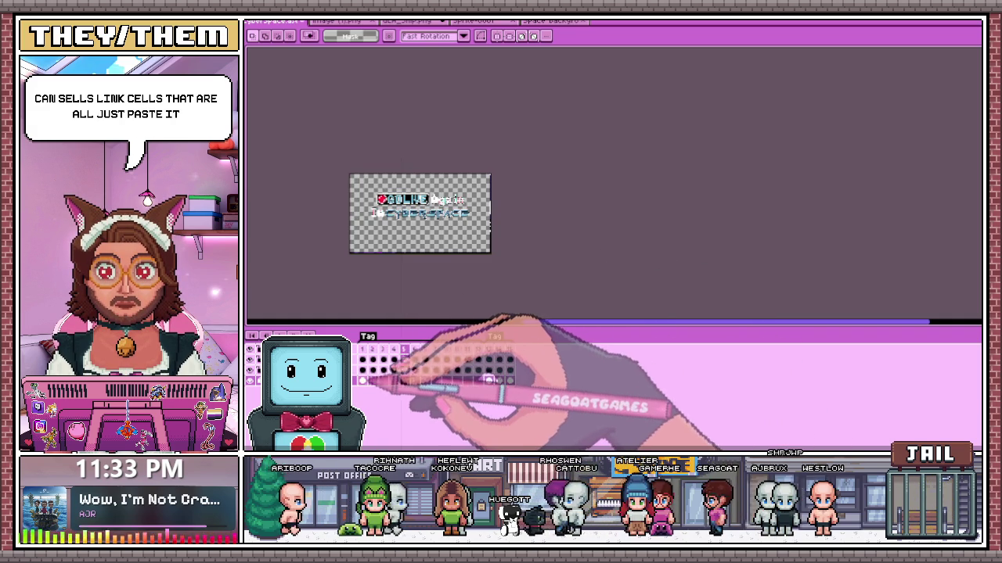
left_click(363, 380)
key("ctrl+a")
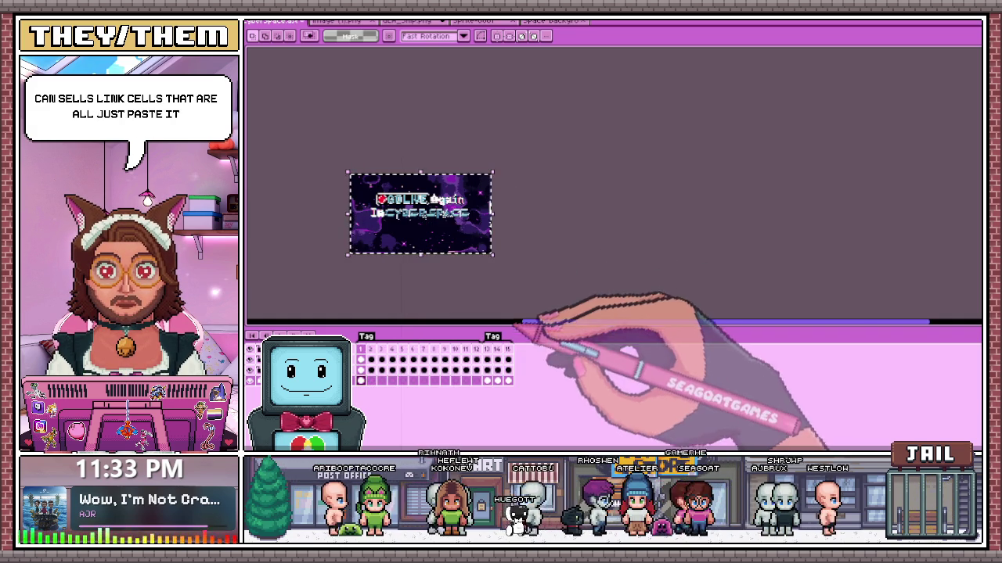
left_click(373, 380)
scroll(439, 296, "up", 2)
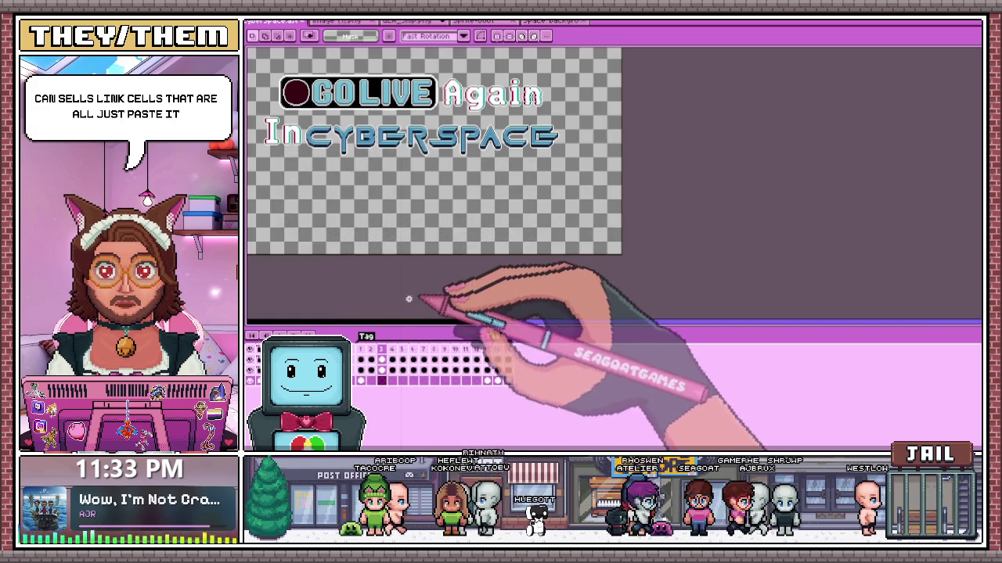
left_click(362, 381)
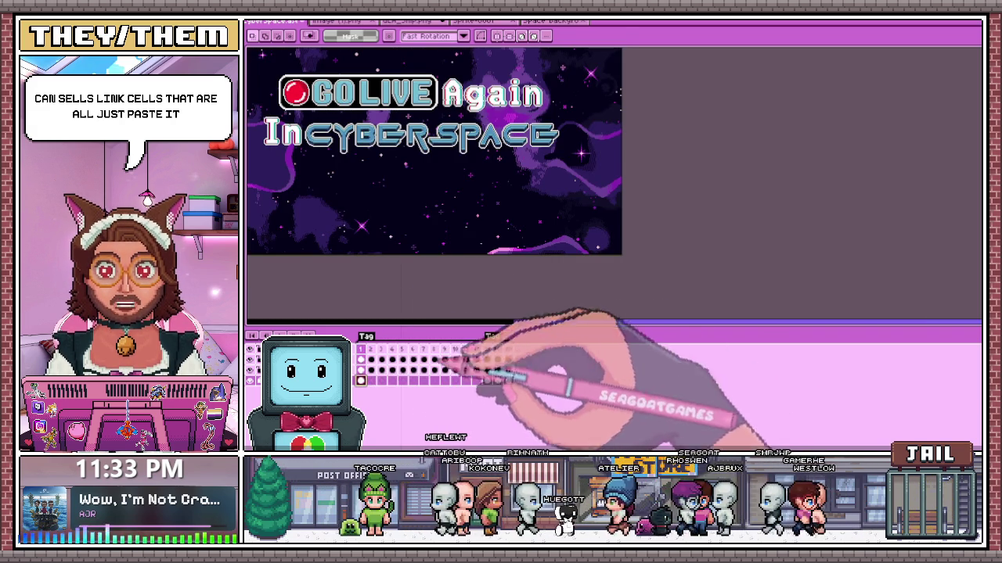
scroll(577, 251, "down", 2)
left_click(373, 380)
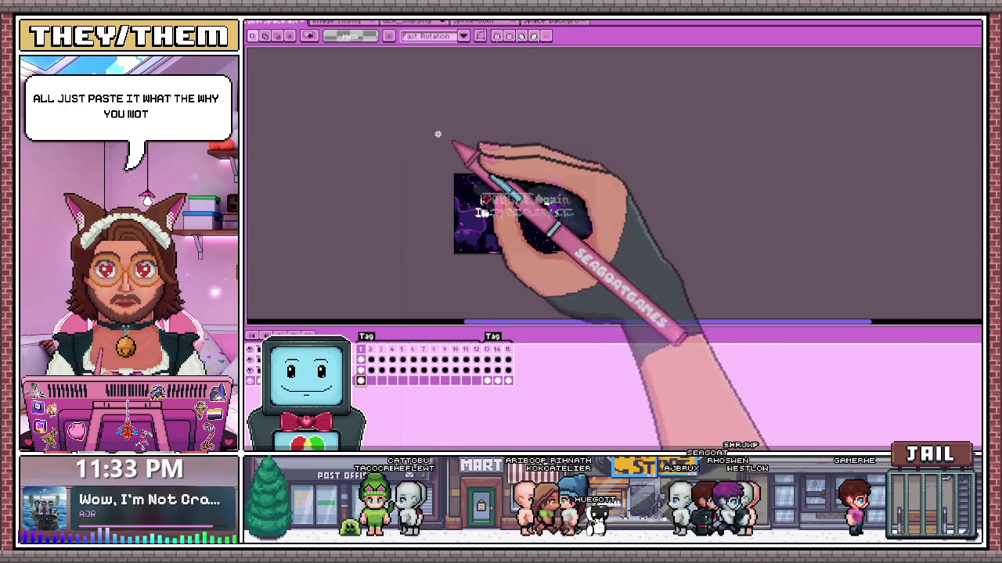
left_click(372, 380)
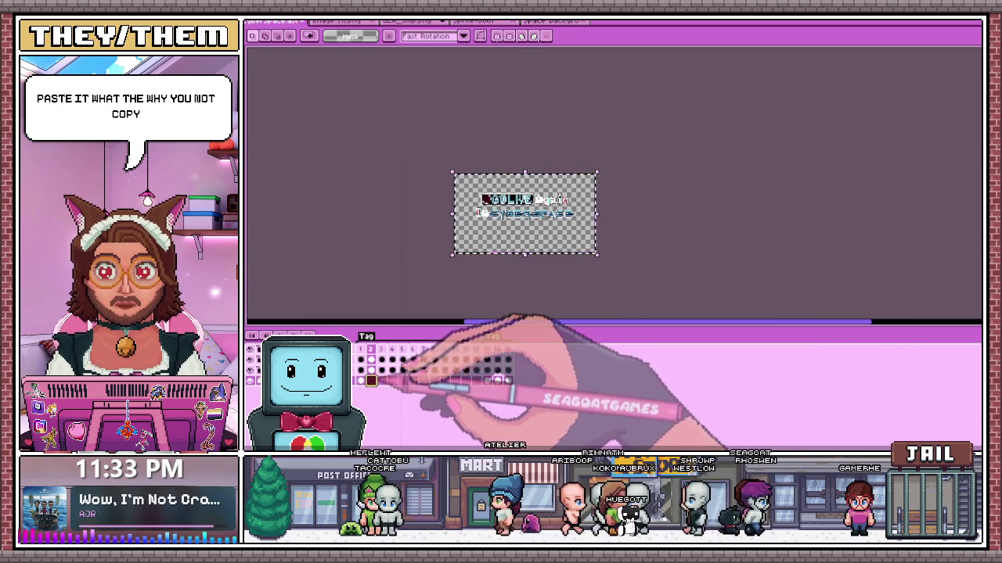
left_click(361, 381)
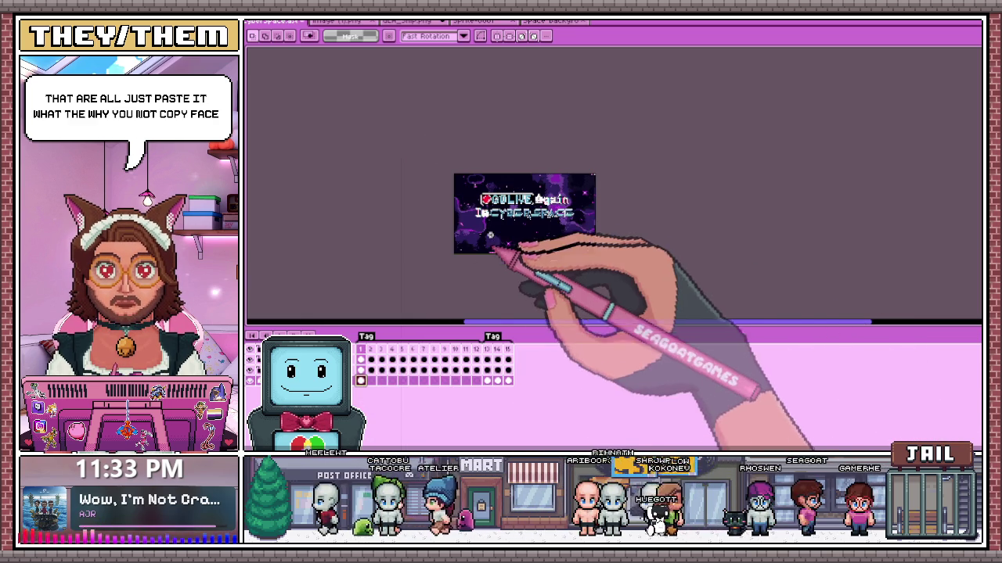
key("ctrl+a")
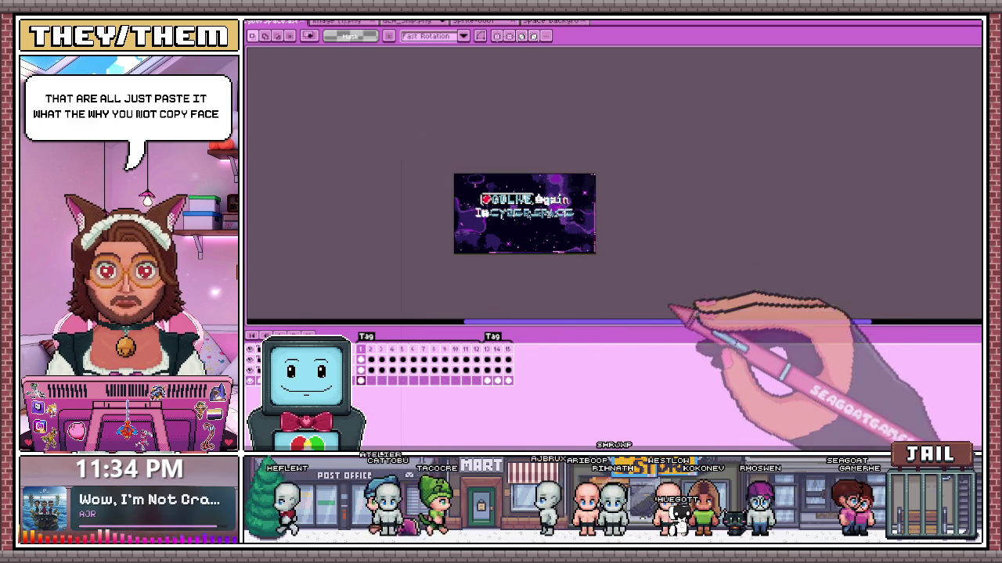
left_click(373, 380)
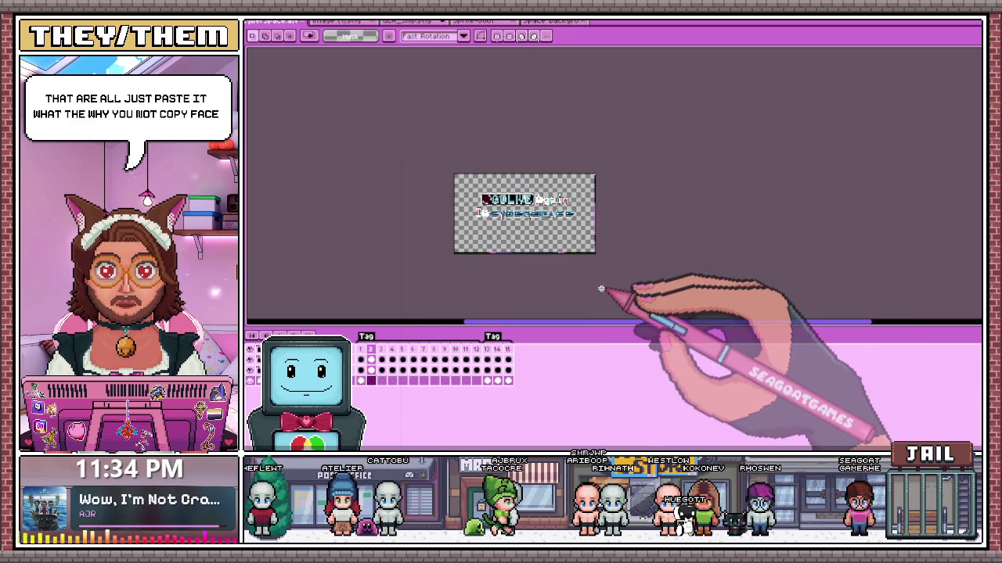
scroll(563, 313, "up", 2)
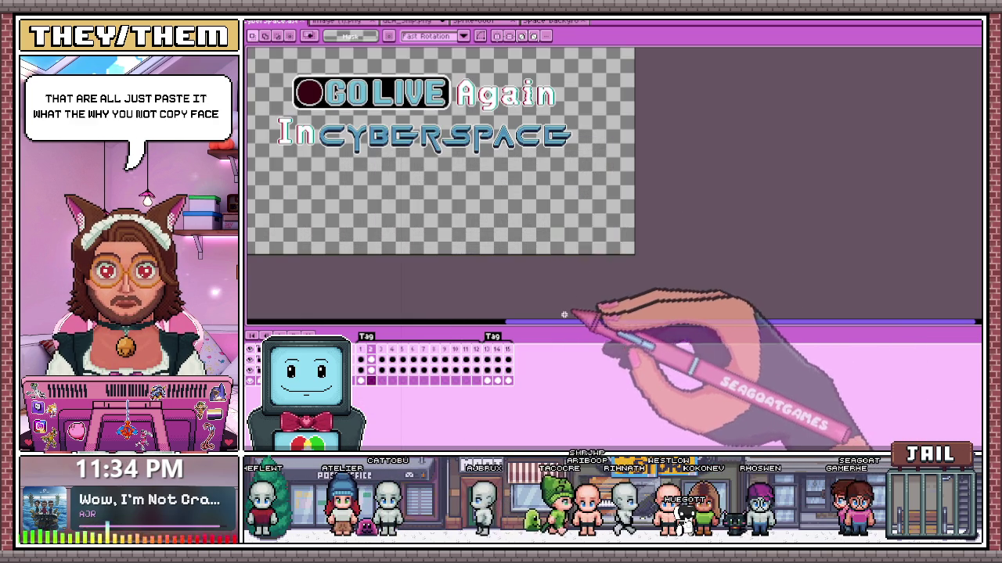
scroll(472, 248, "down", 2)
scroll(429, 248, "up", 2)
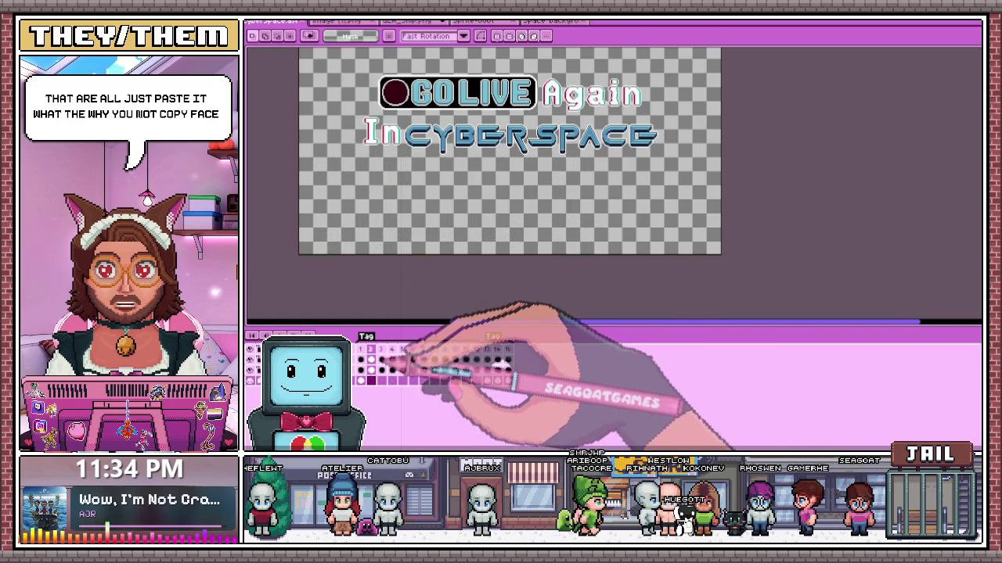
left_click(371, 380)
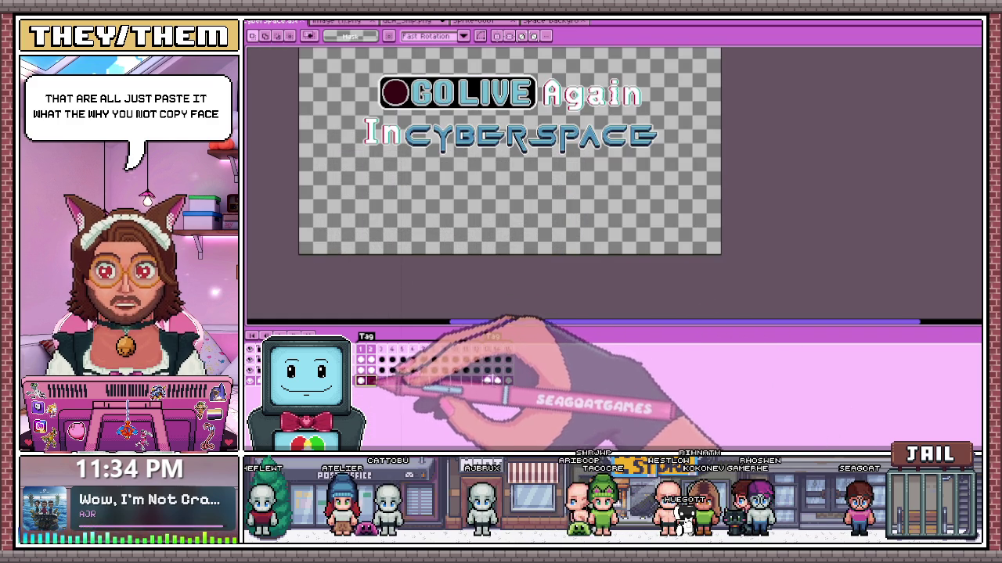
left_click_drag(371, 380, 487, 380)
left_click(466, 381)
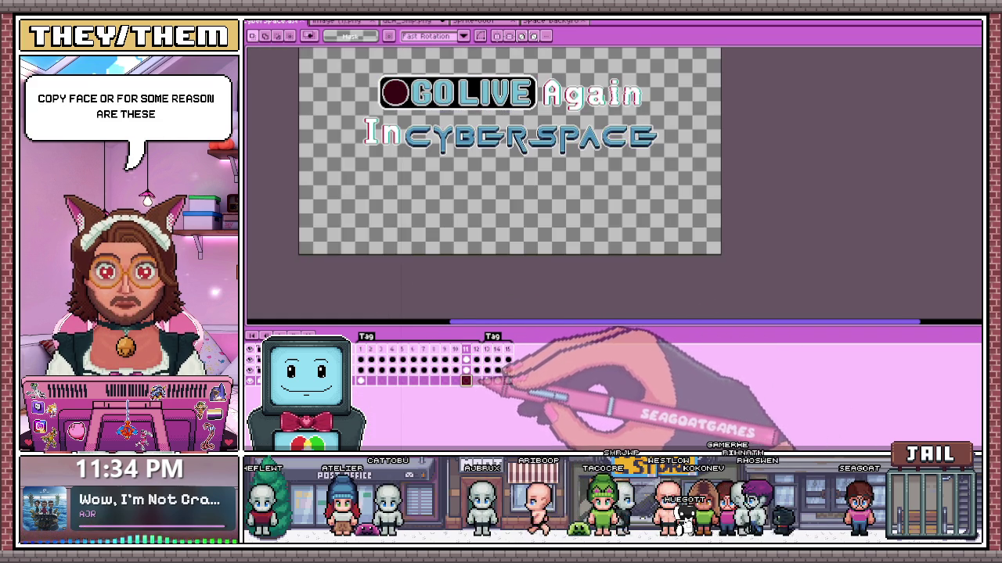
left_click(361, 380)
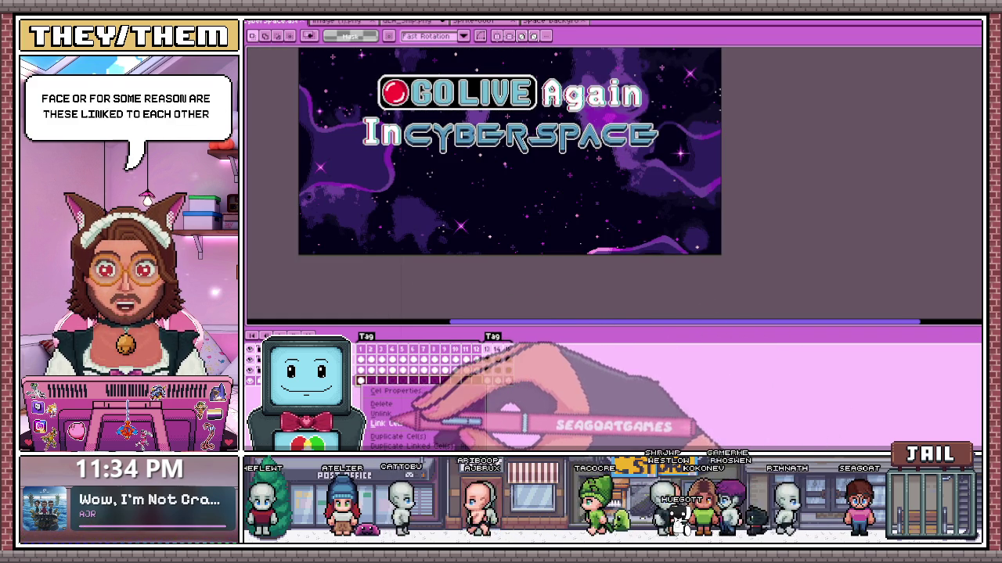
double_click(361, 380)
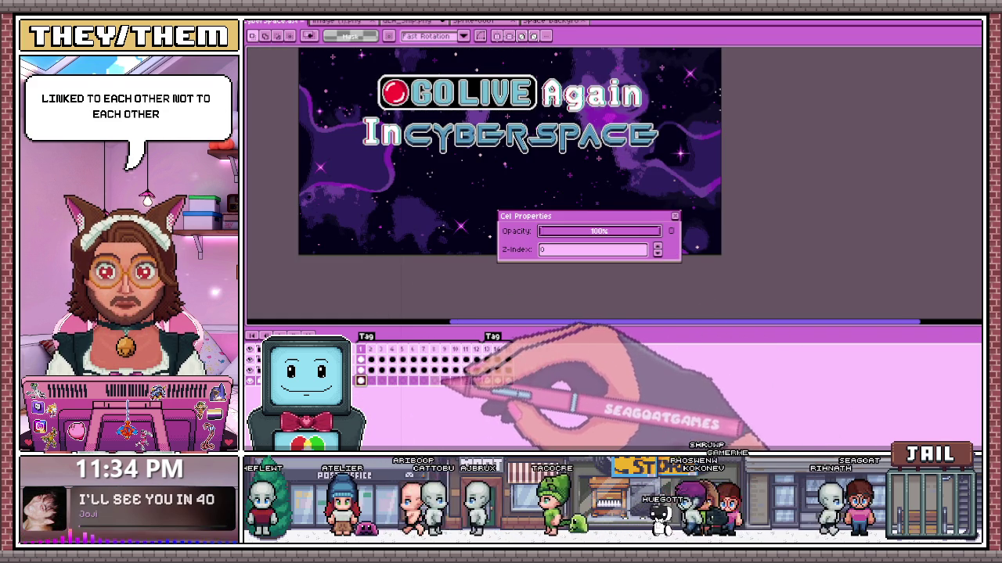
left_click(674, 216)
left_click_drag(361, 380, 479, 381)
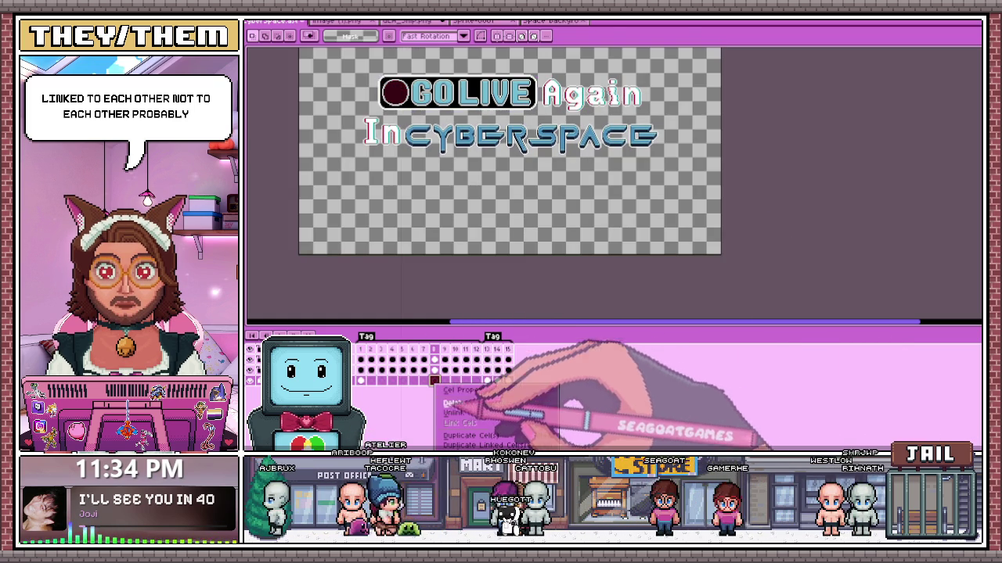
left_click(438, 412)
left_click(403, 382)
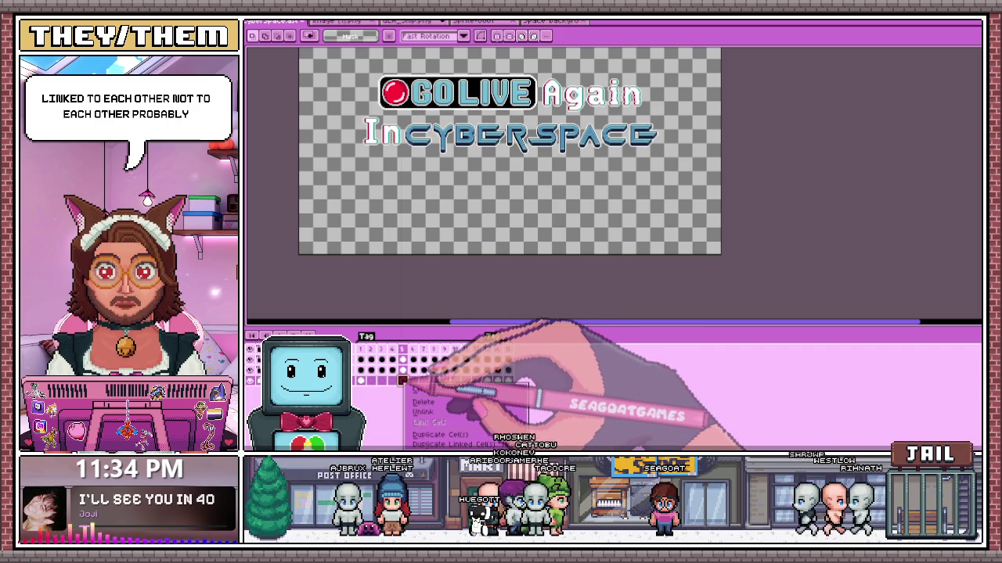
left_click(371, 381)
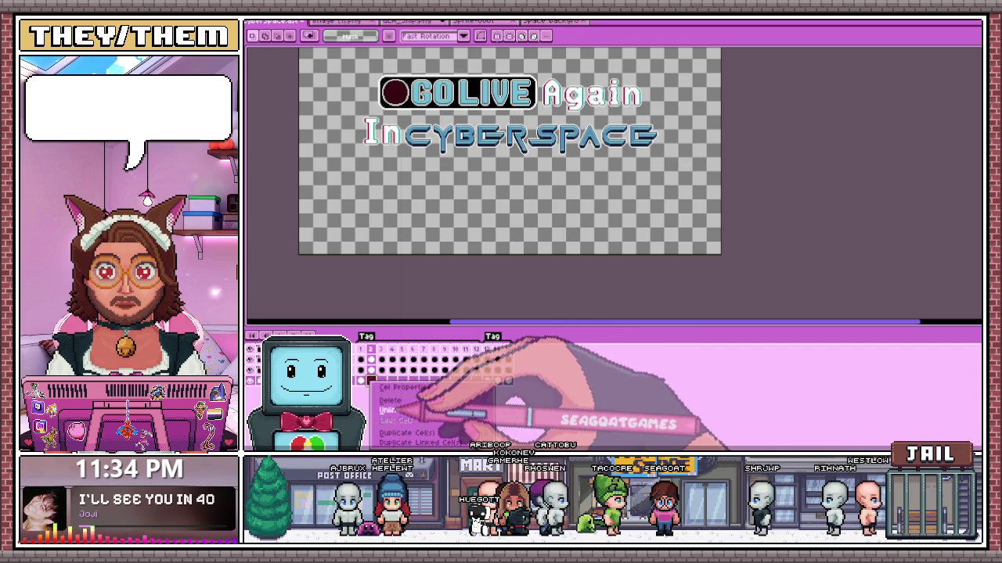
left_click(361, 382)
scroll(356, 188, "down", 2)
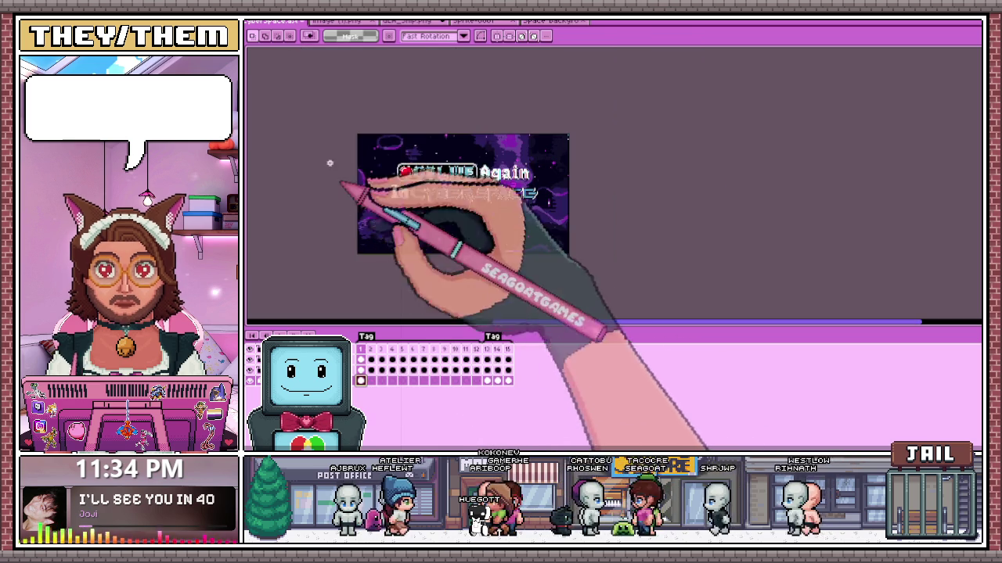
- Paste the purple space background behind the text on frame 2 and frame 11
left_click(371, 381)
key("ctrl+d")
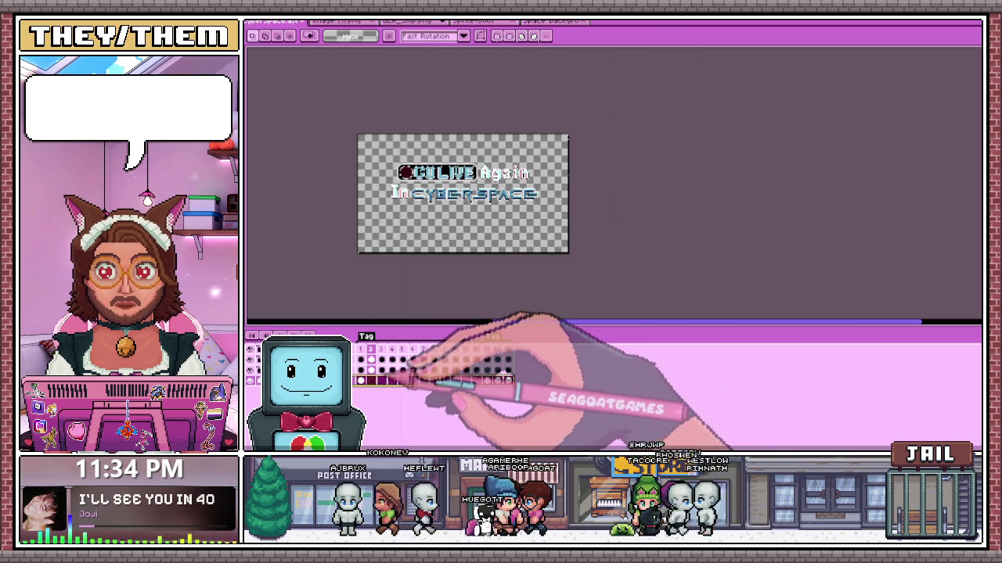
left_click(361, 381)
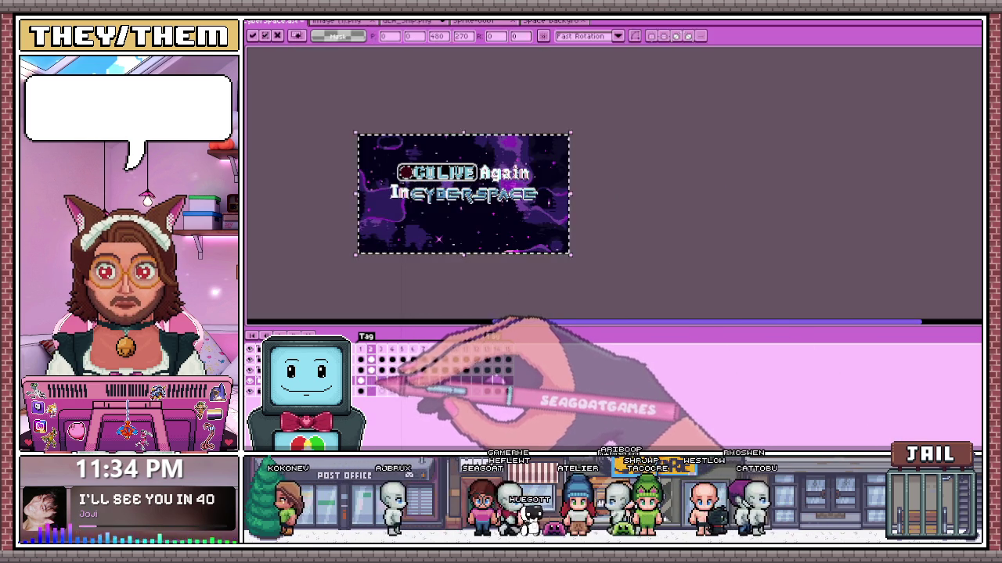
left_click(381, 381)
left_click(425, 381)
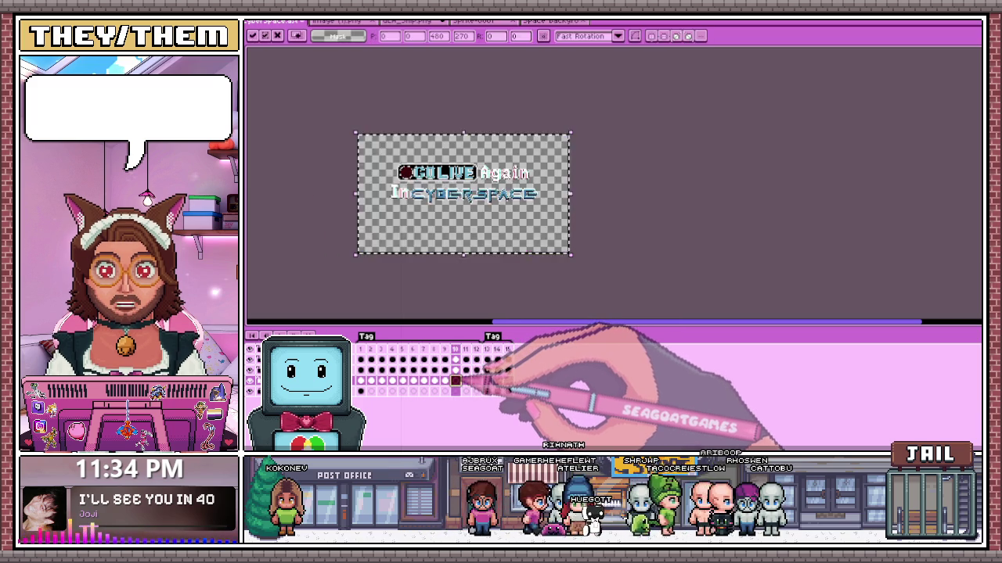
left_click(466, 381)
left_click(504, 384)
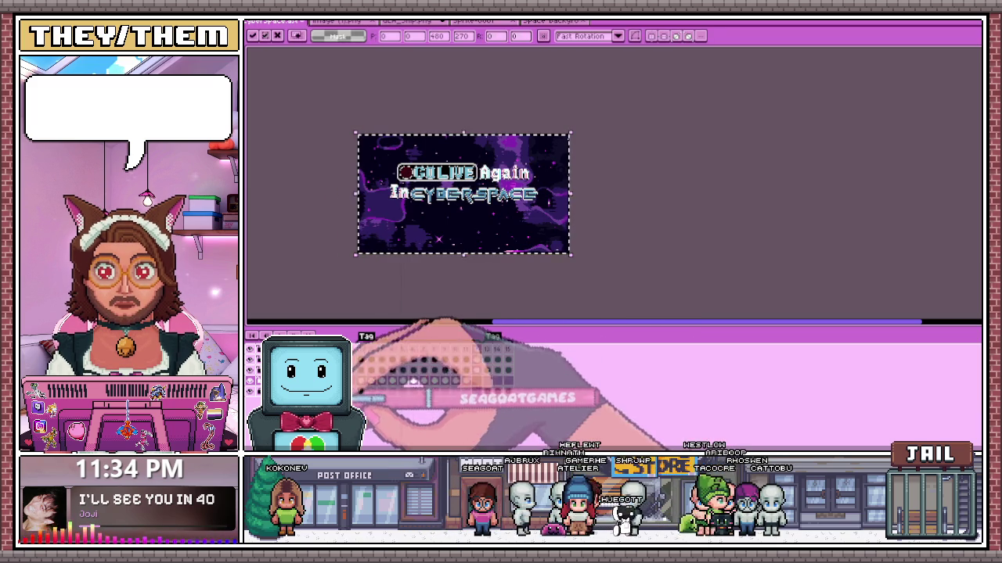
- Zoom around to check every frame's backdrop, then open Canvas Size (Ctrl+Alt+C)
scroll(507, 225, "up", 3)
scroll(507, 225, "up", 1)
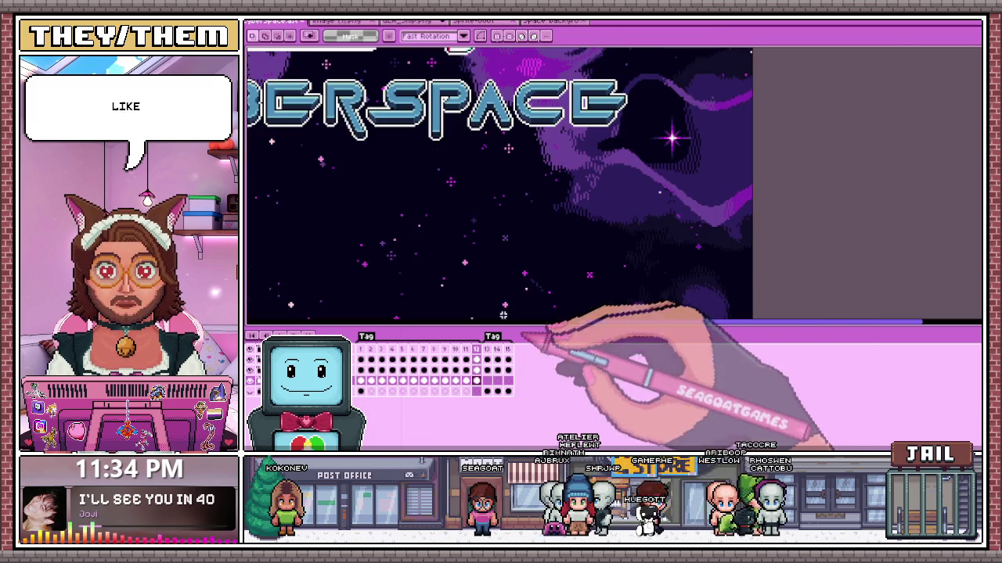
scroll(485, 219, "down", 1)
scroll(428, 204, "down", 2)
scroll(548, 235, "up", 2)
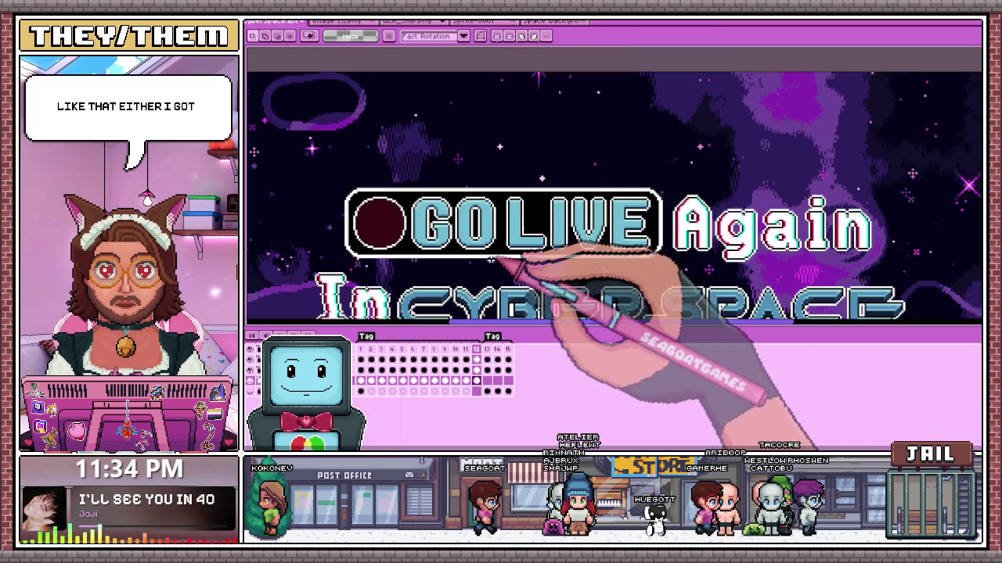
scroll(558, 280, "down", 1)
scroll(540, 298, "up", 1)
scroll(527, 313, "down", 2)
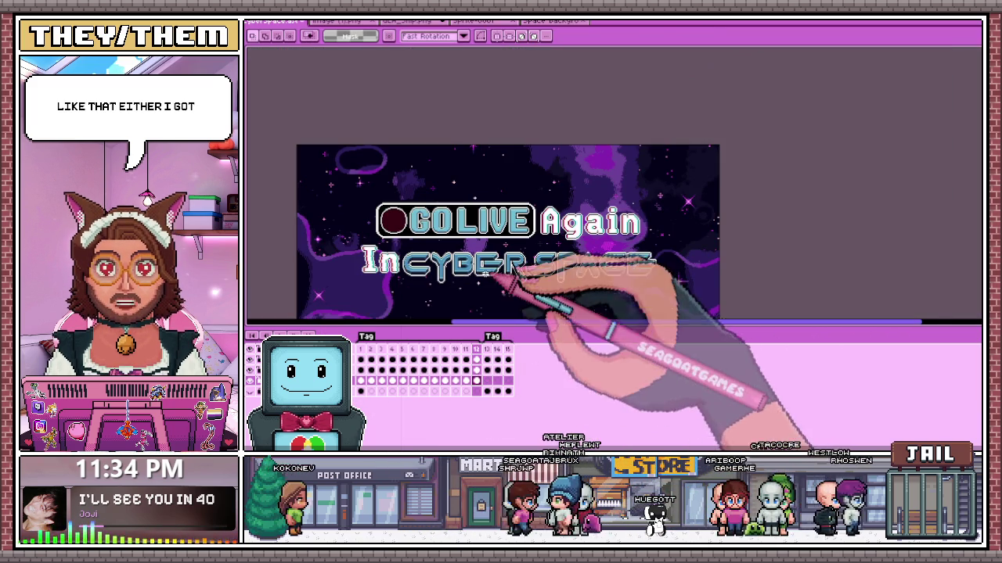
scroll(467, 304, "down", 1)
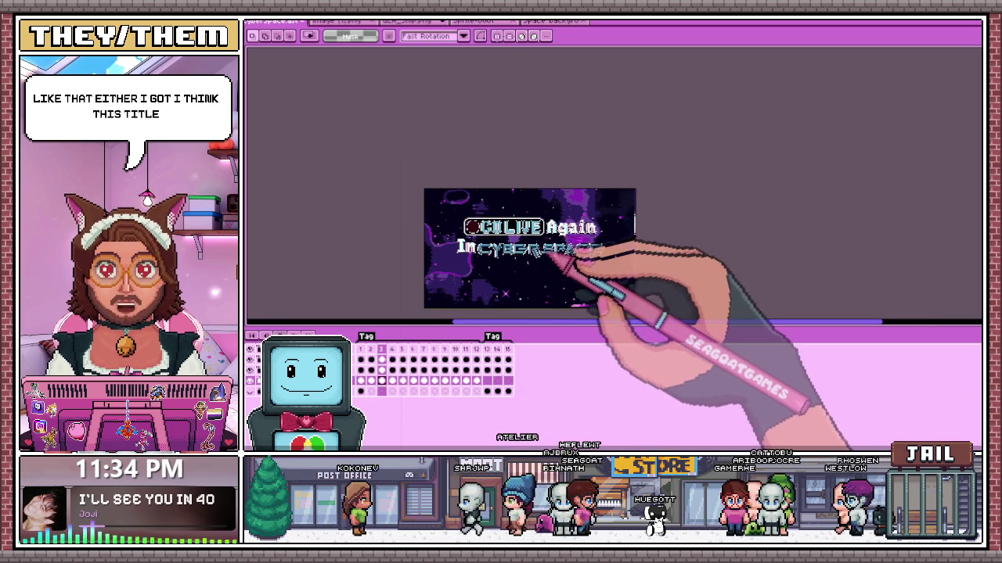
scroll(563, 263, "up", 1)
scroll(549, 261, "up", 2)
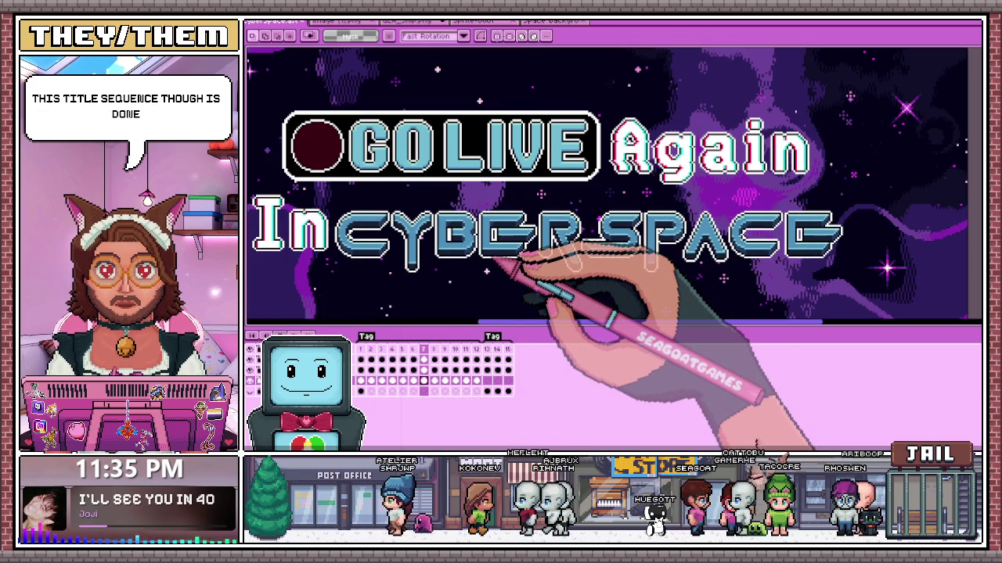
scroll(540, 262, "down", 1)
scroll(516, 272, "up", 1)
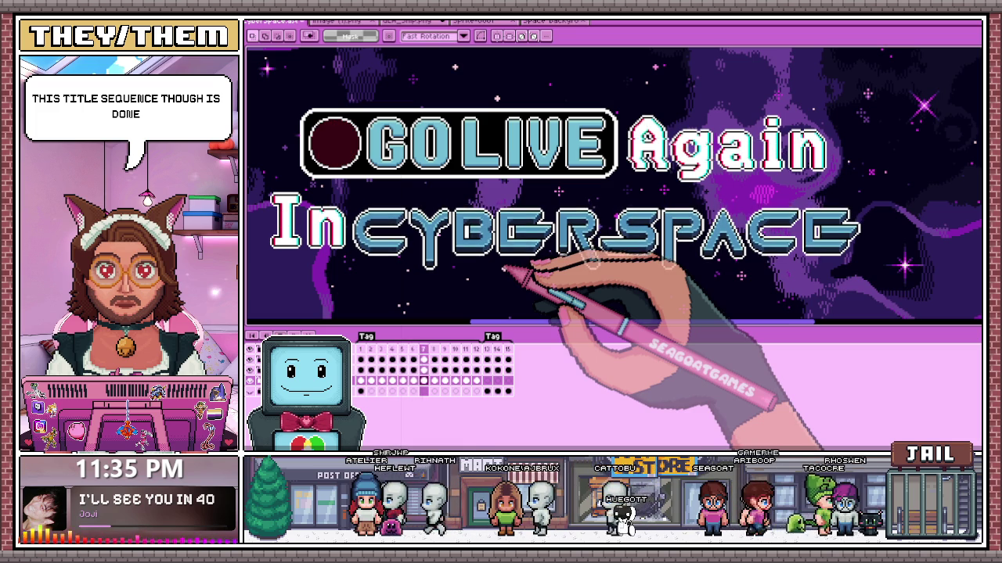
scroll(649, 227, "down", 1)
scroll(626, 242, "up", 1)
scroll(603, 234, "down", 1)
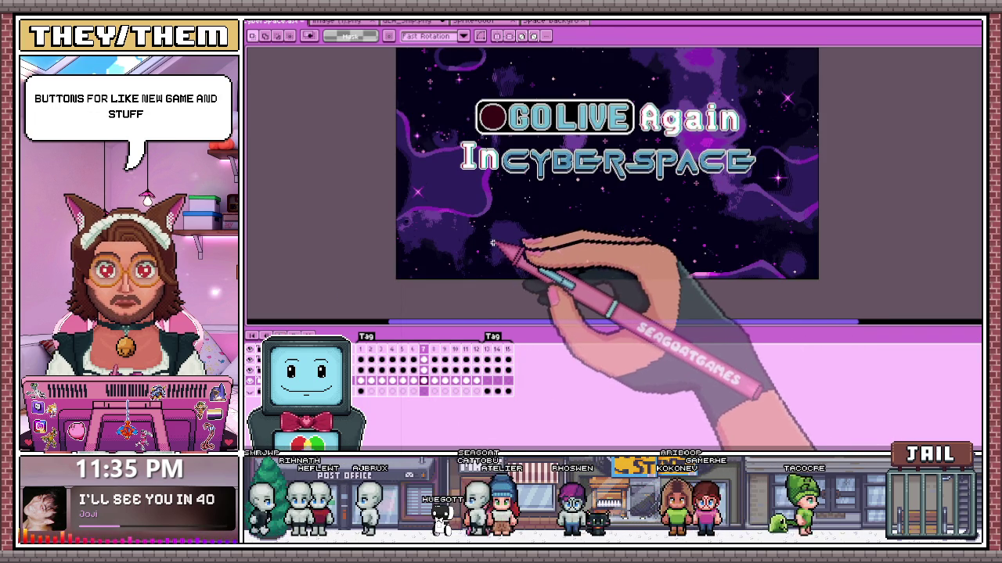
scroll(526, 231, "up", 1)
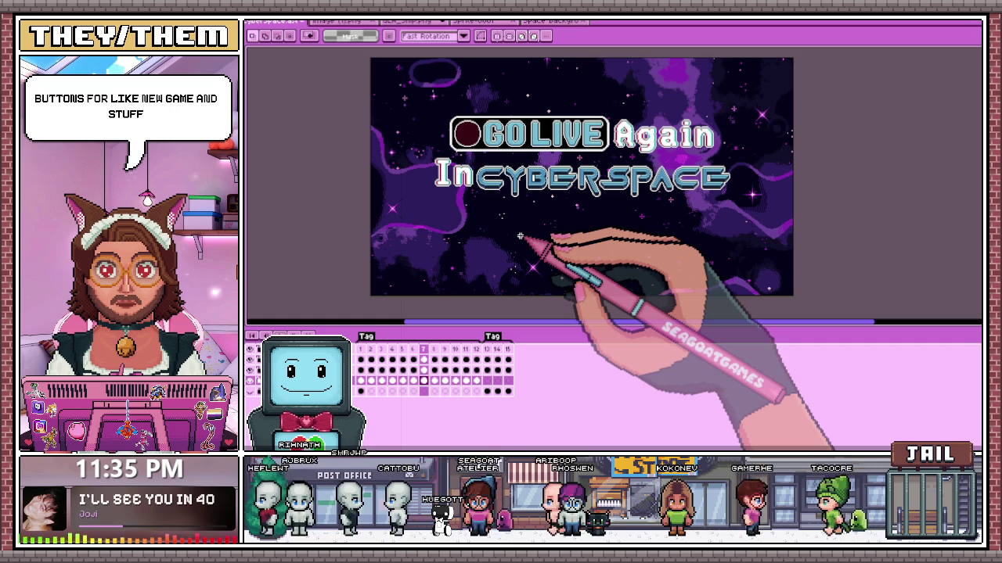
key("ctrl+alt+c")
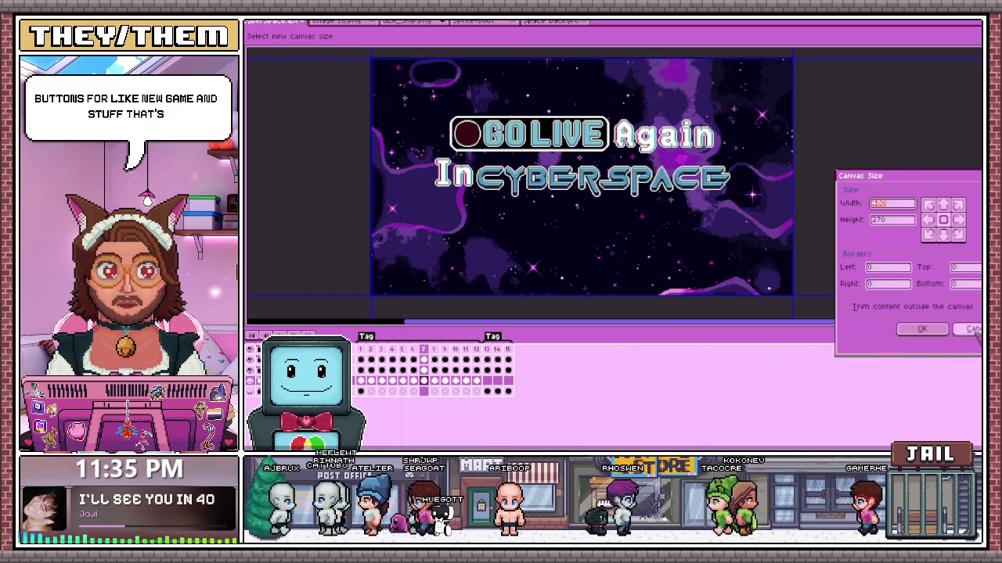
- Close Canvas Size without changes and settle on an empty transparent cel
key("Escape")
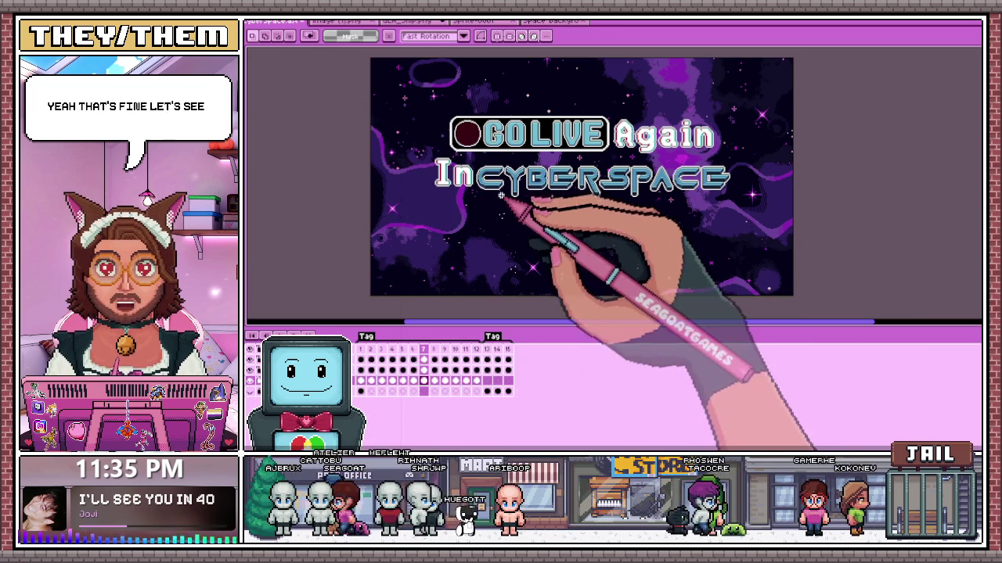
left_click(372, 379)
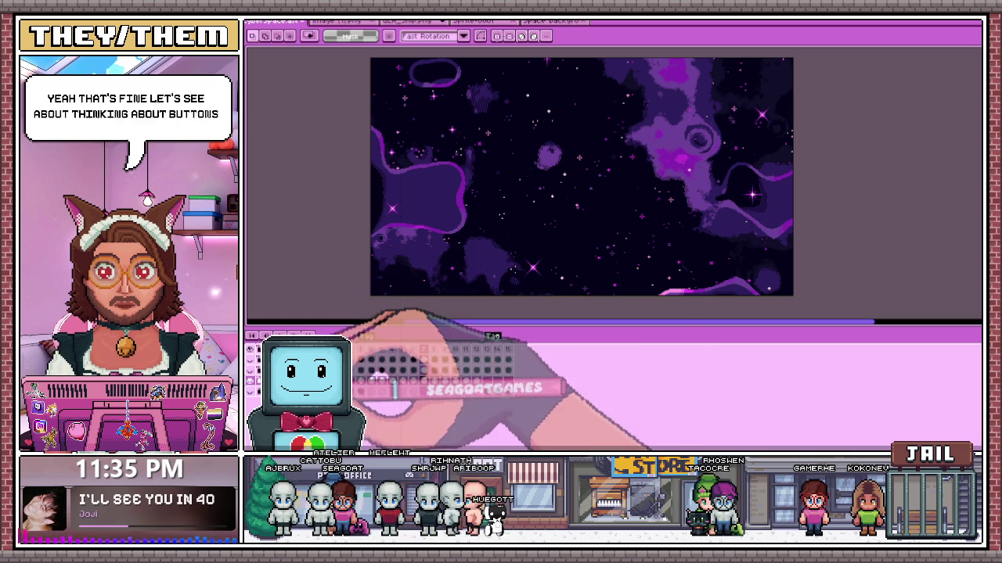
left_click(389, 379)
left_click(378, 360)
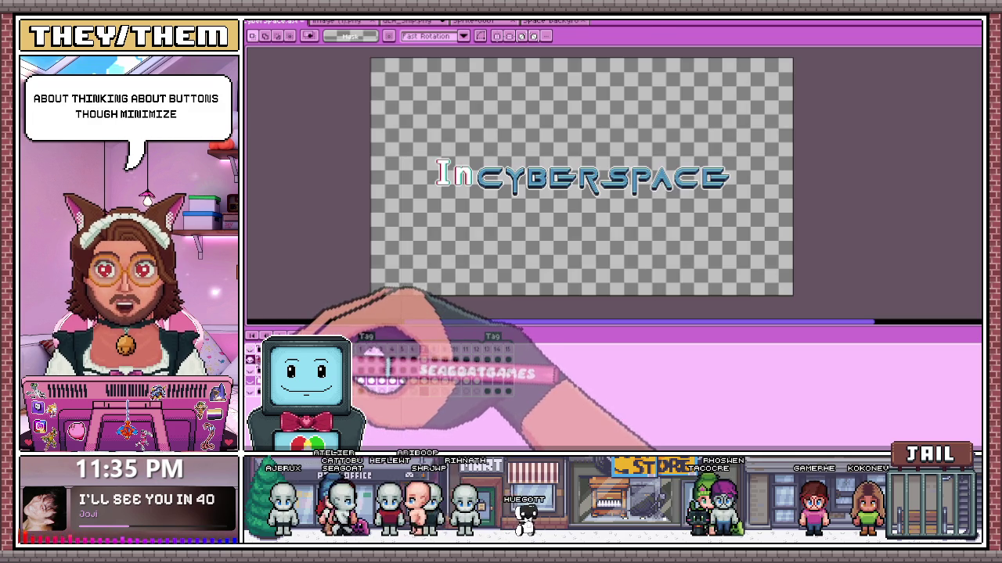
left_click(401, 364)
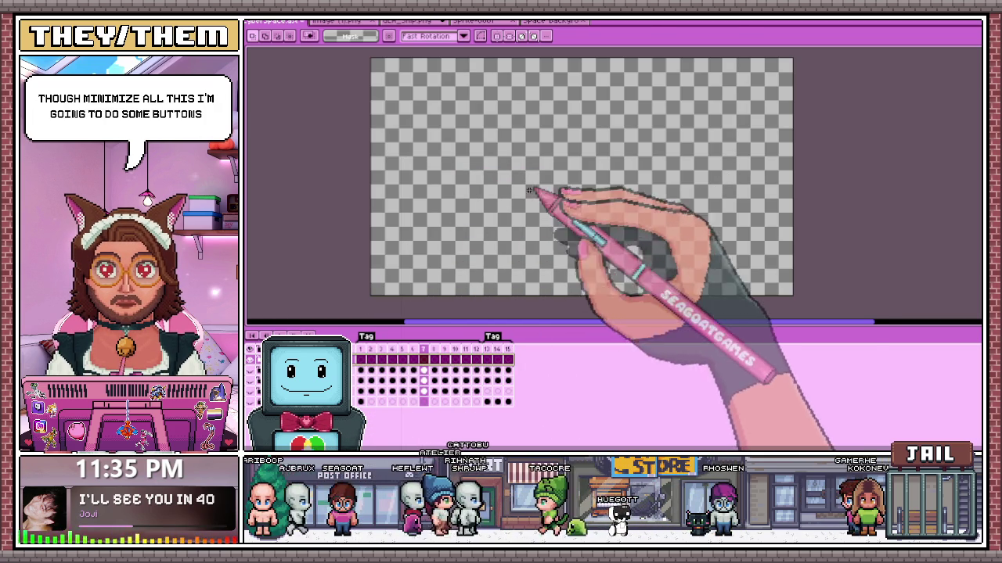
scroll(529, 191, "up", 2)
scroll(518, 208, "down", 2)
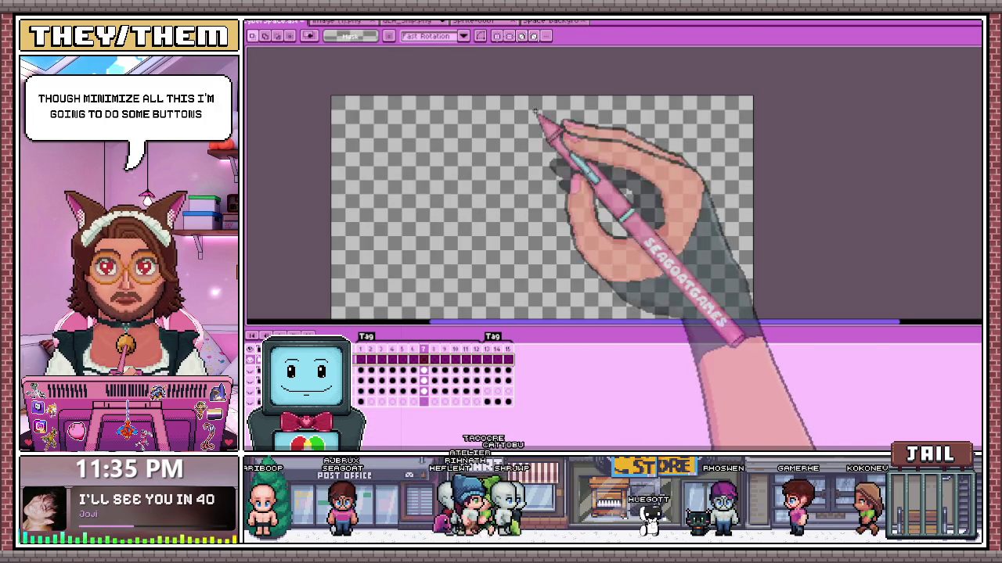
scroll(509, 163, "down", 2)
scroll(499, 153, "up", 4)
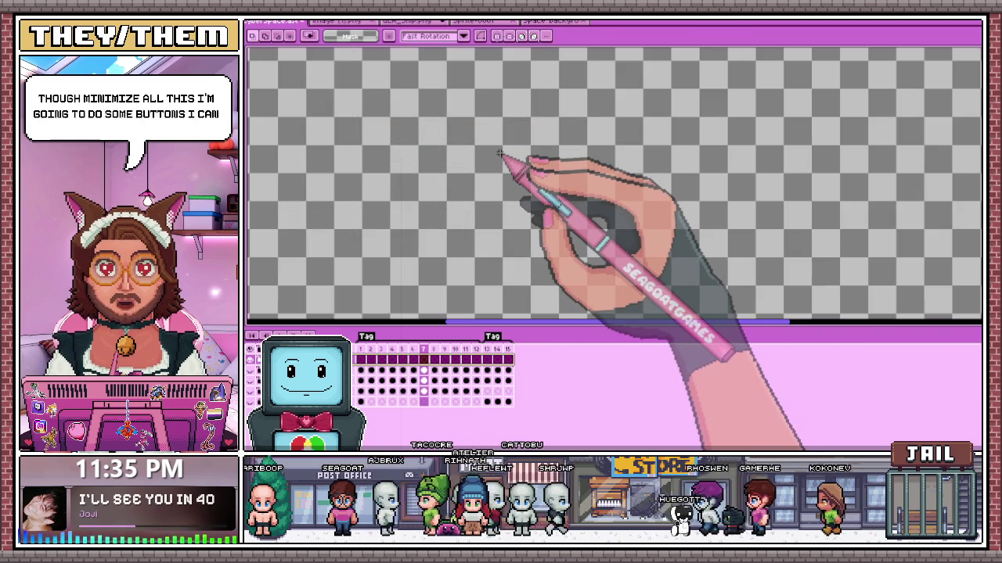
scroll(499, 153, "down", 2)
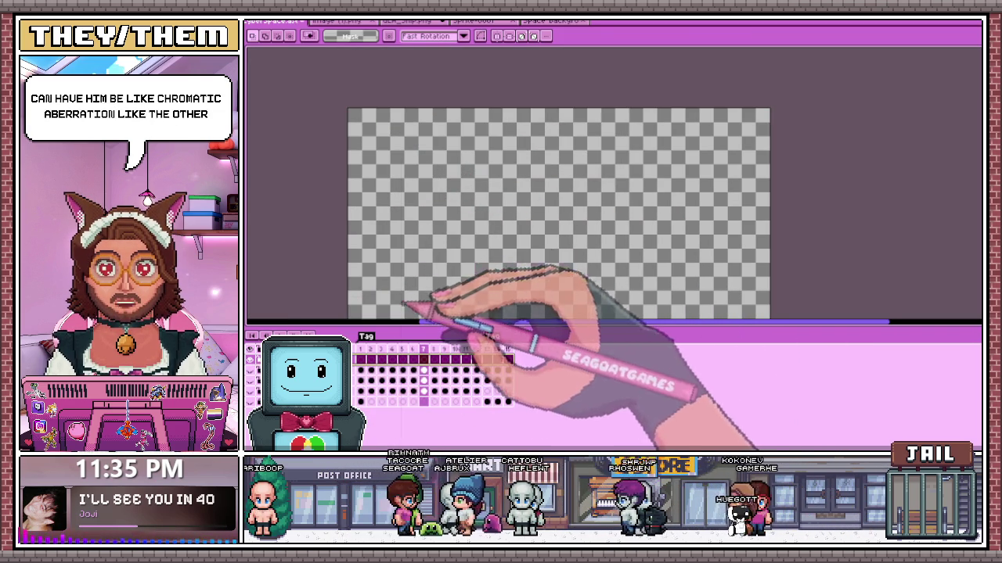
- Insert 'NEW GAME' in BoldPixels font at size 32, centred on the empty canvas
key("t")
left_click(674, 269)
left_click(699, 285)
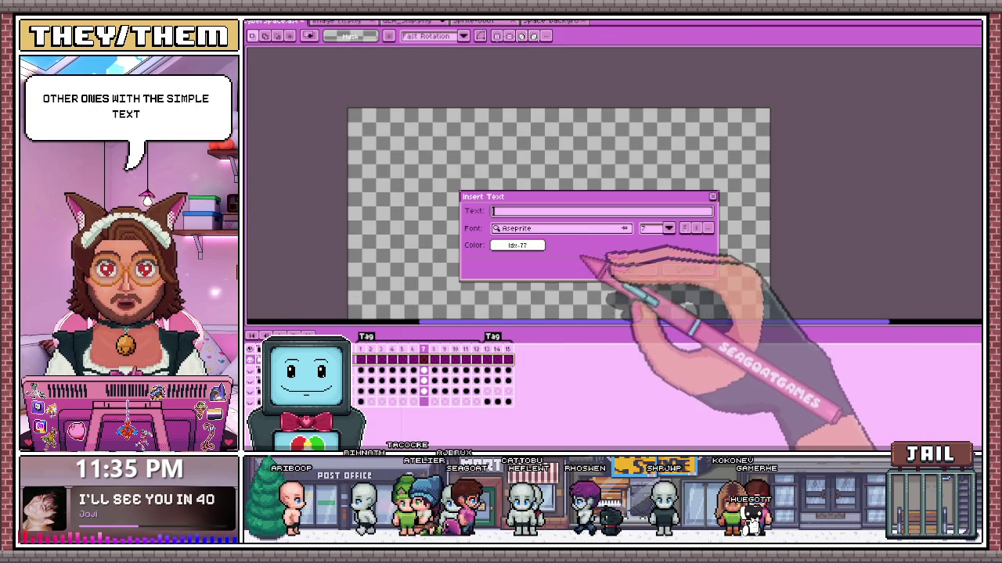
left_click(570, 228)
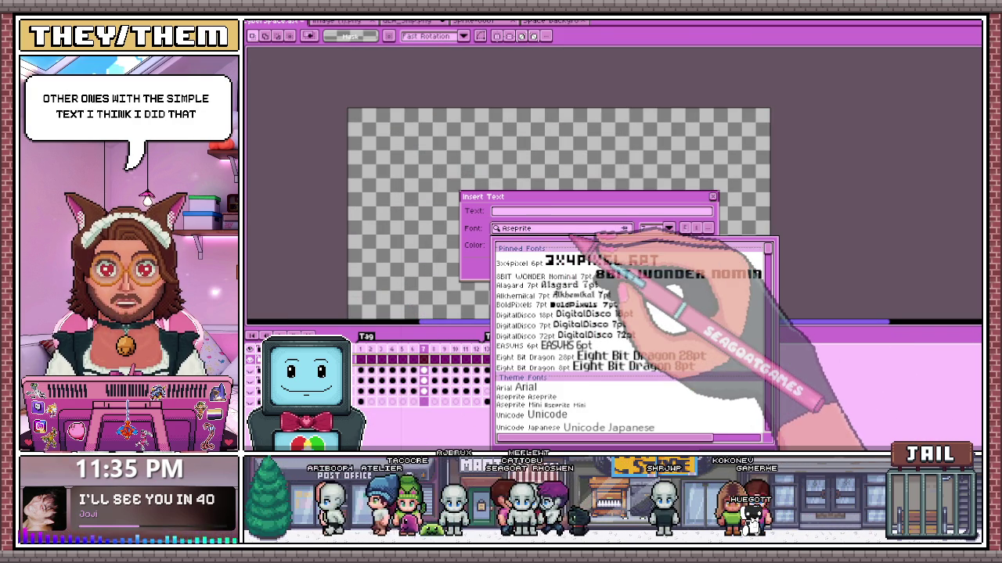
left_click(585, 305)
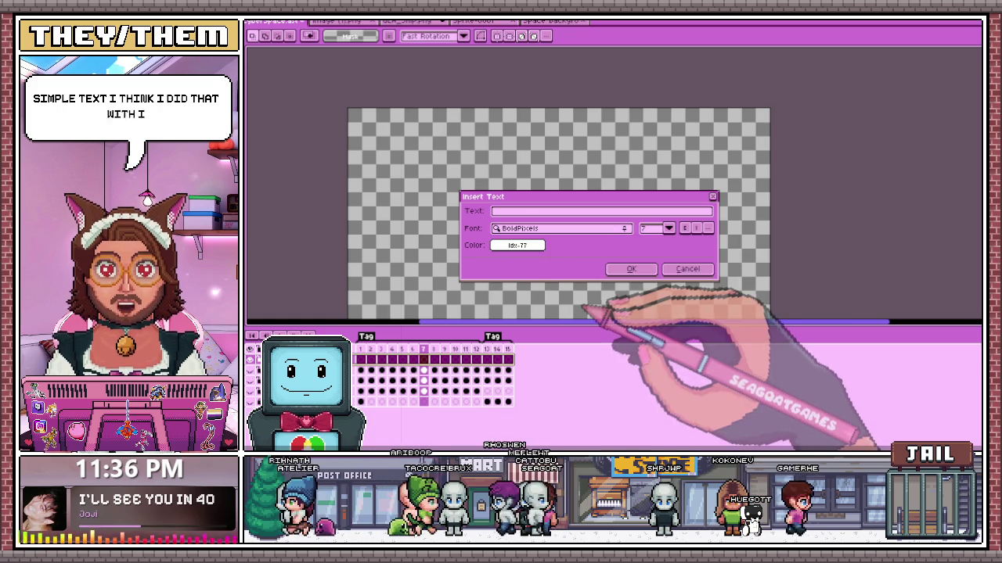
left_click(668, 227)
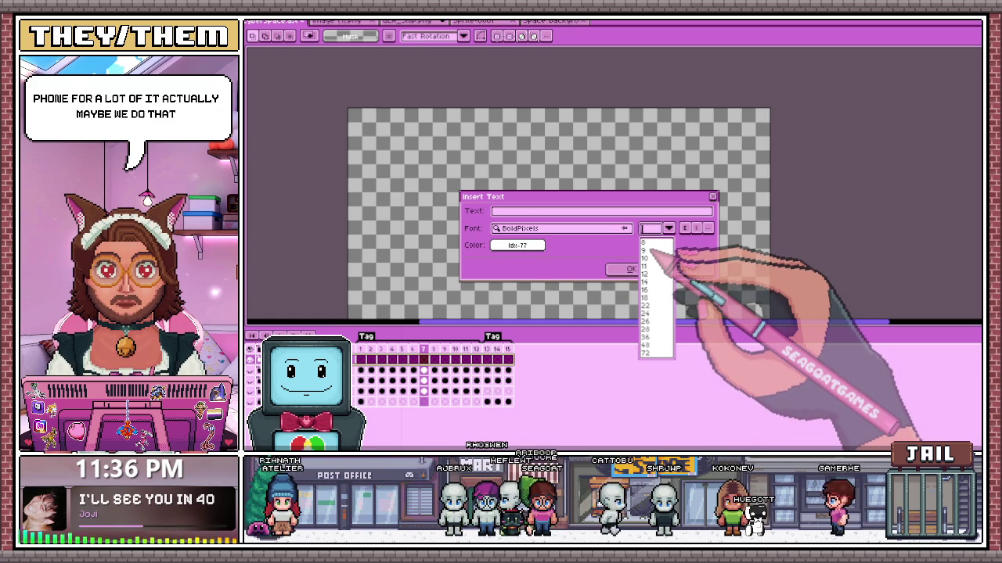
type("32")
left_click(658, 252)
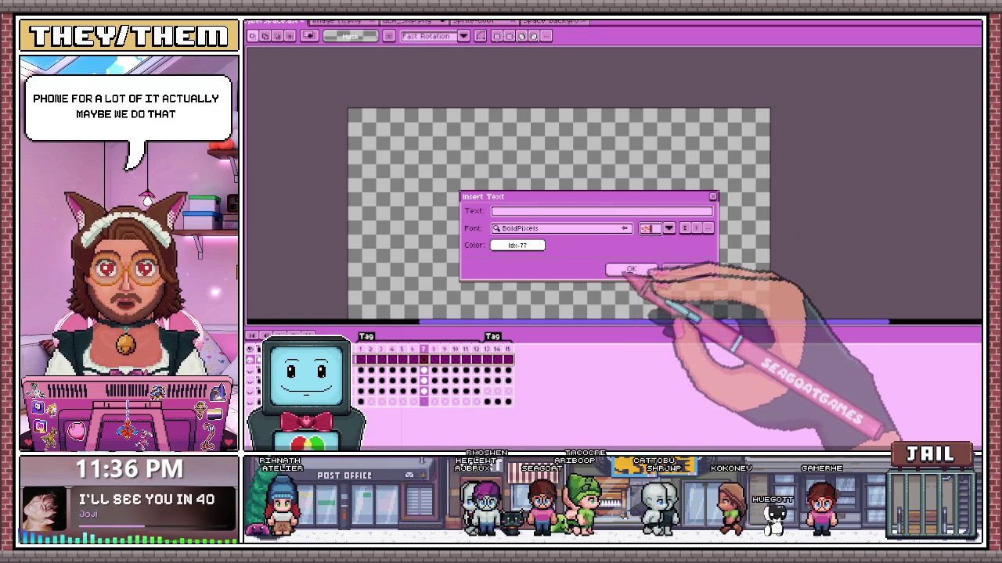
left_click(630, 269)
key("t")
type("NEW GAME")
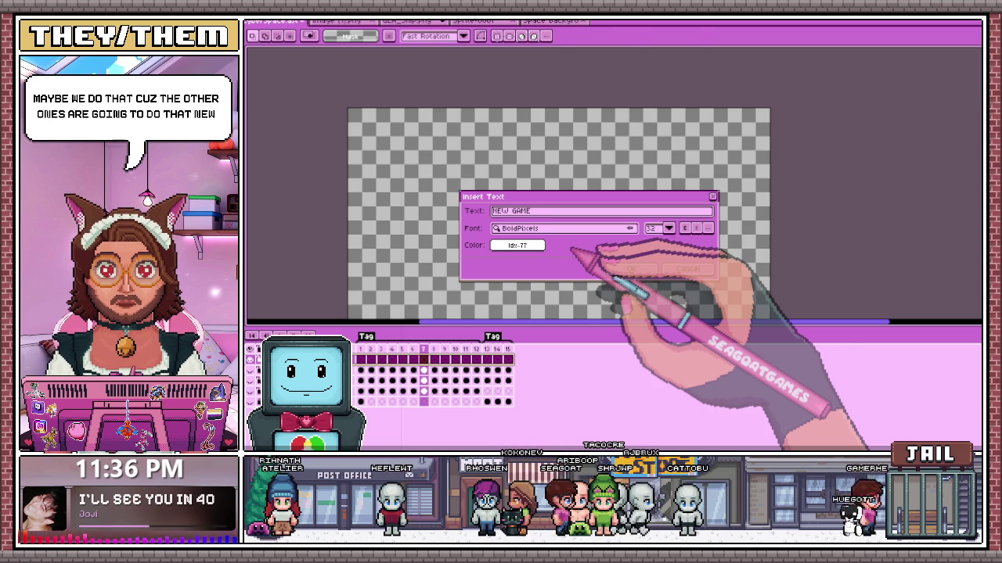
left_click(629, 268)
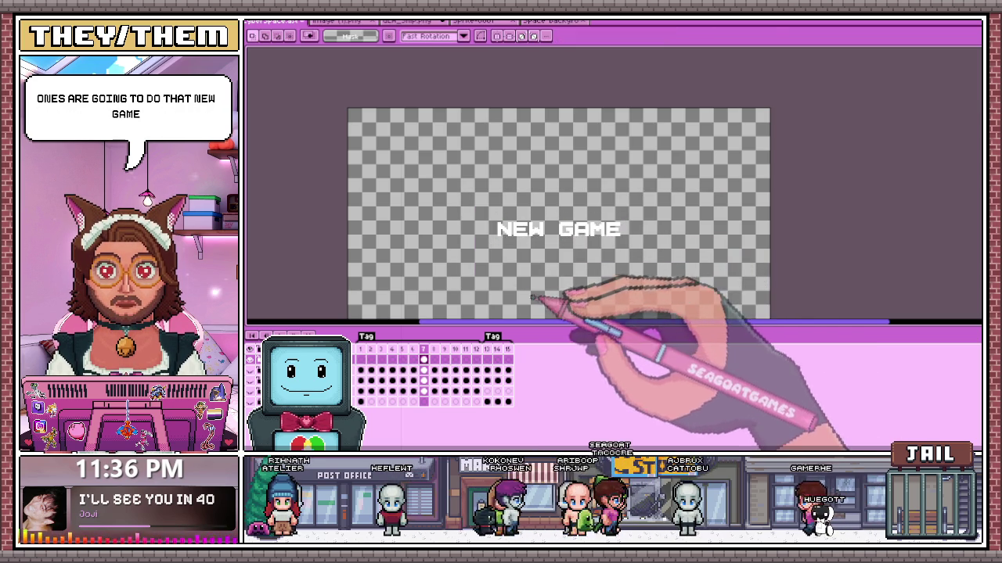
- Show the space background and title, and move NEW GAME down below the title
scroll(539, 281, "down", 1)
scroll(548, 255, "up", 1)
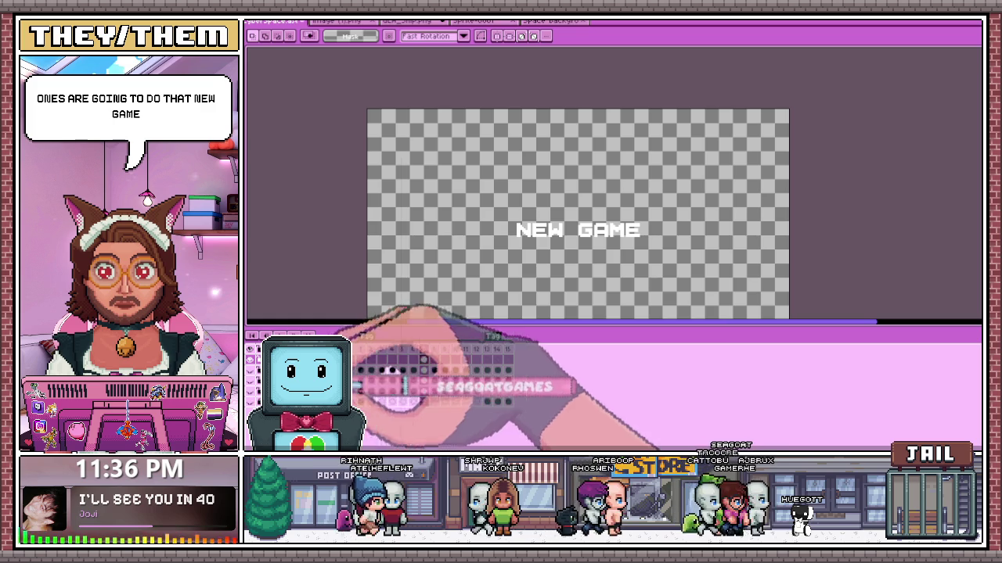
left_click_drag(498, 185, 667, 275)
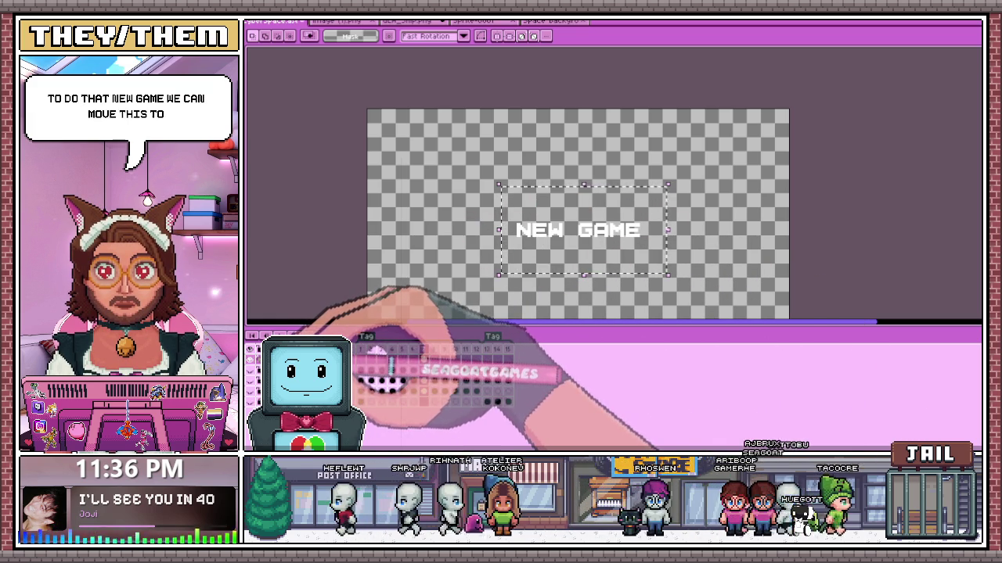
left_click(359, 362)
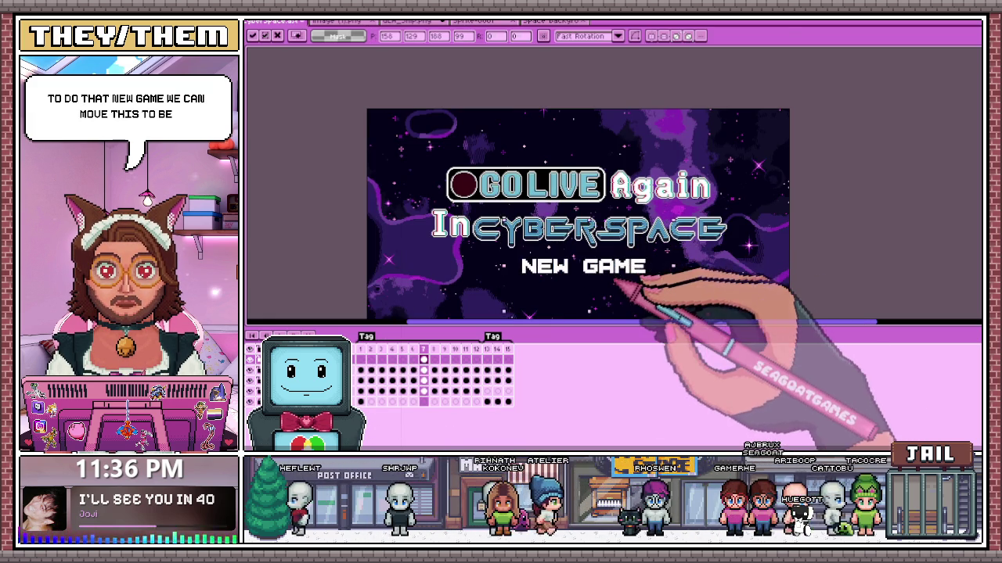
scroll(619, 275, "down", 1)
scroll(626, 273, "up", 2)
scroll(611, 274, "down", 2)
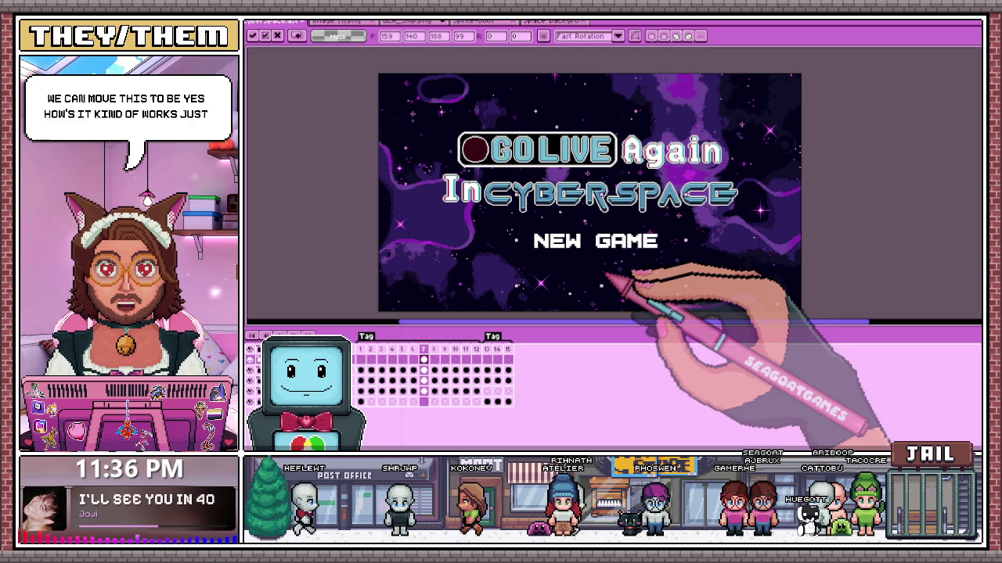
left_click(632, 262)
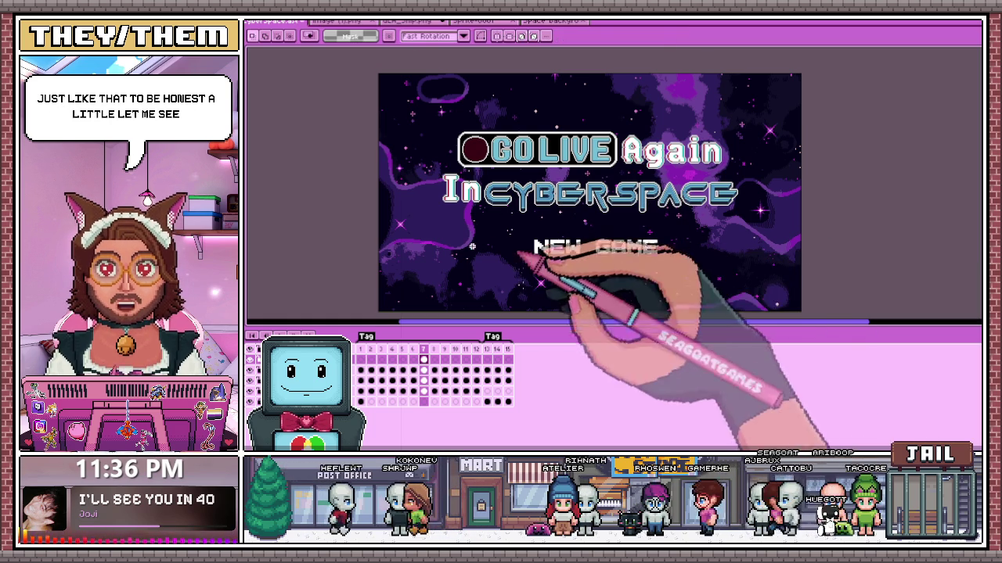
- Reselect NEW GAME and nudge it about 5 px left
scroll(548, 244, "down", 1)
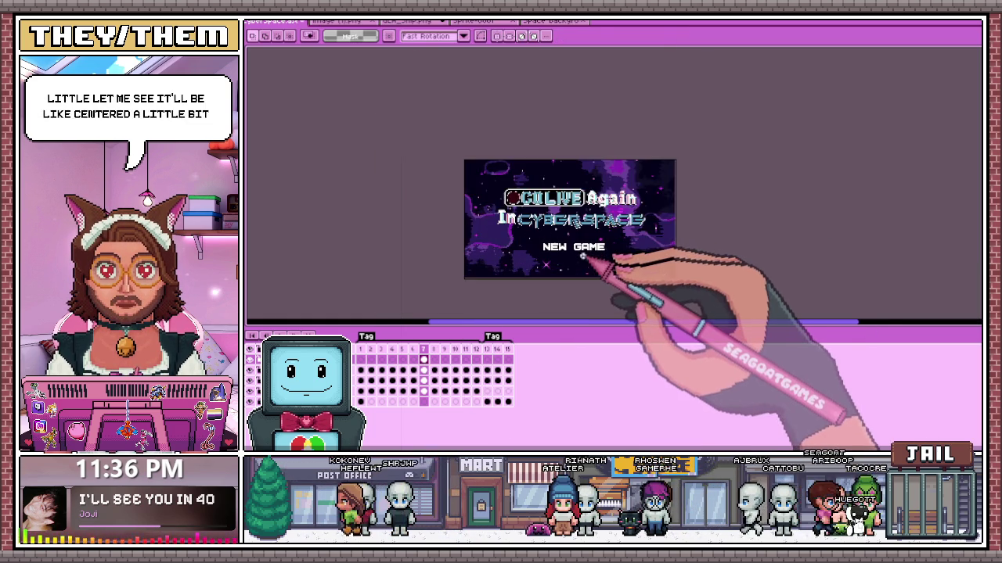
scroll(577, 257, "up", 1)
key("ctrl+shift+d")
key("Left")
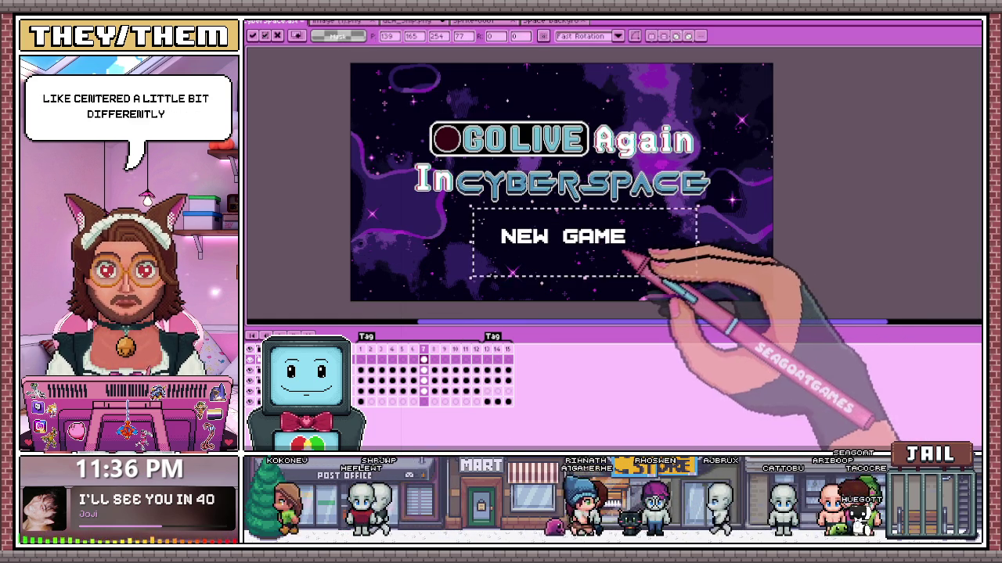
left_click(522, 253)
left_click(557, 211)
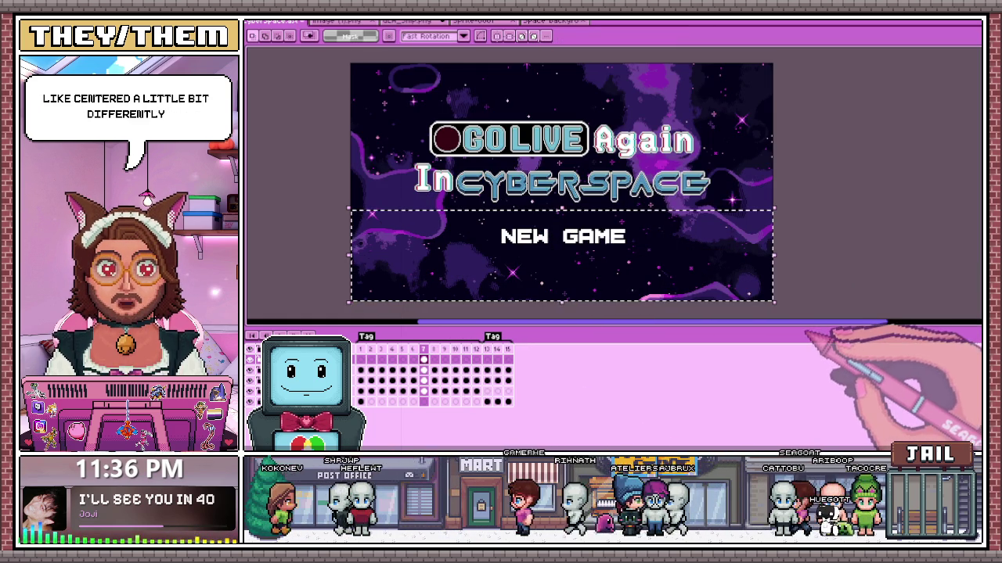
- Hide the GO LIVE Again In CYBERSPACE title and the purple space background
scroll(586, 243, "down", 1)
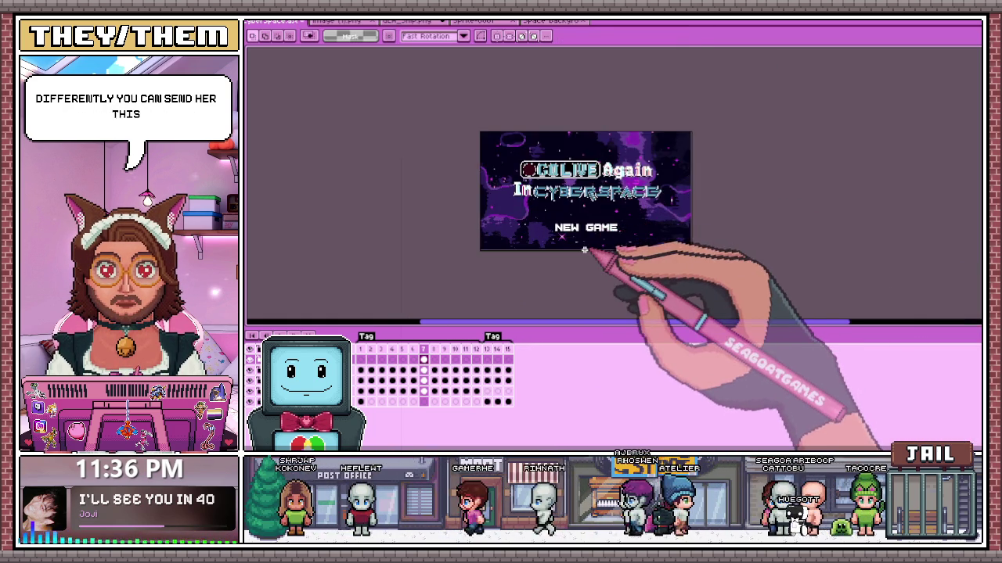
scroll(591, 250, "up", 1)
scroll(583, 252, "down", 1)
scroll(561, 237, "up", 1)
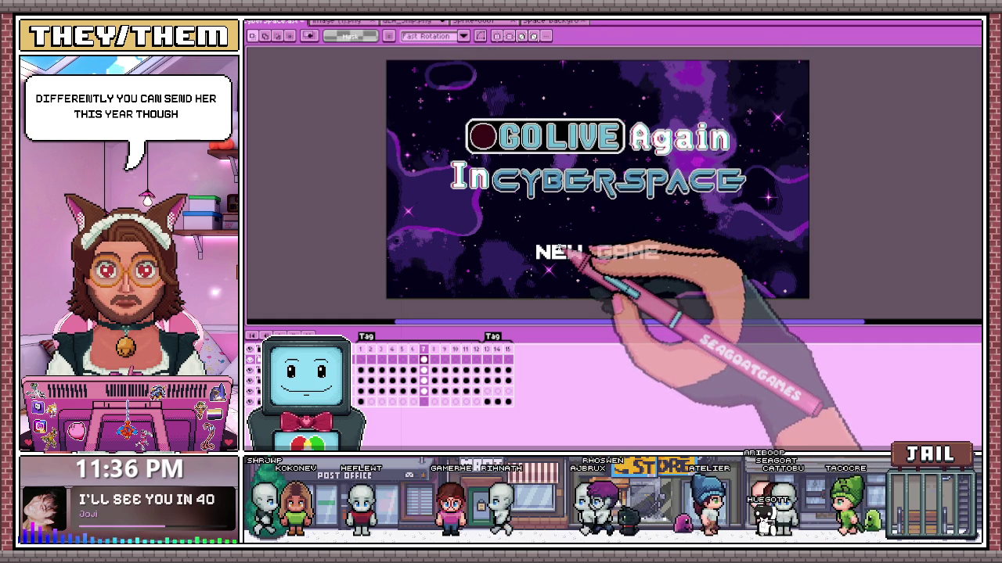
scroll(560, 249, "down", 1)
scroll(560, 251, "up", 1)
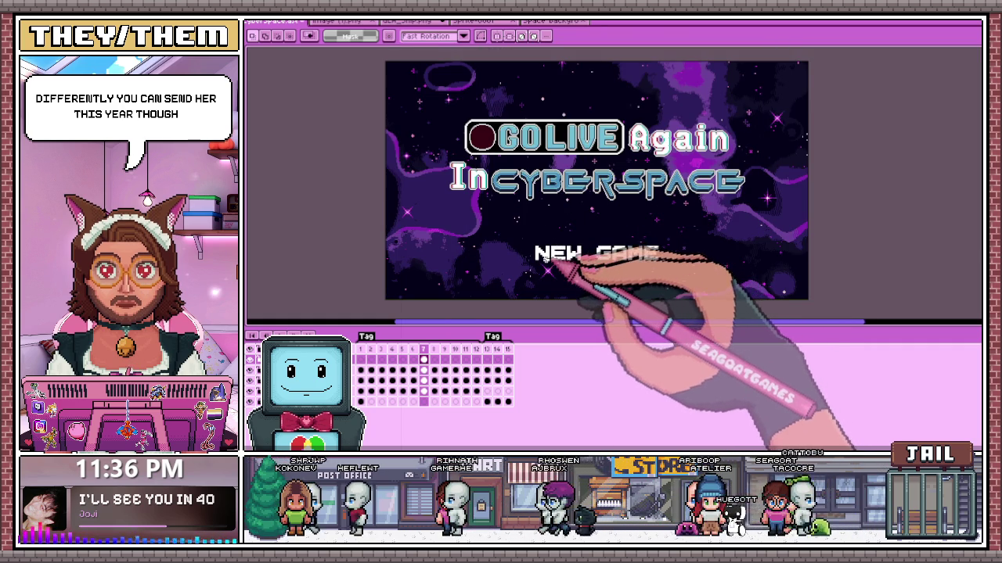
key("Return")
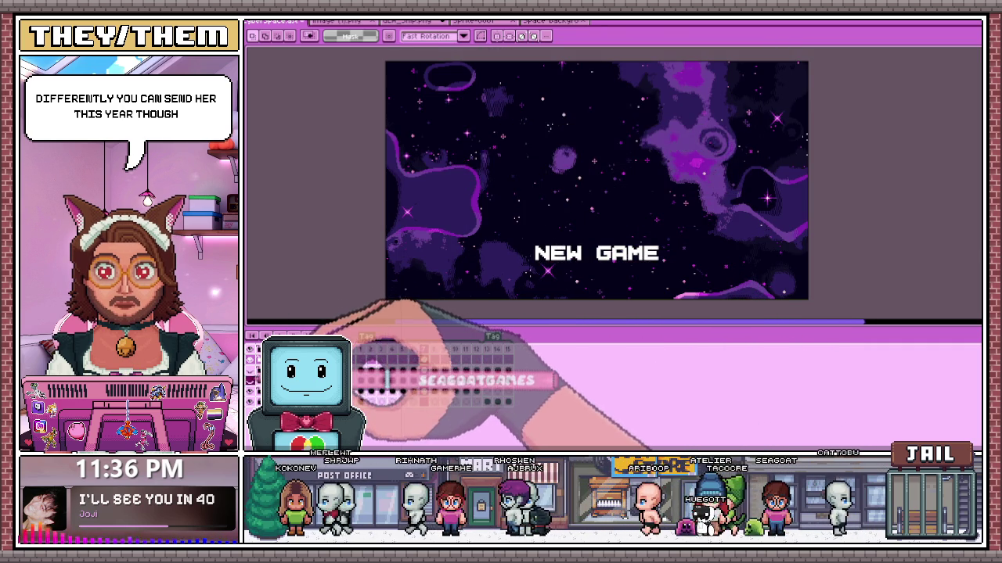
key("Delete")
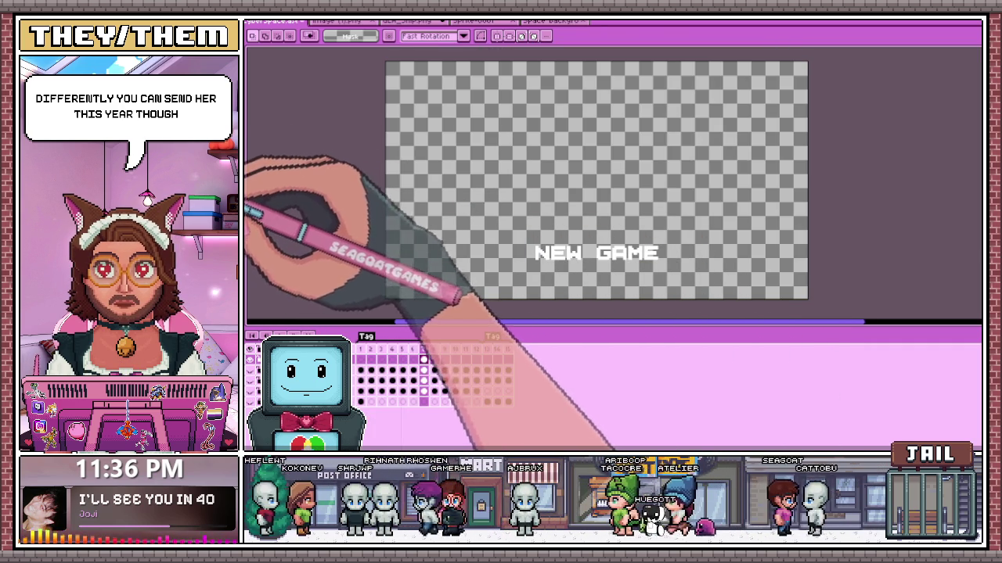
- With the Pencil, zoom in on the N to draw red pixels along its left side and diagonal
key("b")
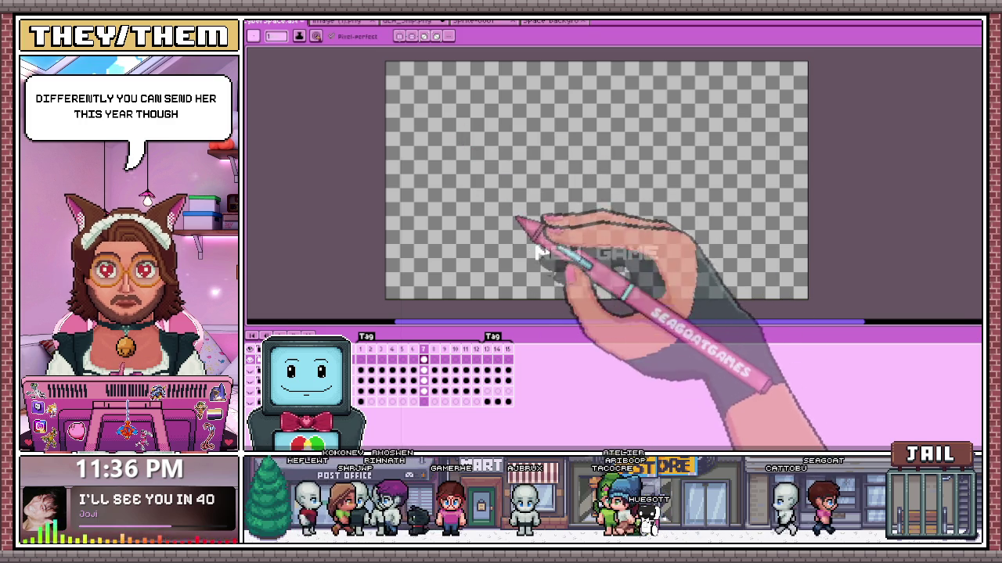
scroll(526, 224, "up", 1)
scroll(528, 222, "up", 1)
scroll(510, 227, "down", 1)
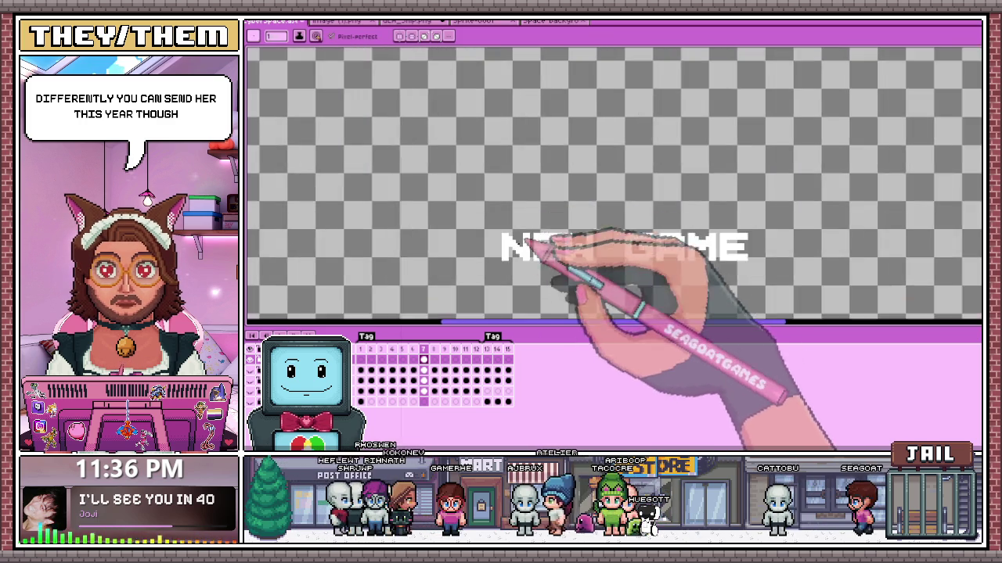
scroll(509, 231, "up", 2)
scroll(507, 234, "up", 1)
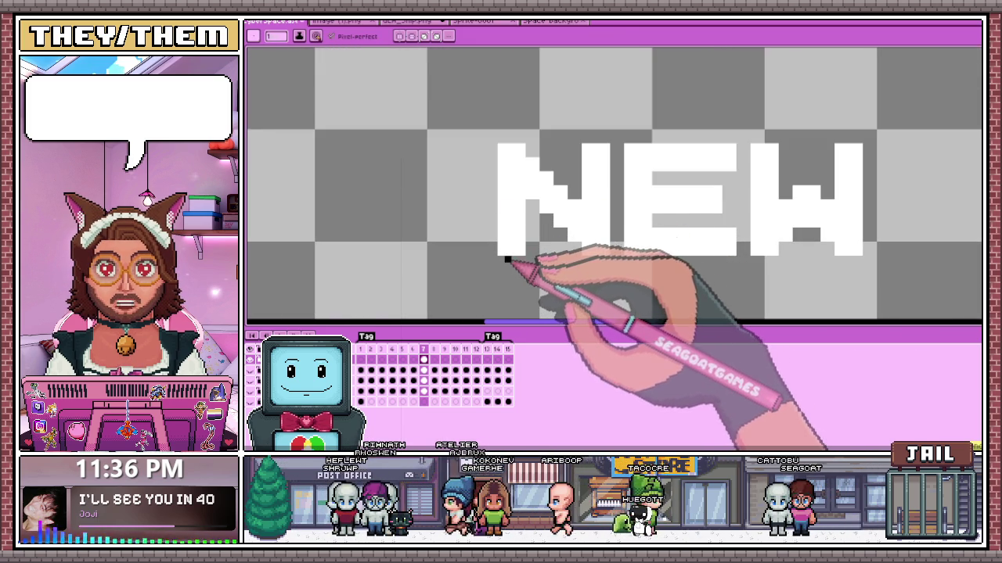
scroll(501, 249, "down", 1)
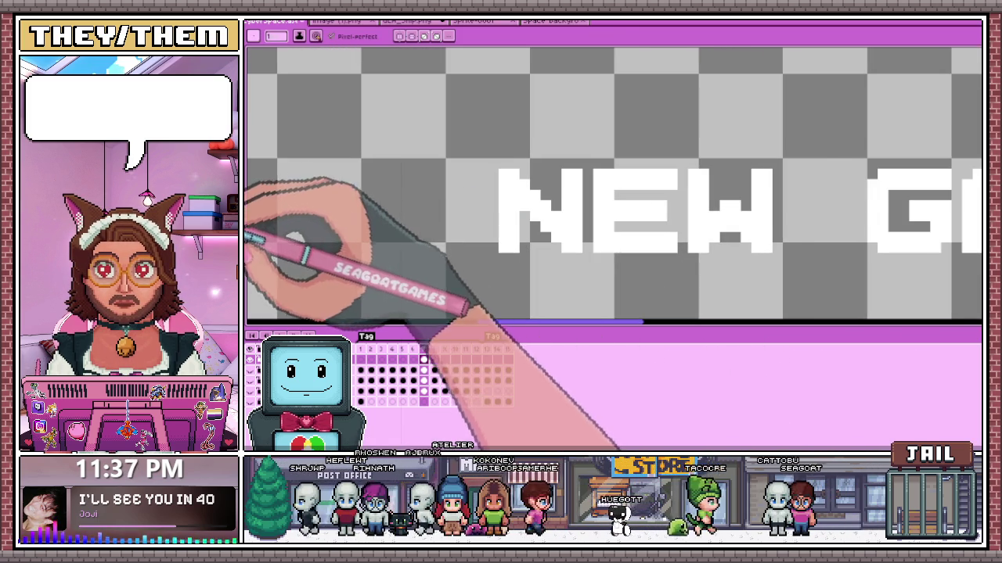
scroll(482, 239, "up", 1)
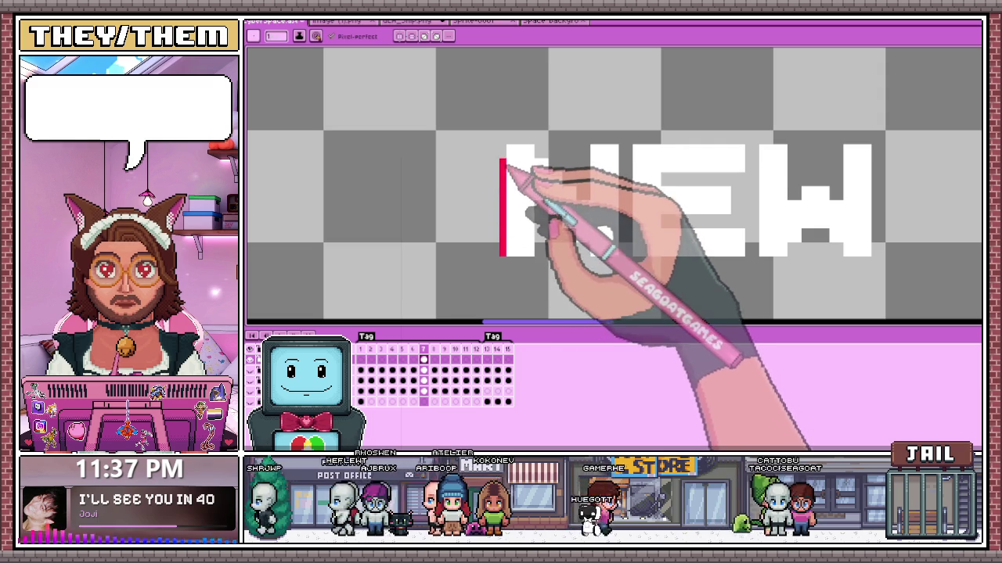
scroll(524, 150, "down", 1)
scroll(537, 134, "down", 1)
scroll(563, 305, "up", 1)
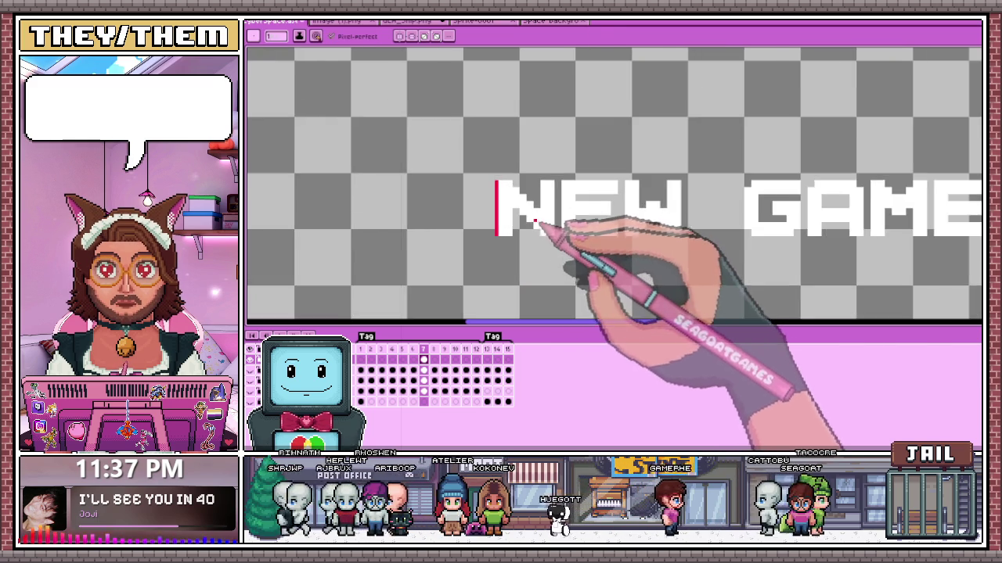
scroll(576, 250, "up", 1)
scroll(519, 211, "up", 2)
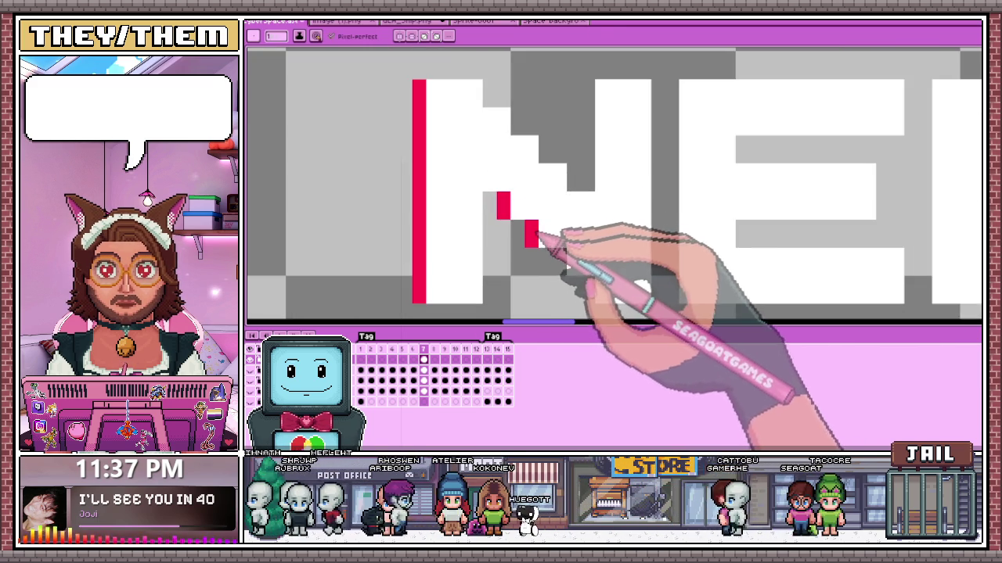
scroll(595, 298, "down", 1)
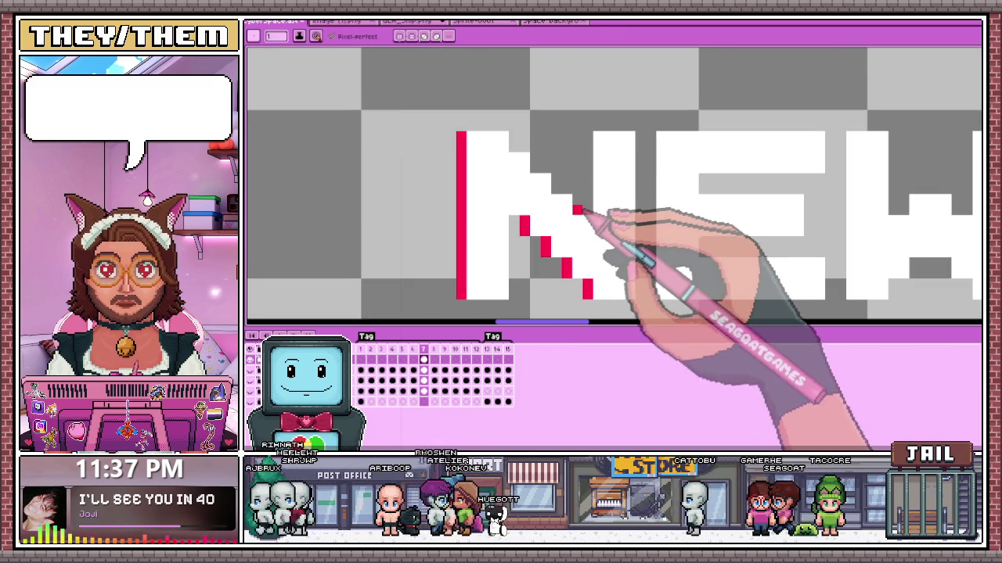
scroll(518, 197, "down", 1)
scroll(544, 235, "down", 2)
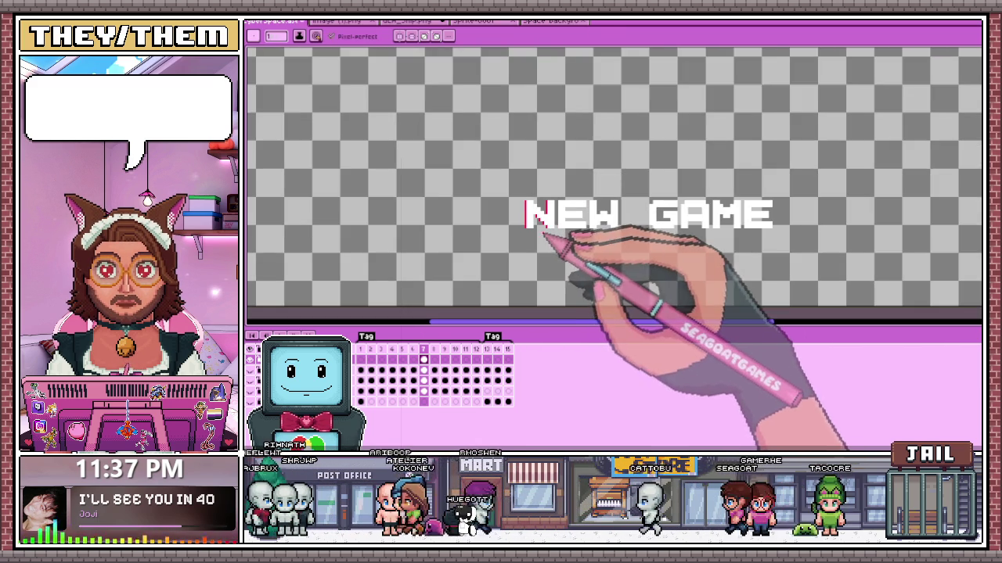
scroll(563, 215, "up", 1)
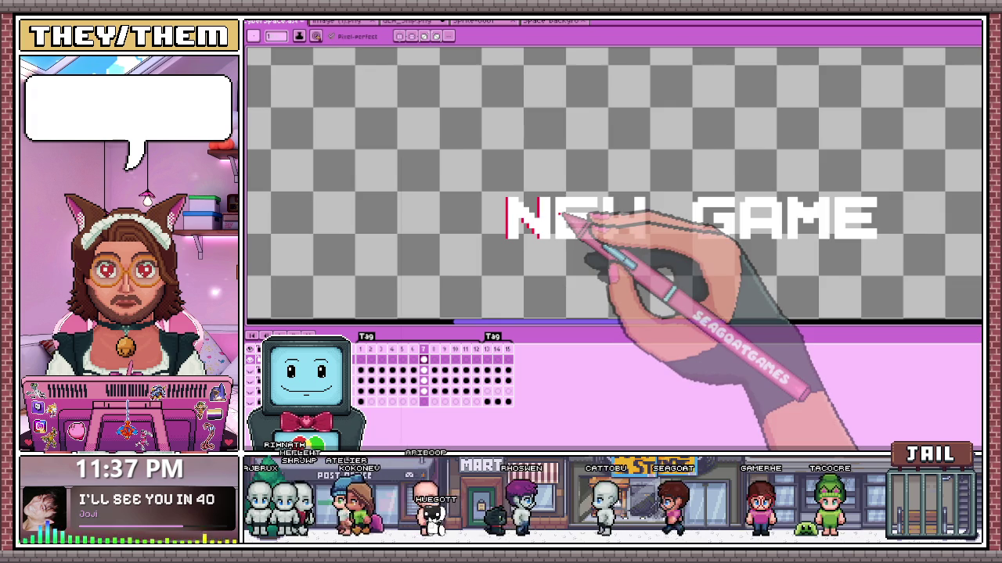
scroll(542, 252, "down", 1)
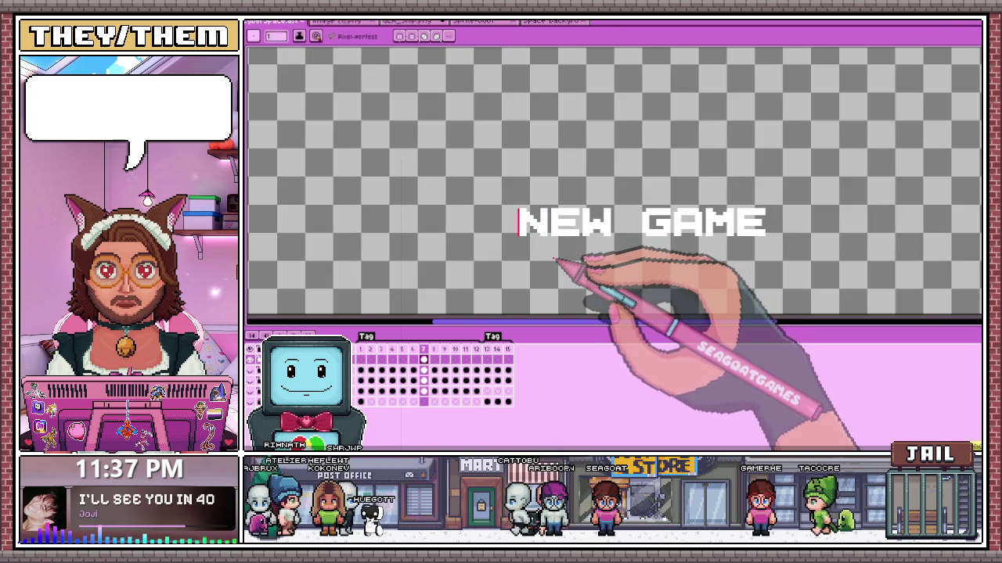
scroll(554, 246, "down", 2)
- Select the NEW GAME area and create a new 207×83 sprite from it
key("m")
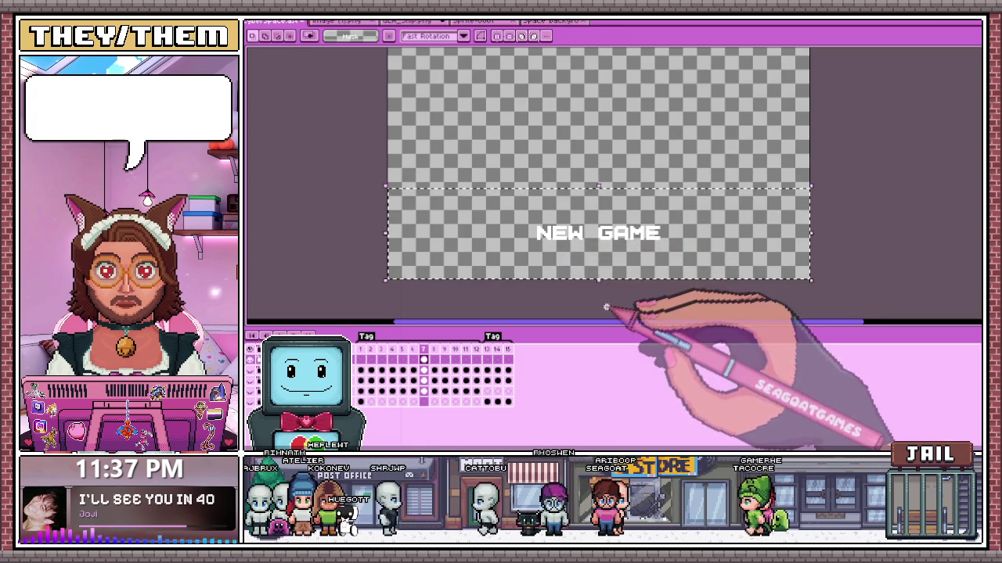
left_click_drag(507, 207, 686, 279)
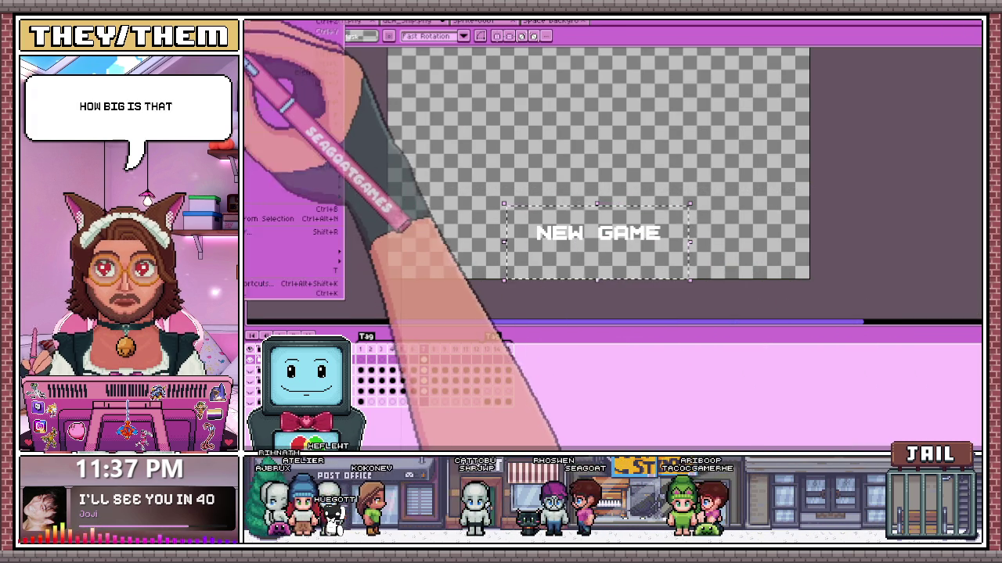
key("ctrl+n")
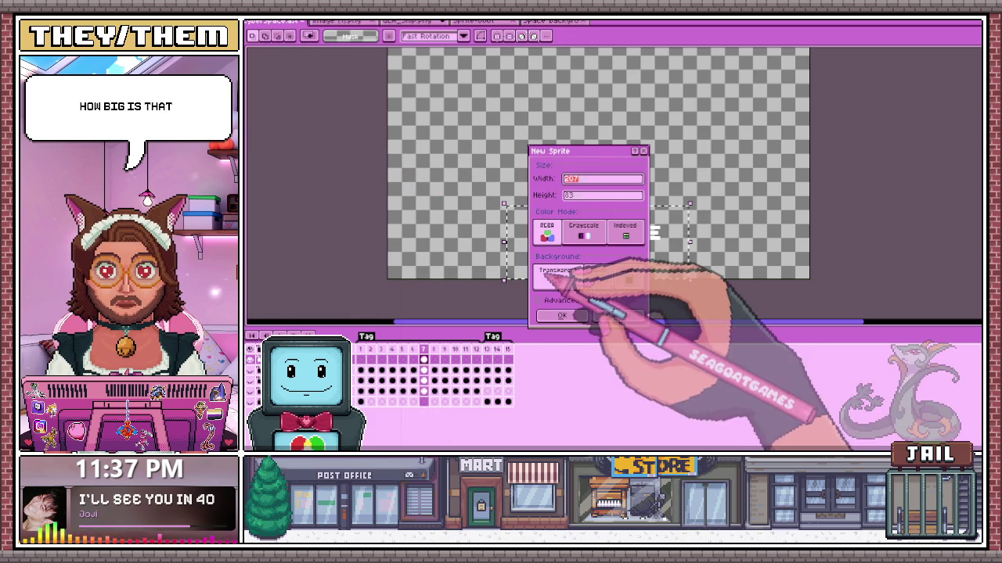
left_click(563, 315)
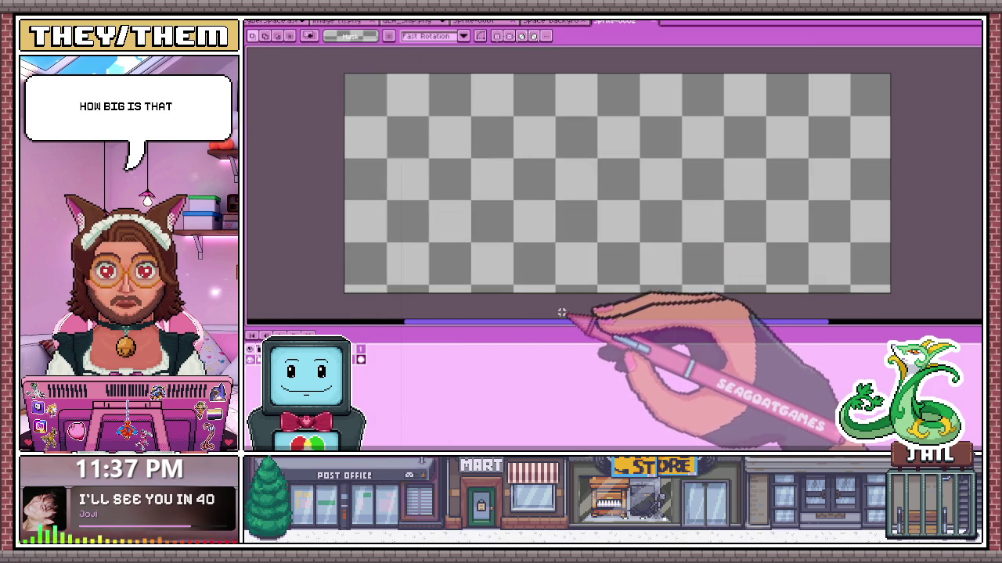
scroll(558, 290, "down", 1)
- Trim the new sprite's canvas from the left to 144×80
key("ctrl+alt+c")
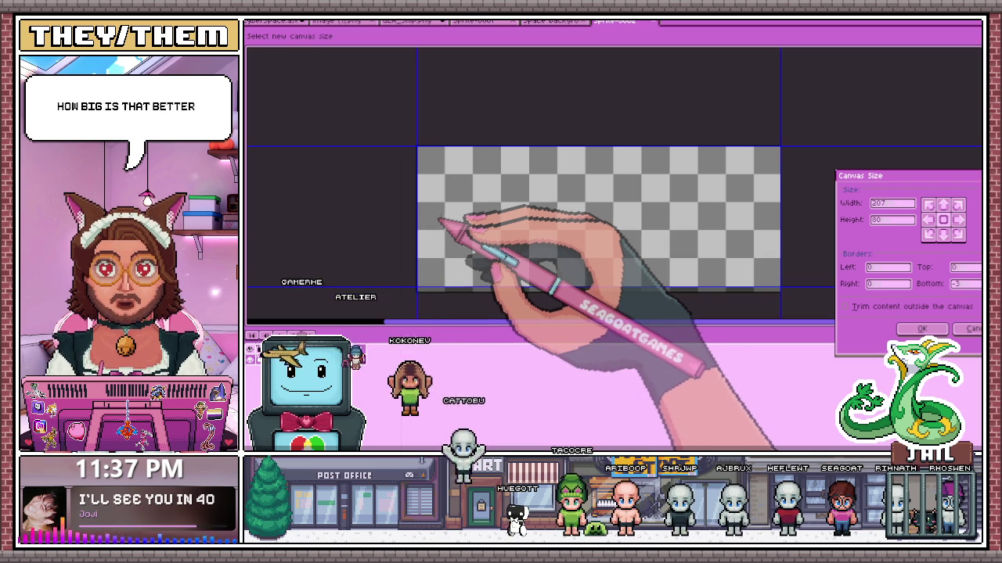
left_click_drag(420, 230, 534, 234)
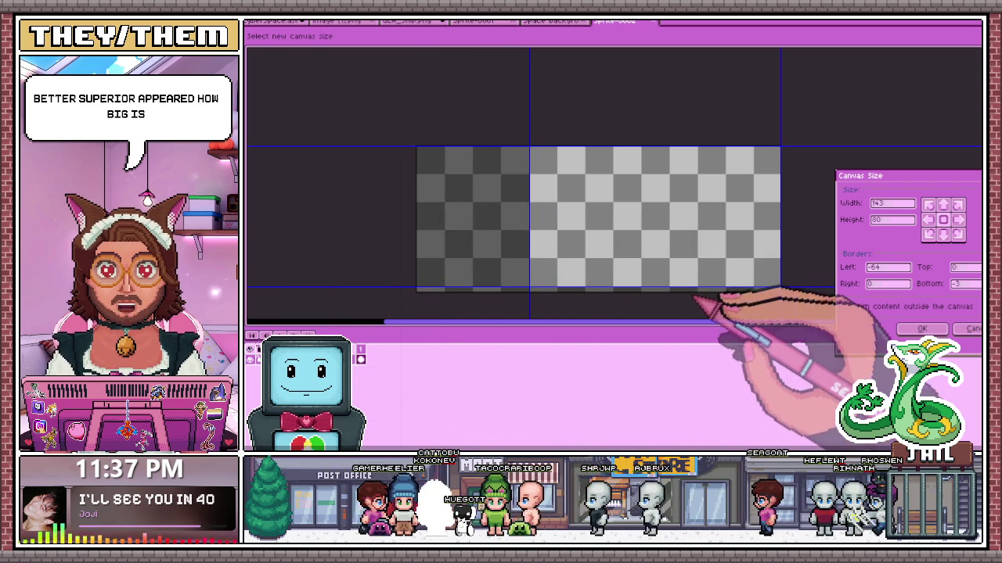
left_click(922, 329)
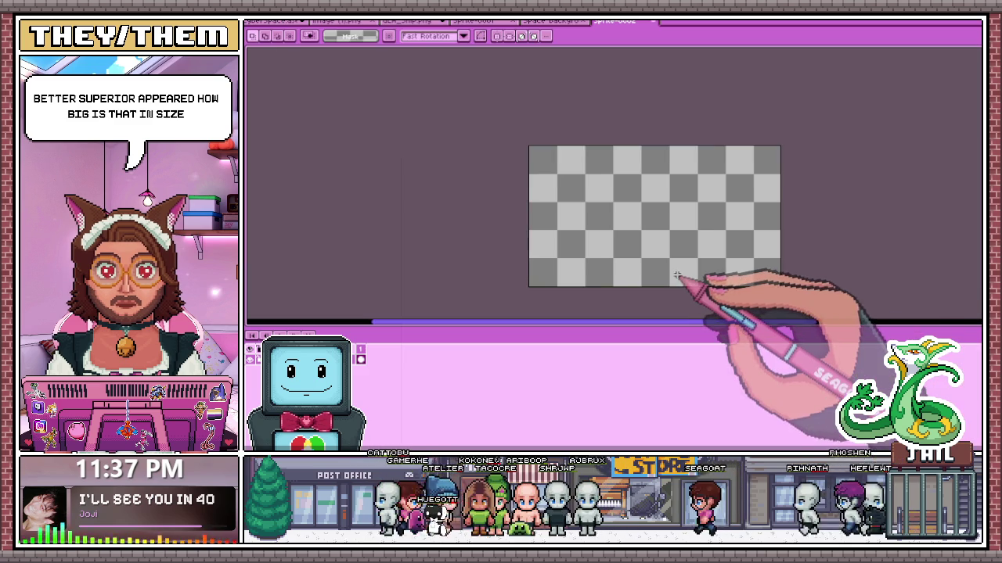
key("ctrl+alt+c")
scroll(689, 279, "up", 1)
scroll(688, 282, "down", 1)
scroll(694, 287, "up", 2)
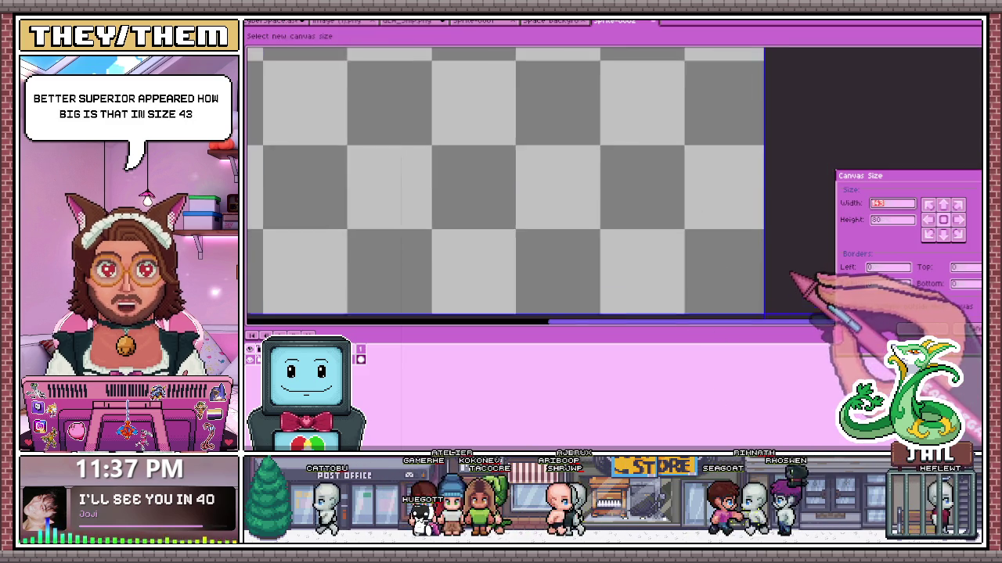
scroll(782, 274, "down", 1)
left_click_drag(389, 235, 386, 235)
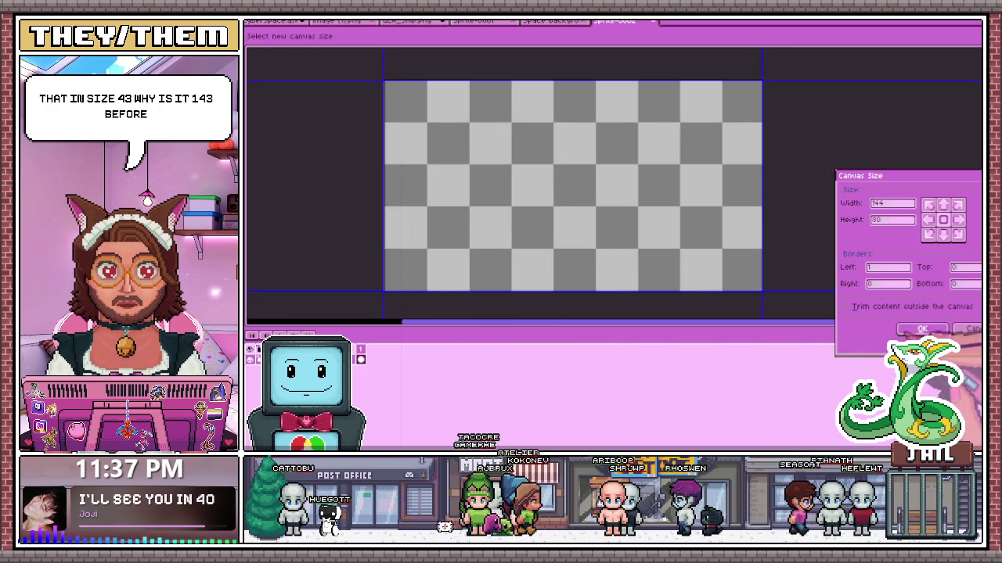
left_click(922, 328)
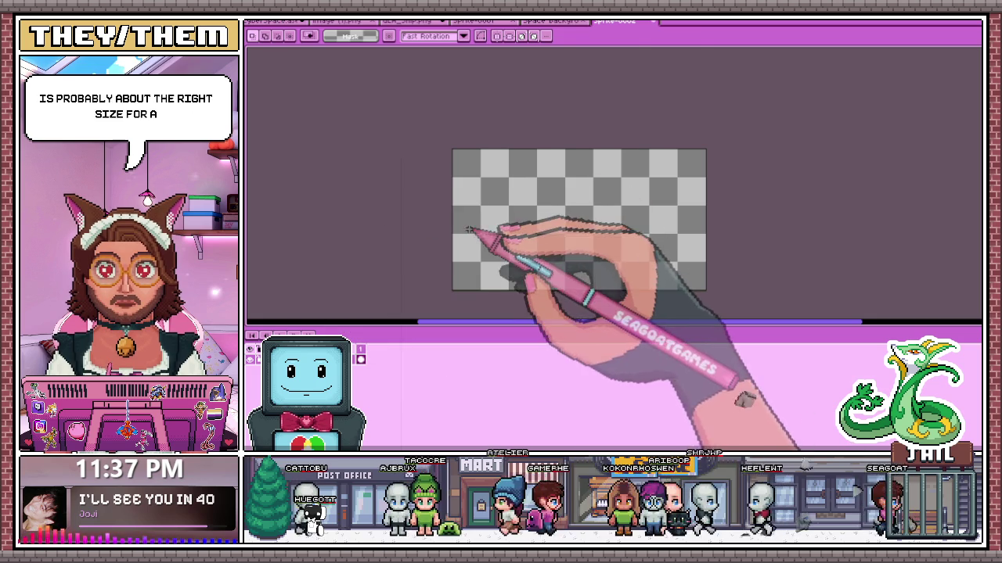
- Paste NEW GAME into the sprite and shift the word NEW closer to GAME
key("ctrl+v")
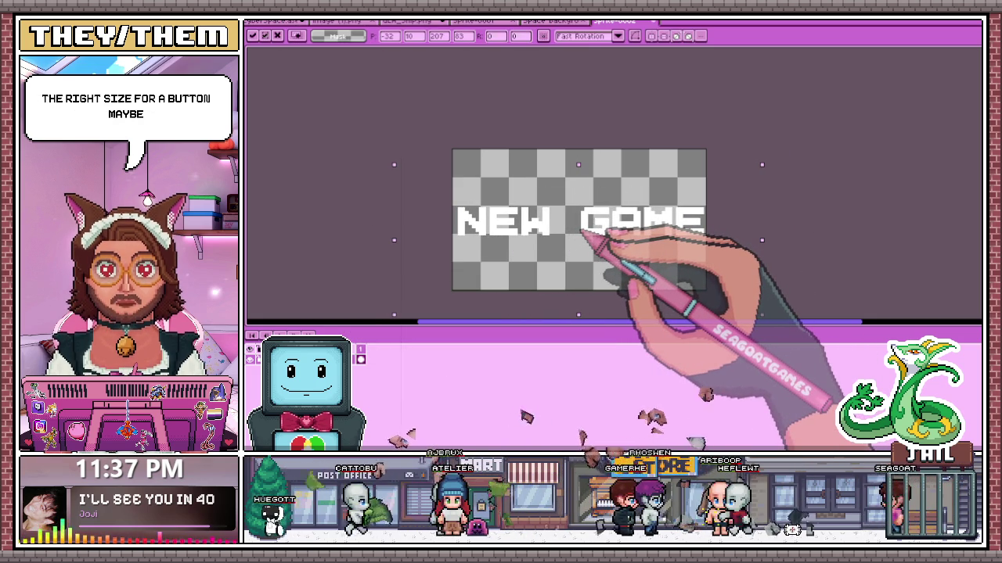
mouse_move(438, 196)
left_mouse_down()
mouse_move(523, 258)
mouse_move(572, 270)
left_mouse_up()
left_click_drag(550, 234, 554, 235)
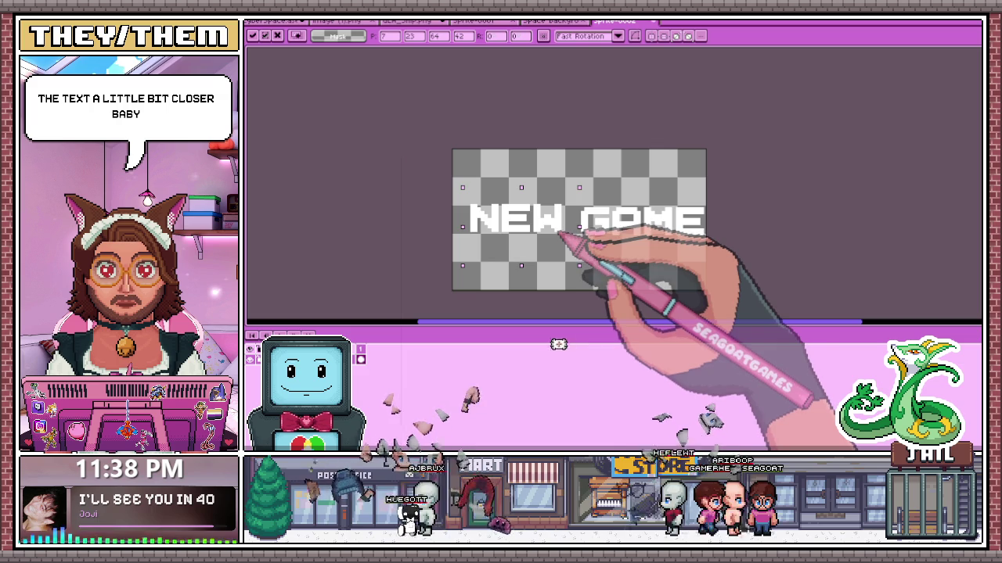
left_click_drag(563, 232, 552, 232)
key("ctrl+alt+c")
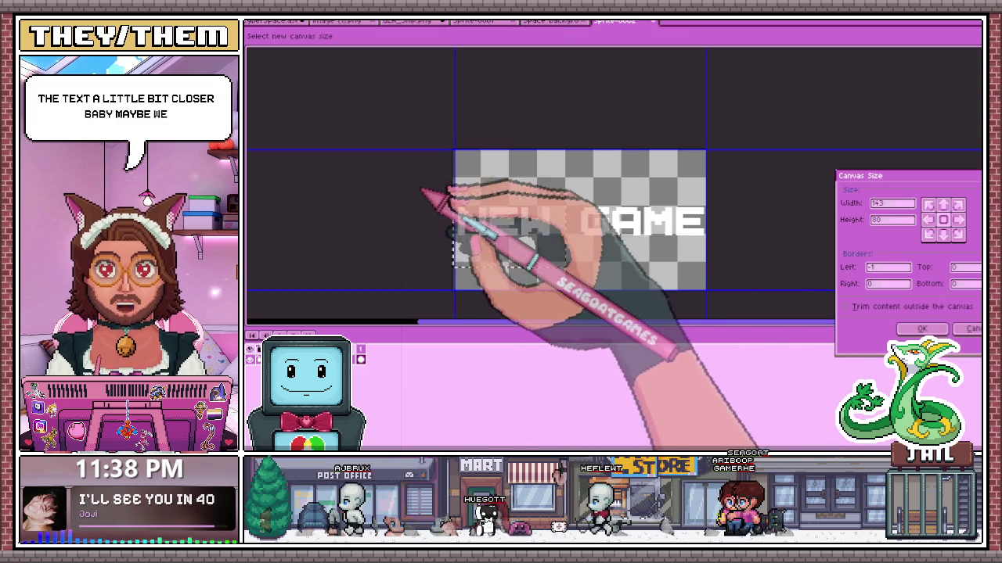
- Extend the button canvas on the left to 160×80
left_click(973, 329)
key("ctrl+v")
key("ctrl+alt+c")
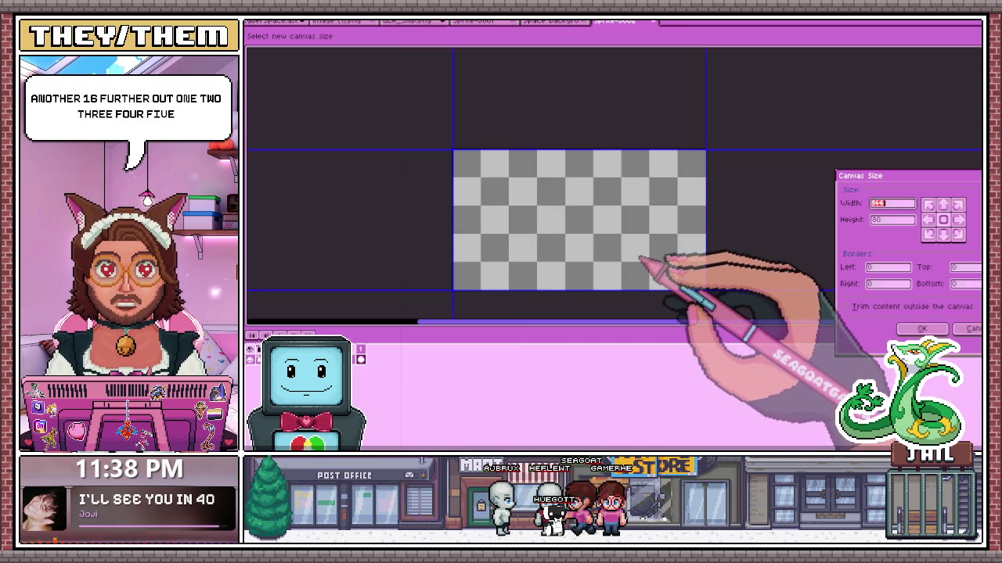
left_click_drag(454, 243, 429, 243)
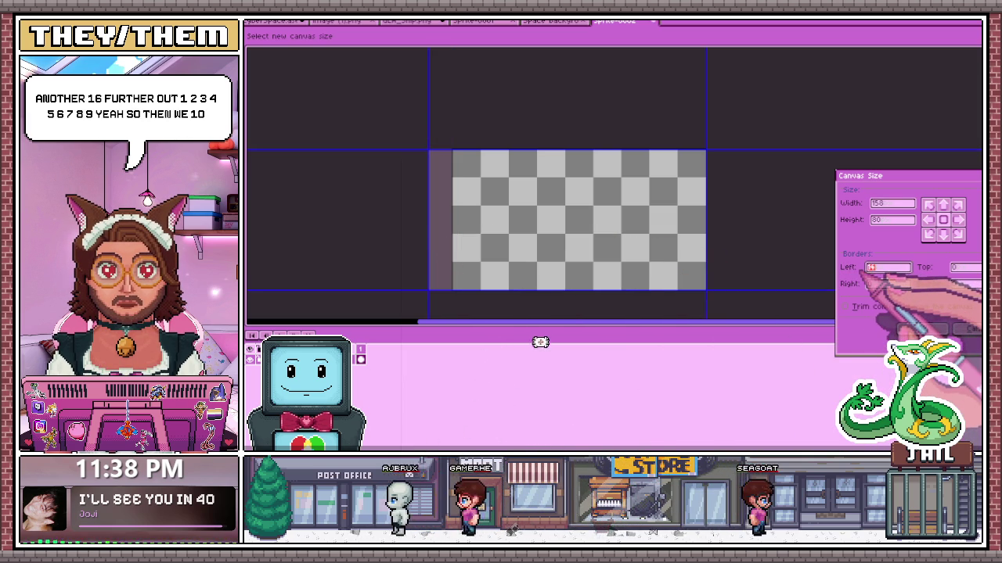
type("7")
key("Return")
- Paste NEW GAME, centre it on the wider canvas, and deselect
key("ctrl+v")
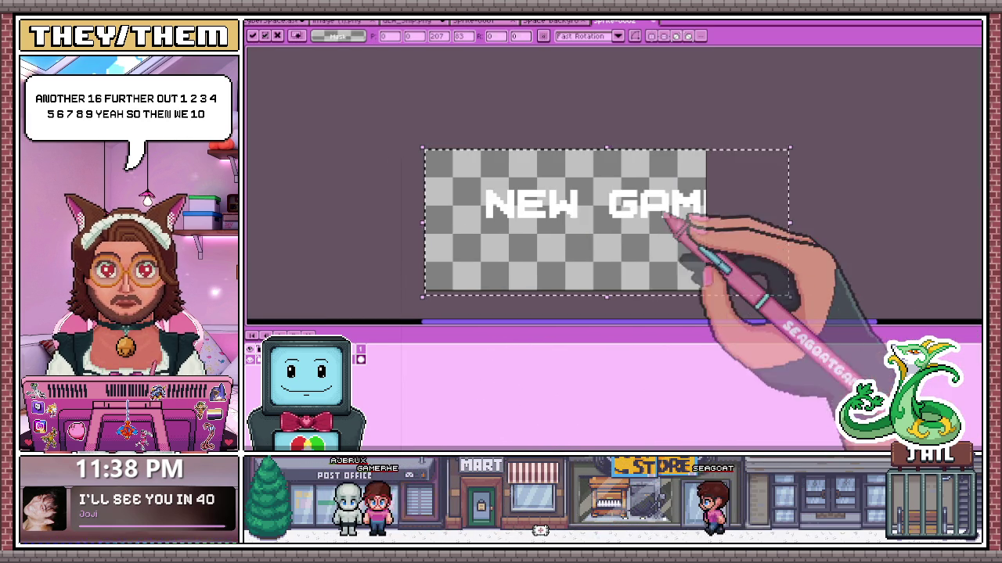
left_click_drag(697, 199, 671, 212)
key("Return")
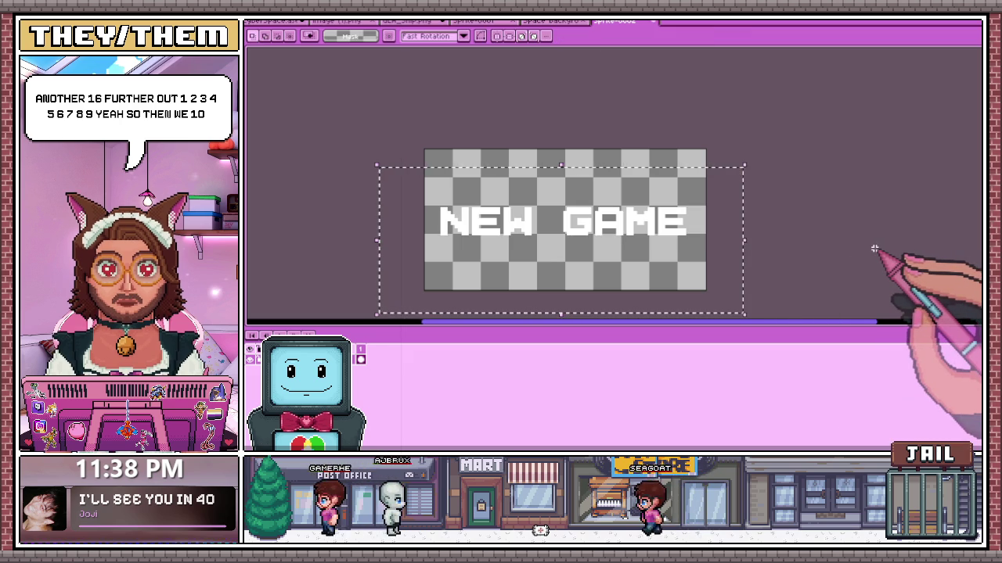
left_click(898, 251)
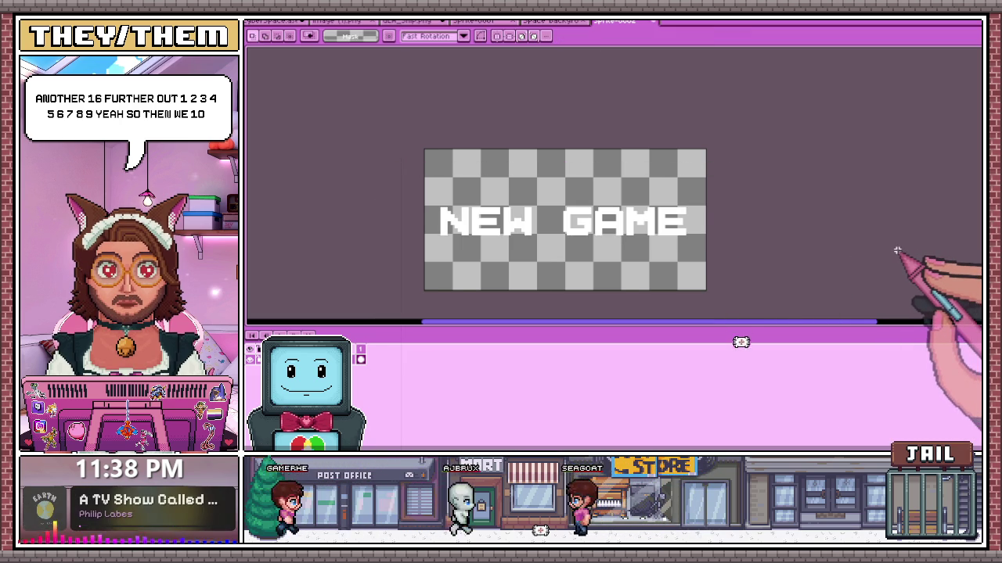
left_click(893, 250)
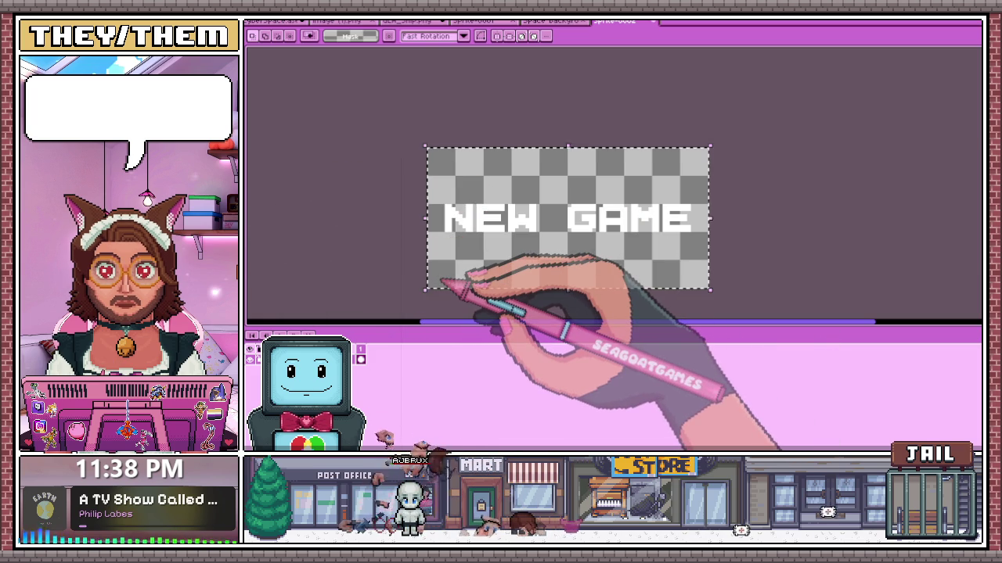
key("ctrl+d")
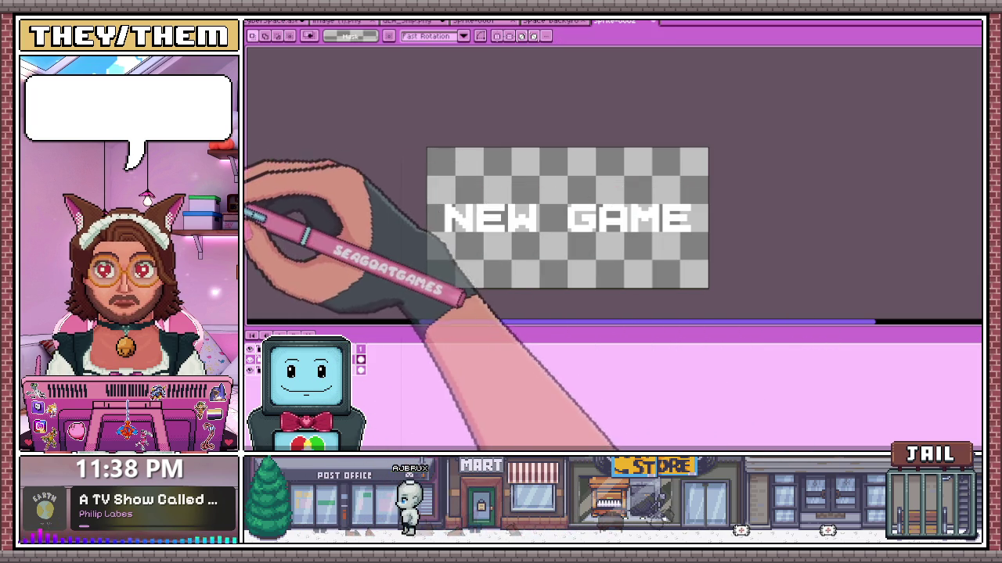
- Draw red one-pixel edges inside the N, along its diagonal and up its stroke
key("b")
scroll(446, 206, "up", 1)
scroll(457, 276, "up", 1)
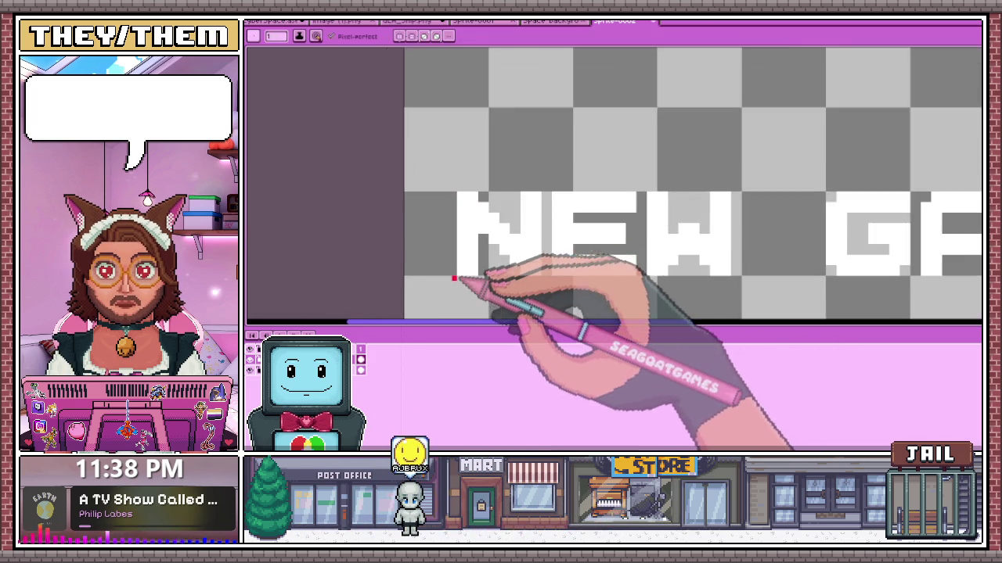
scroll(454, 271, "up", 1)
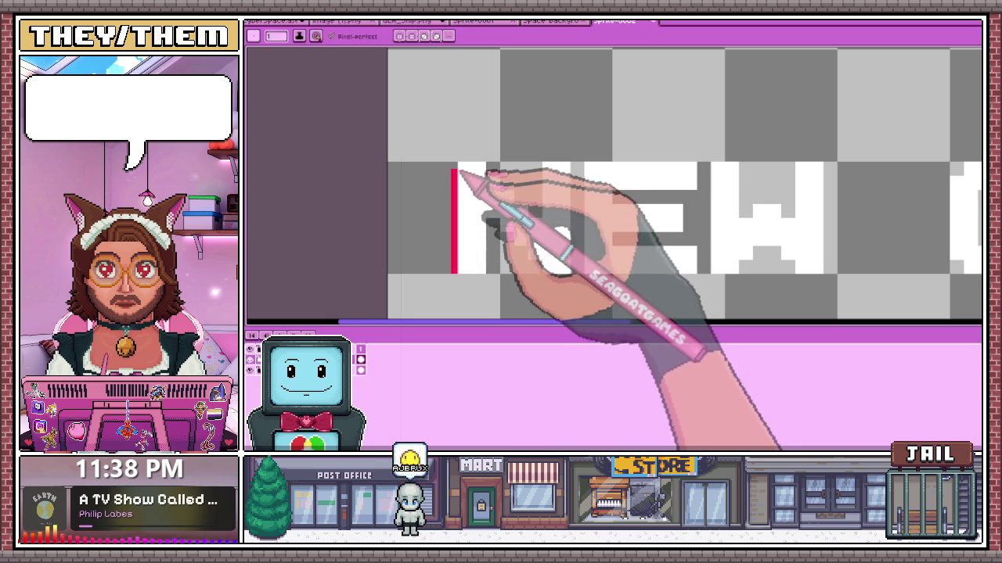
scroll(460, 177, "down", 1)
scroll(470, 200, "up", 1)
scroll(479, 218, "up", 1)
left_click(468, 209)
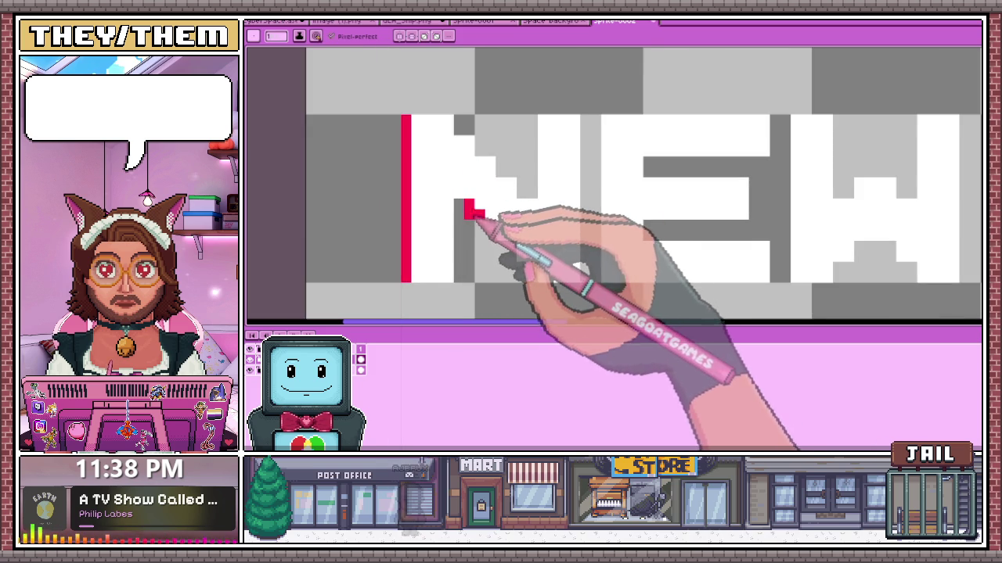
left_click(490, 229)
left_click(511, 256)
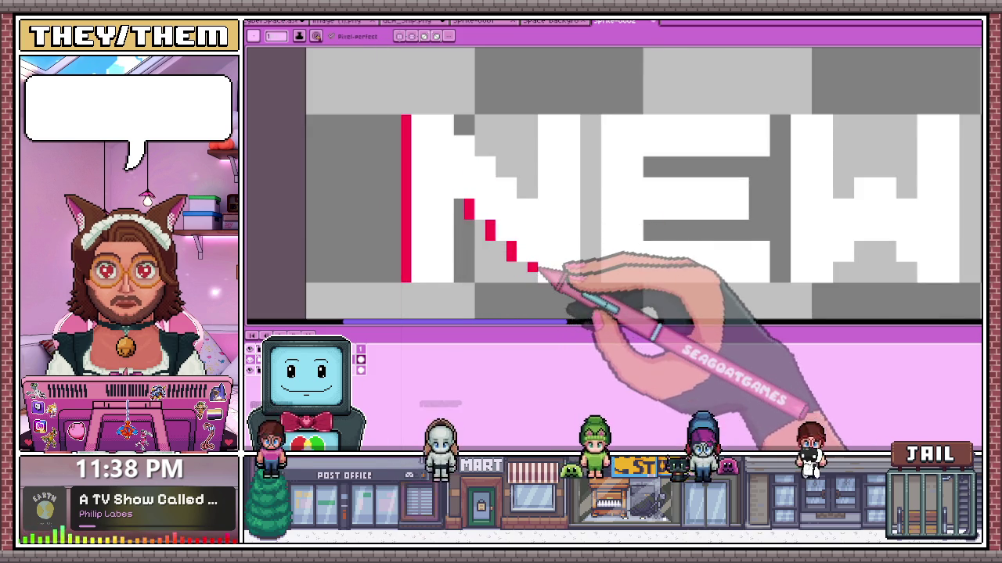
left_click_drag(540, 196, 540, 118)
scroll(534, 179, "down", 1)
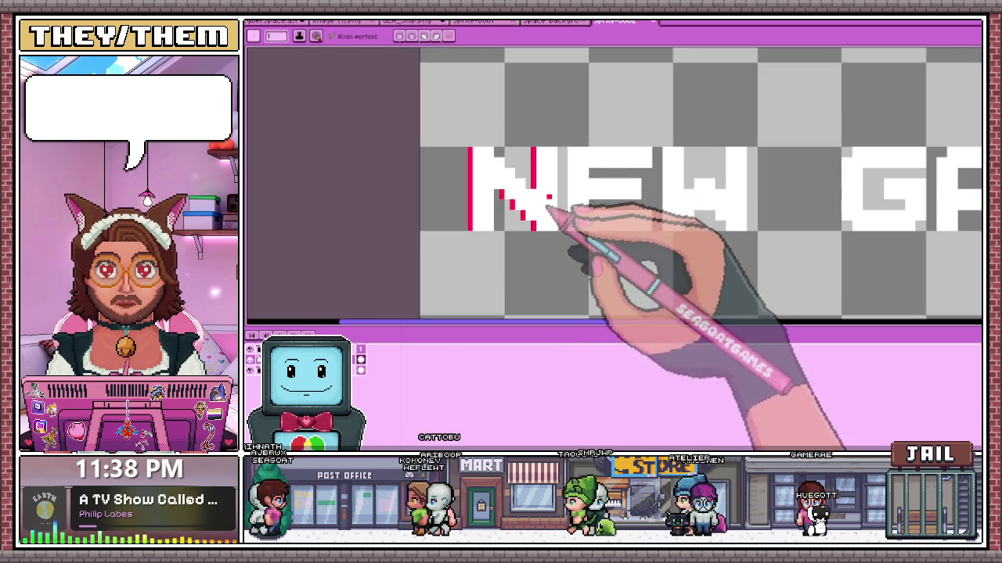
scroll(525, 223, "down", 1)
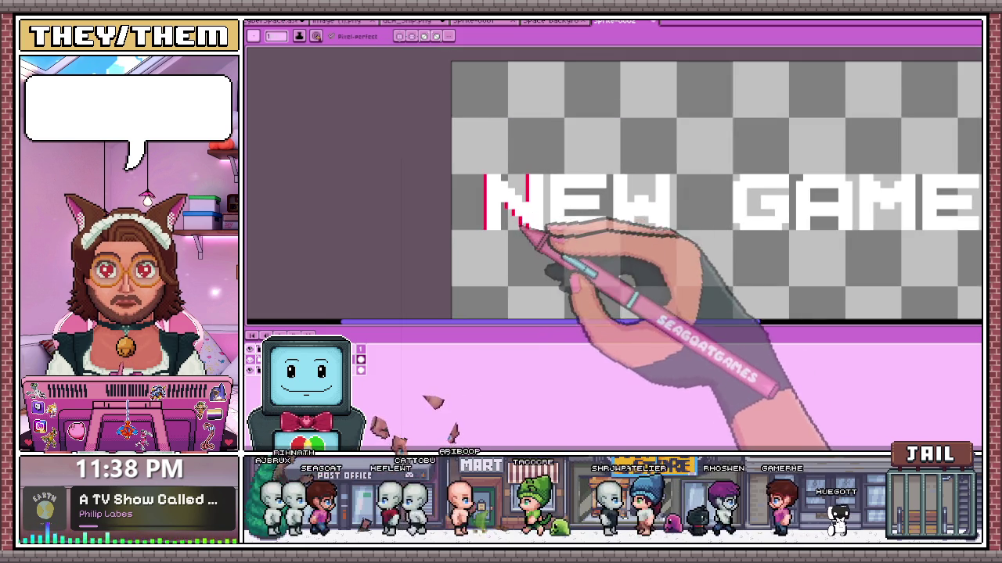
scroll(518, 224, "up", 1)
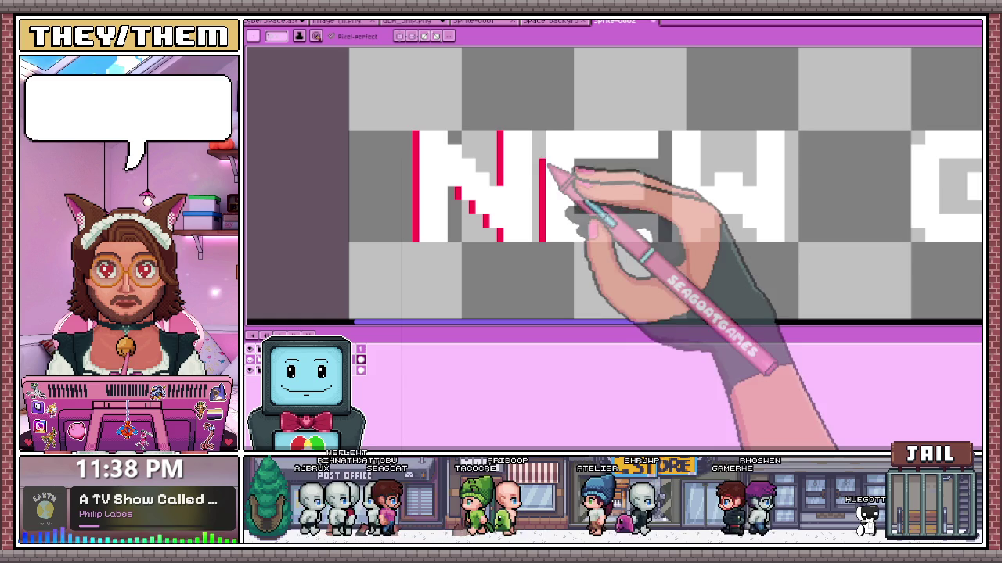
left_click(545, 146)
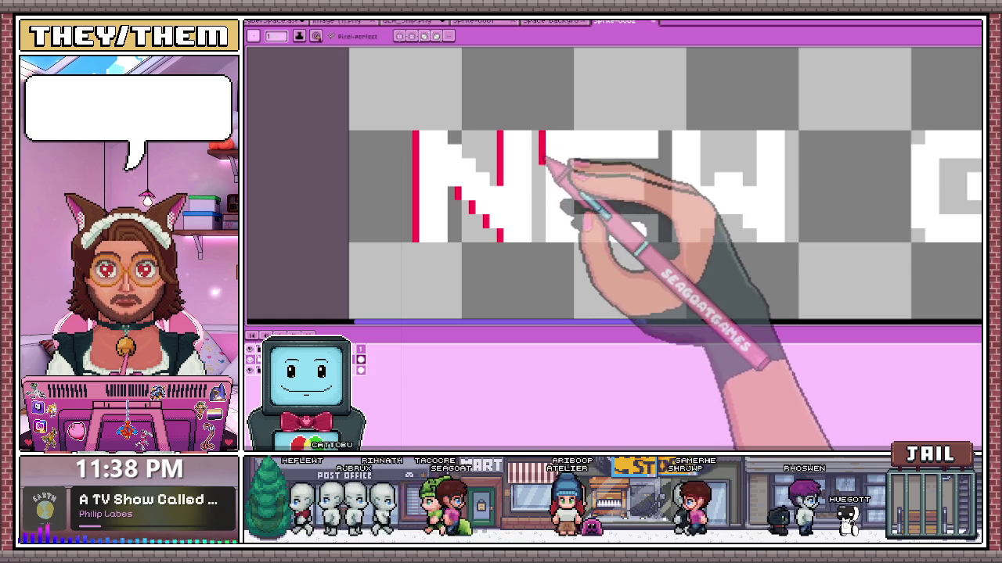
scroll(532, 243, "down", 1)
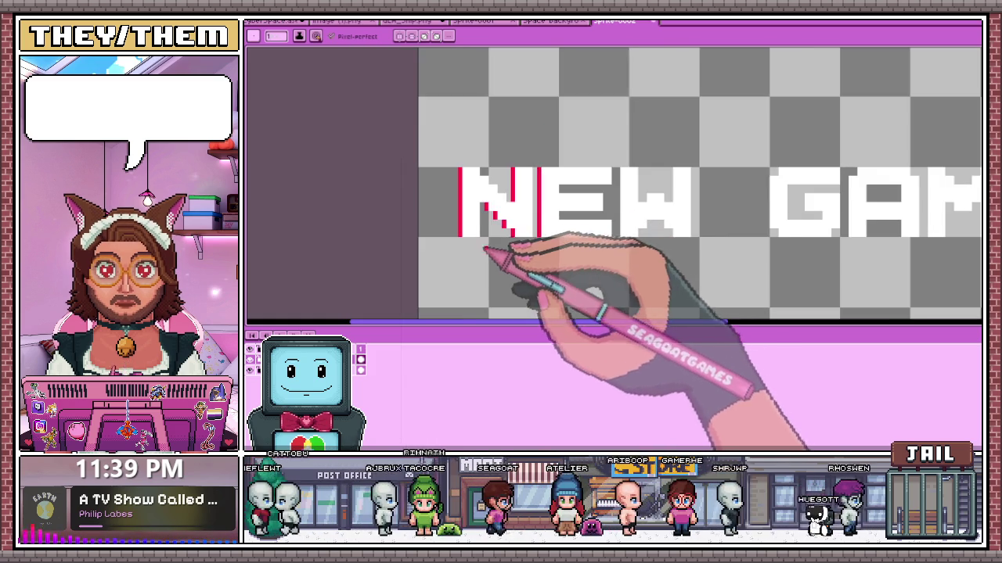
scroll(501, 258, "down", 1)
scroll(514, 263, "up", 1)
scroll(608, 235, "up", 2)
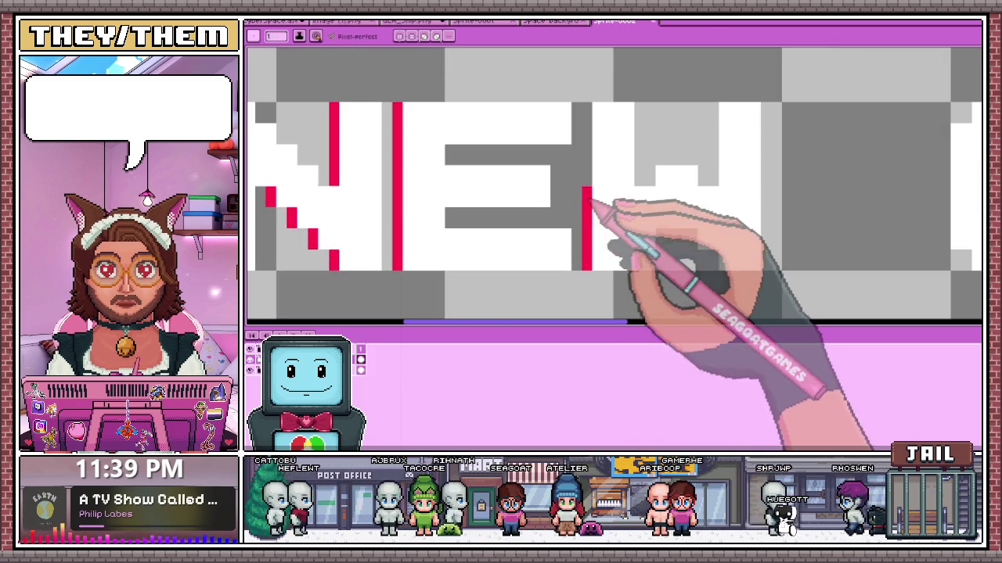
- Add red edge pixels along the W's diagonal
left_click_drag(693, 235, 714, 256)
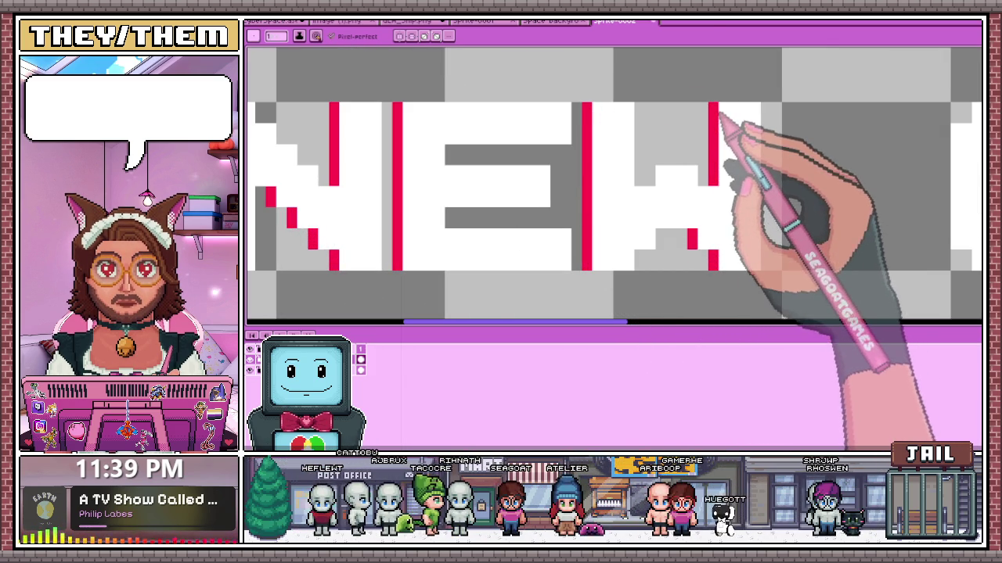
scroll(526, 164, "down", 2)
scroll(599, 190, "down", 3)
scroll(604, 168, "up", 2)
scroll(655, 201, "down", 2)
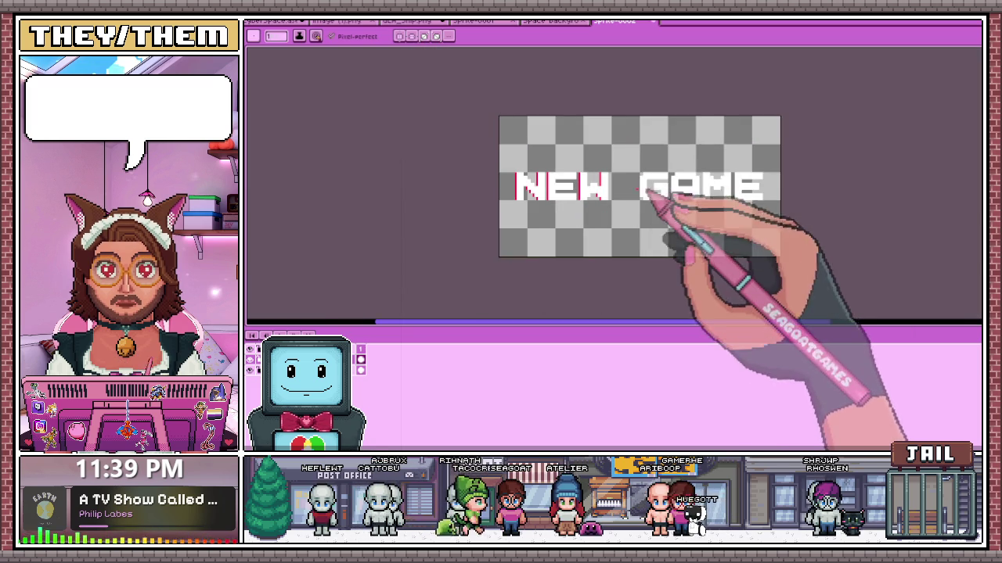
scroll(614, 190, "up", 2)
scroll(595, 191, "up", 1)
scroll(586, 190, "up", 2)
scroll(588, 200, "down", 2)
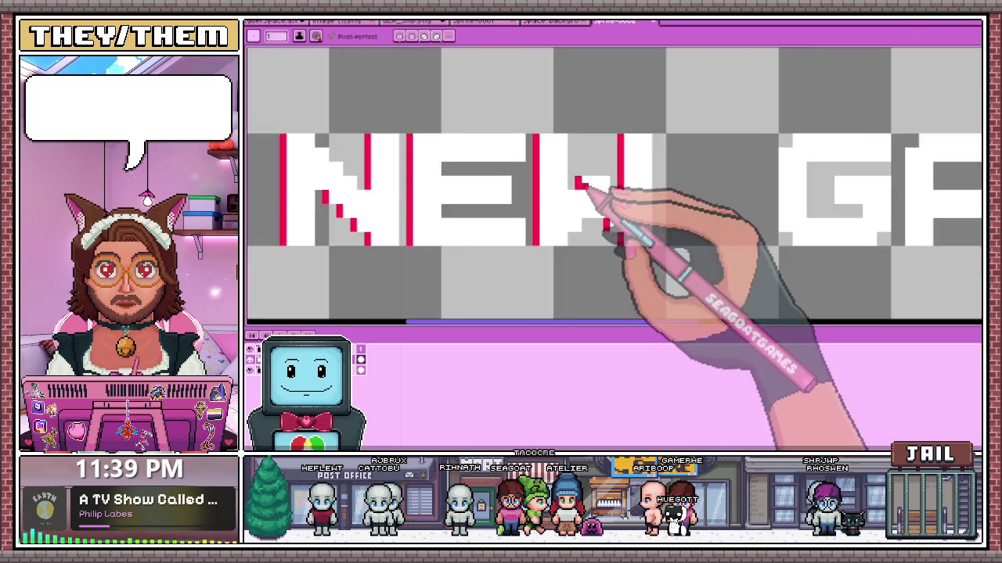
scroll(583, 202, "down", 1)
scroll(603, 212, "down", 1)
scroll(663, 217, "up", 1)
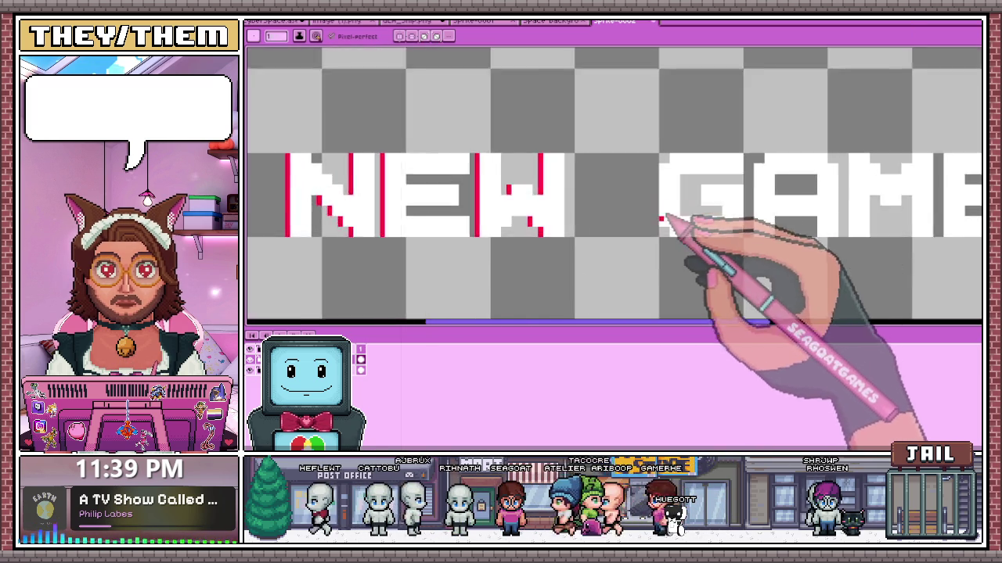
scroll(656, 230, "up", 2)
scroll(642, 188, "down", 2)
scroll(637, 215, "up", 3)
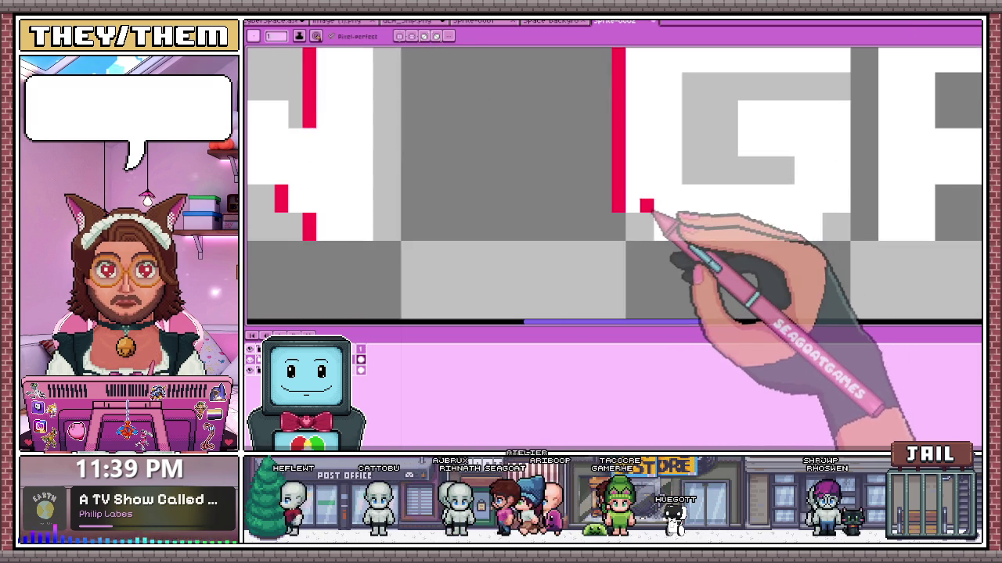
scroll(653, 236, "down", 2)
scroll(619, 184, "up", 2)
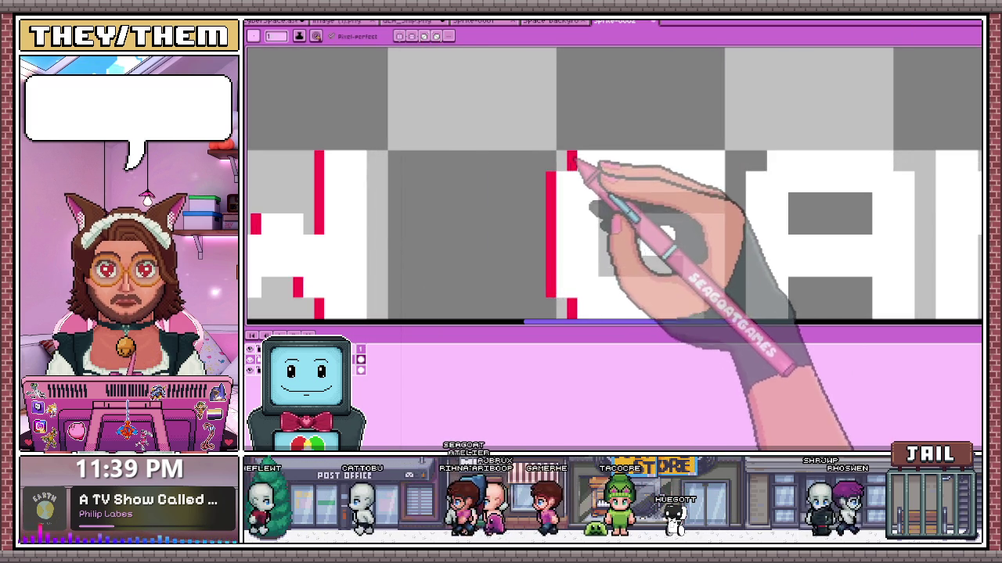
scroll(572, 162, "down", 2)
scroll(603, 212, "up", 1)
scroll(600, 206, "up", 2)
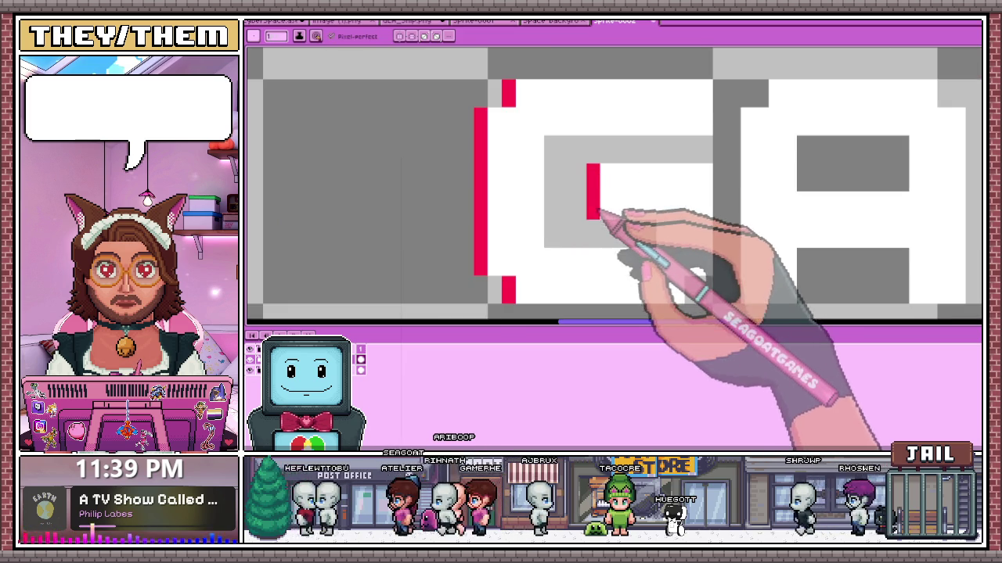
scroll(599, 213, "down", 2)
scroll(626, 230, "up", 2)
scroll(637, 223, "down", 2)
scroll(603, 224, "down", 1)
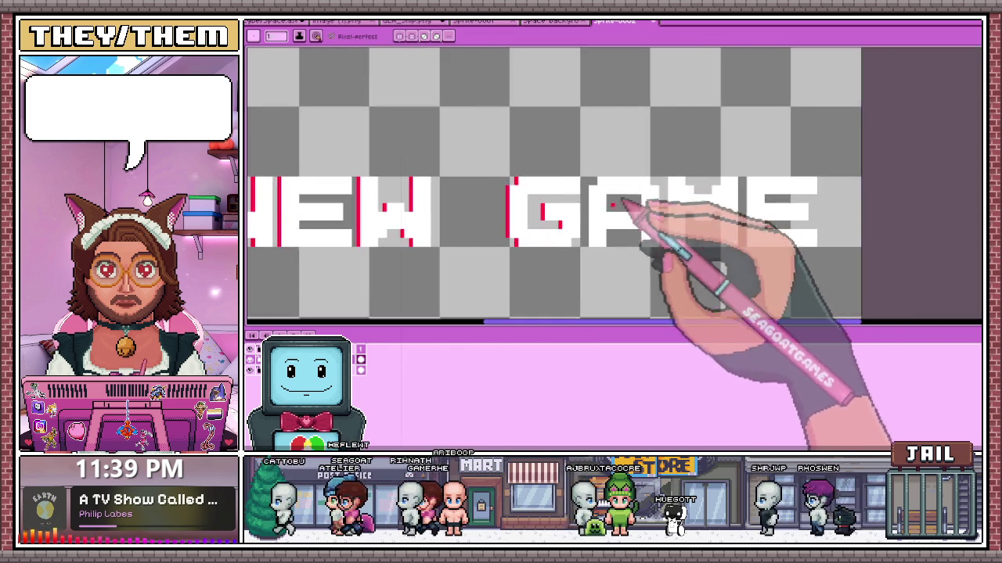
scroll(624, 194, "up", 2)
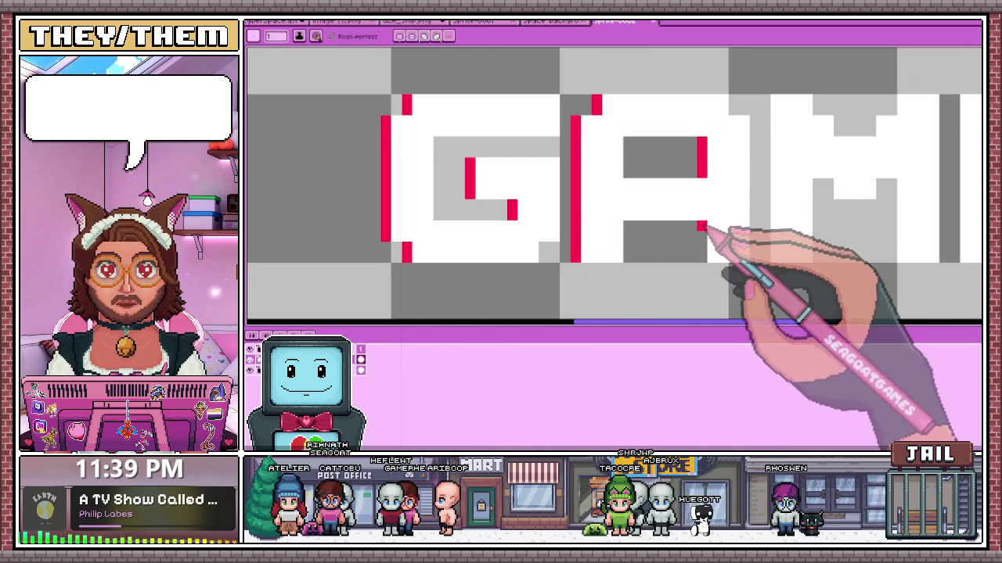
scroll(705, 259, "down", 1)
scroll(425, 258, "down", 1)
scroll(603, 257, "up", 1)
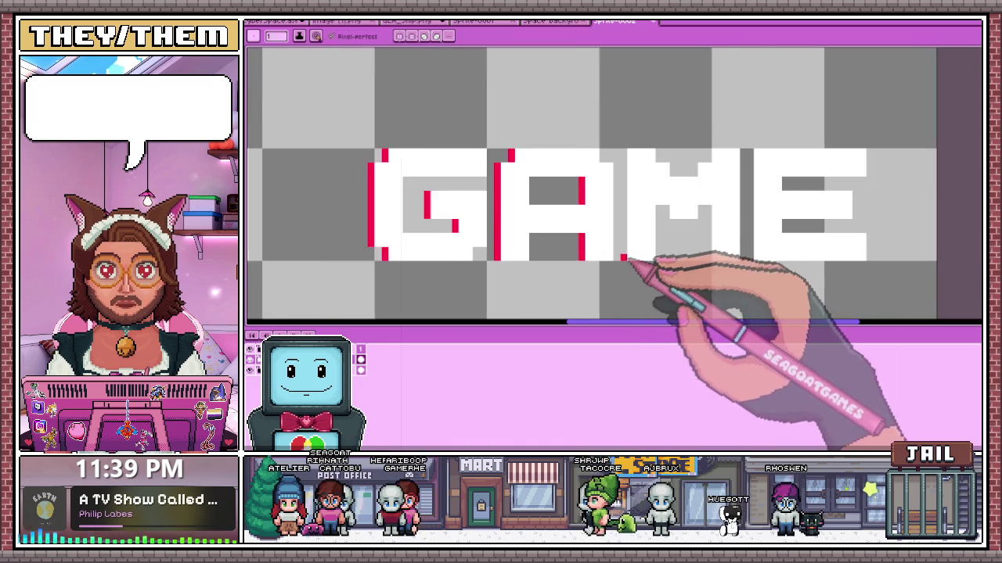
scroll(637, 269, "up", 1)
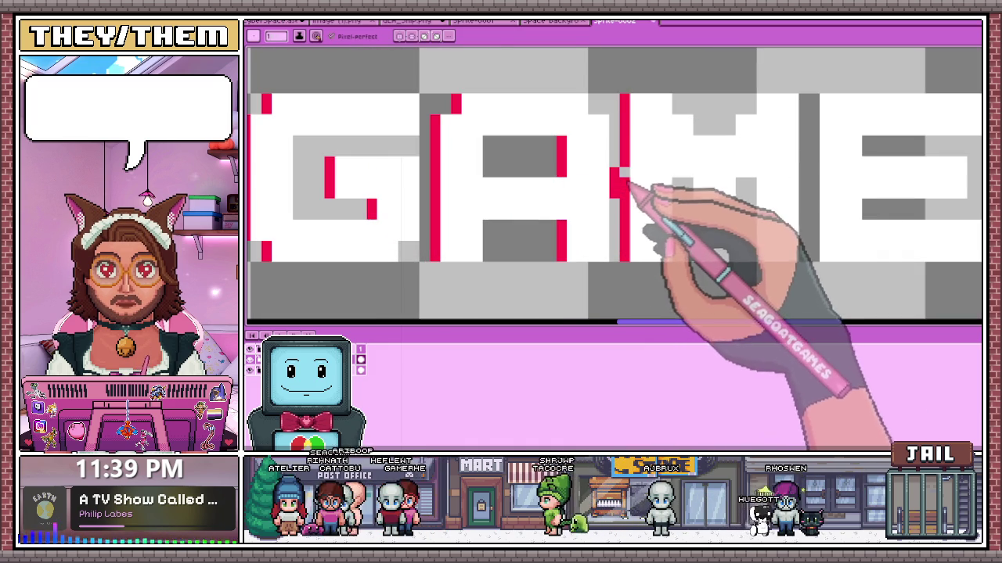
- Add red edge strokes to the GAME letters, including down the final E
mouse_move(749, 113)
left_mouse_down()
mouse_move(750, 95)
mouse_move(730, 131)
left_mouse_up()
scroll(755, 235, "down", 1)
scroll(509, 227, "down", 2)
scroll(641, 243, "up", 3)
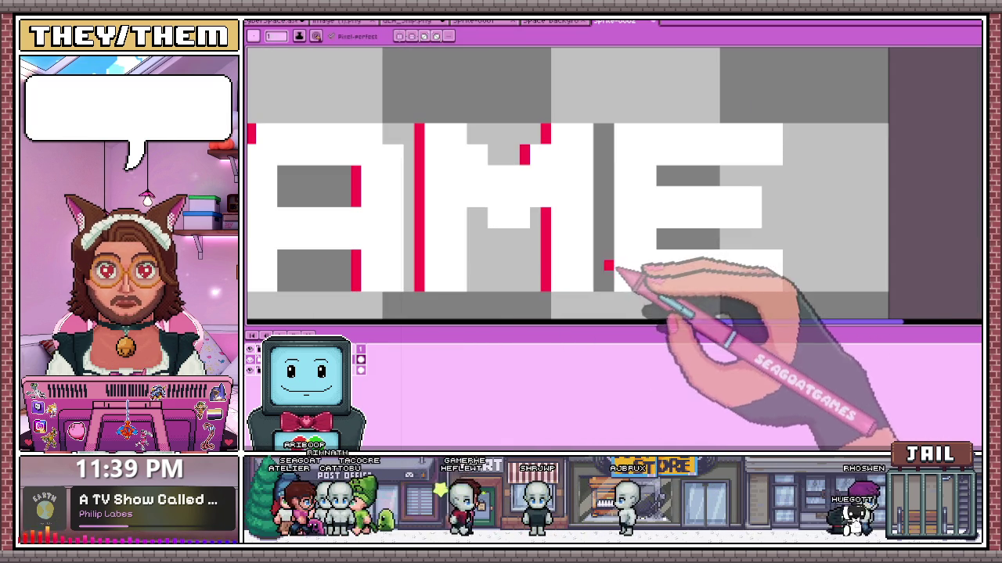
left_click_drag(609, 283, 609, 127)
left_click(672, 191)
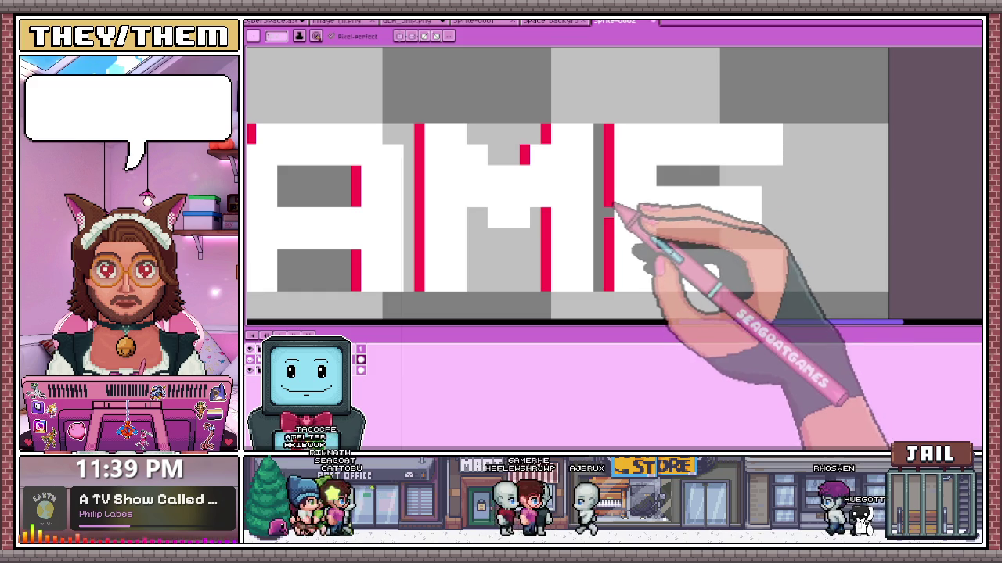
scroll(688, 215, "down", 2)
scroll(626, 219, "down", 1)
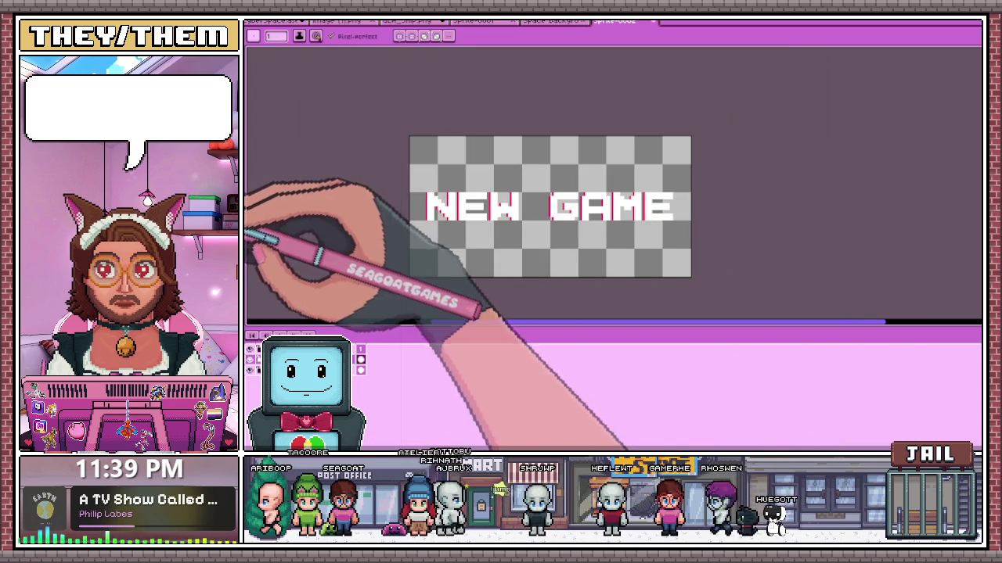
- Add cyan aberration pixels along the N's diagonal and the edges of the E and W
scroll(454, 223, "up", 1)
scroll(438, 219, "up", 1)
scroll(426, 199, "up", 1)
scroll(458, 200, "down", 1)
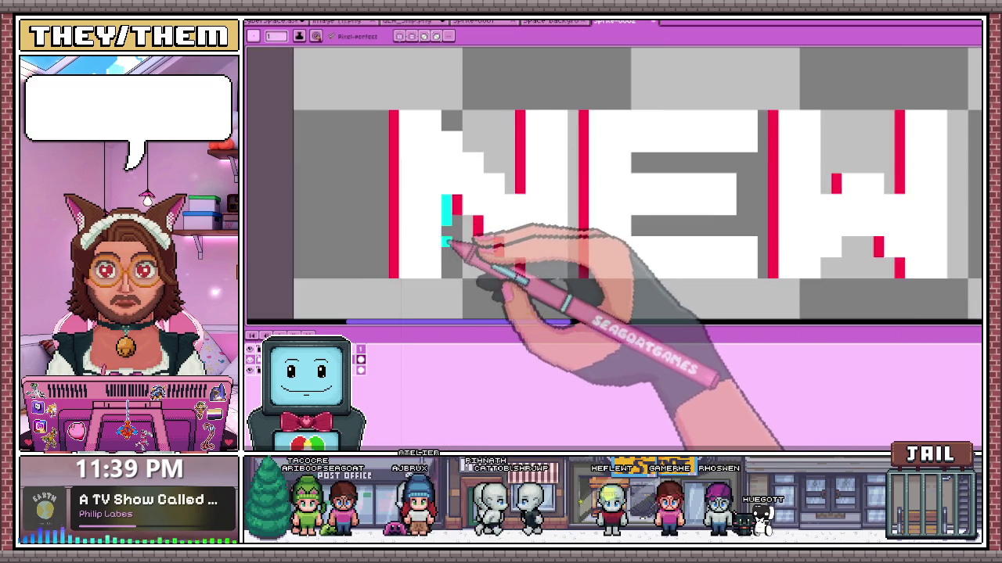
scroll(452, 251, "up", 1)
scroll(454, 235, "down", 1)
scroll(450, 169, "up", 1)
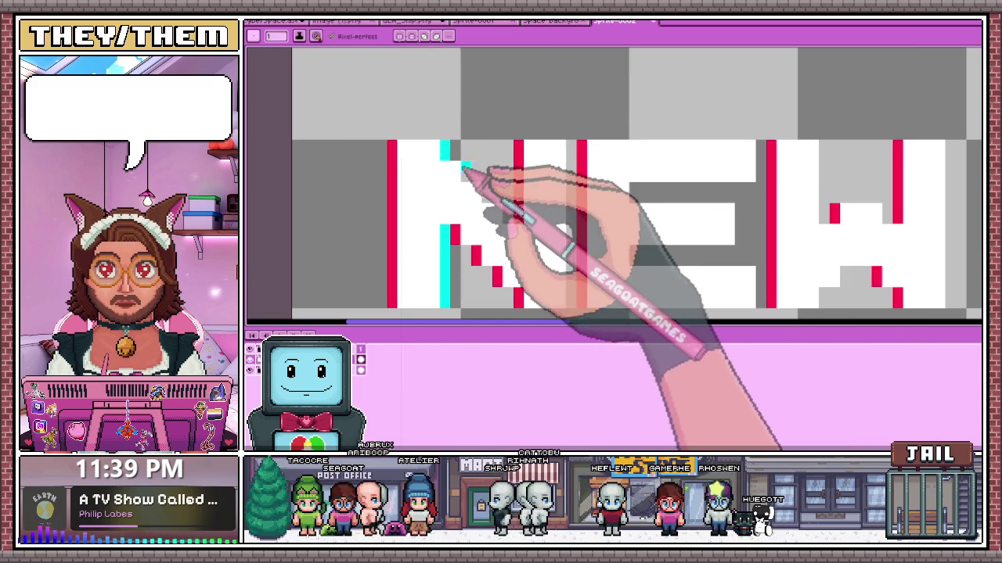
scroll(466, 176, "up", 1)
left_click(512, 205)
scroll(545, 248, "down", 1)
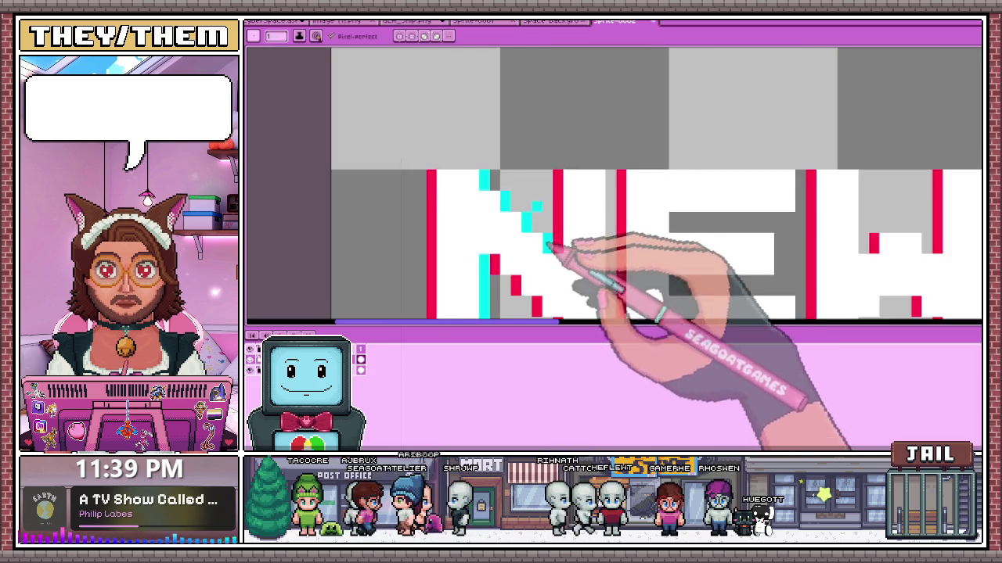
scroll(544, 252, "down", 1)
scroll(540, 258, "up", 1)
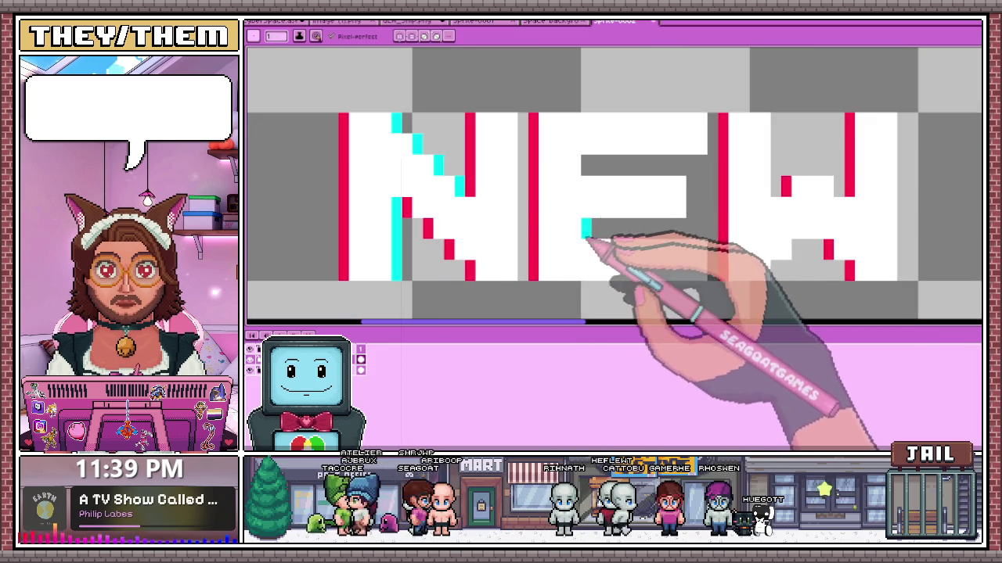
left_click(702, 192)
left_click(713, 129)
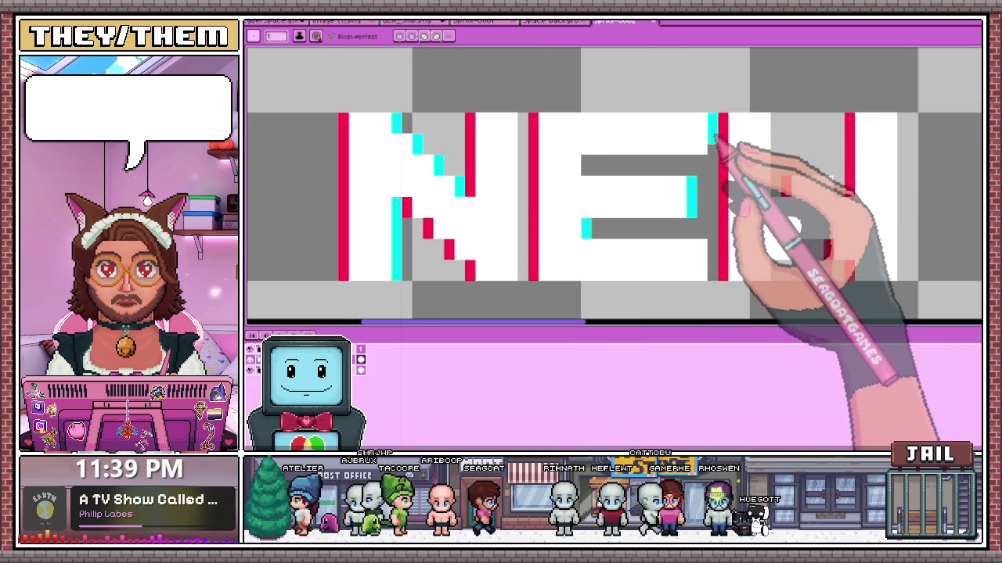
left_click(585, 160)
scroll(699, 232, "down", 1)
scroll(700, 232, "up", 1)
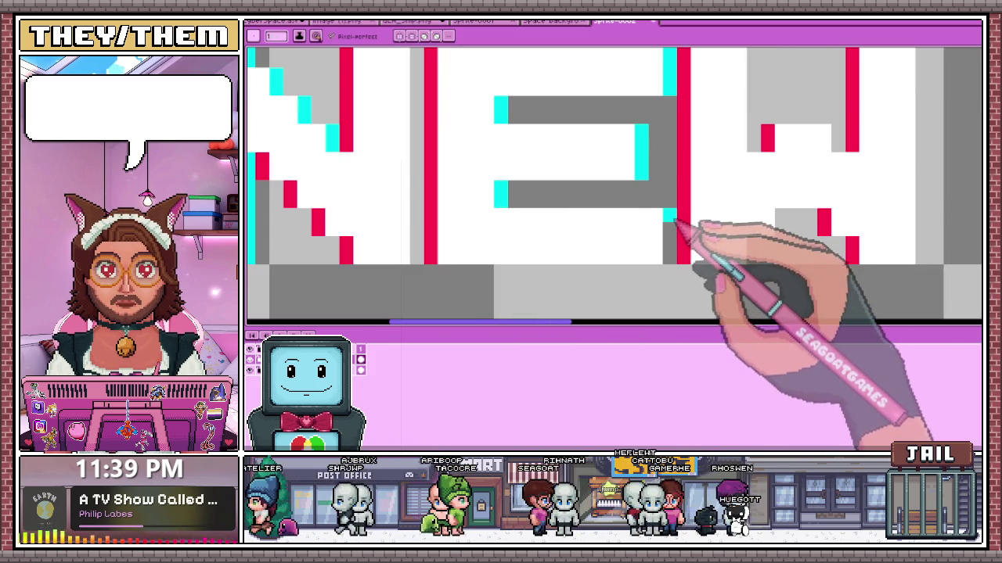
scroll(670, 257, "down", 1)
scroll(579, 216, "down", 1)
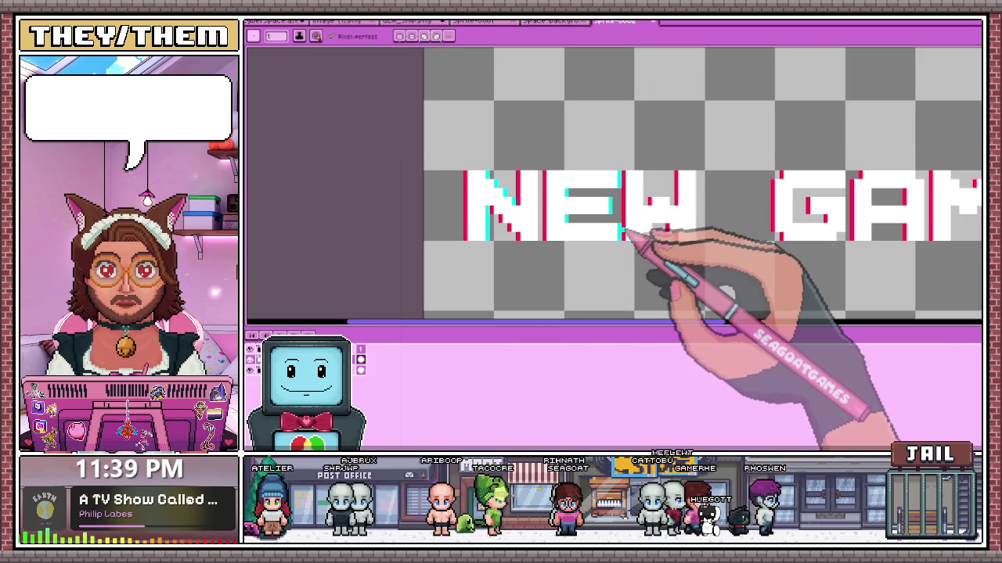
scroll(545, 188, "up", 1)
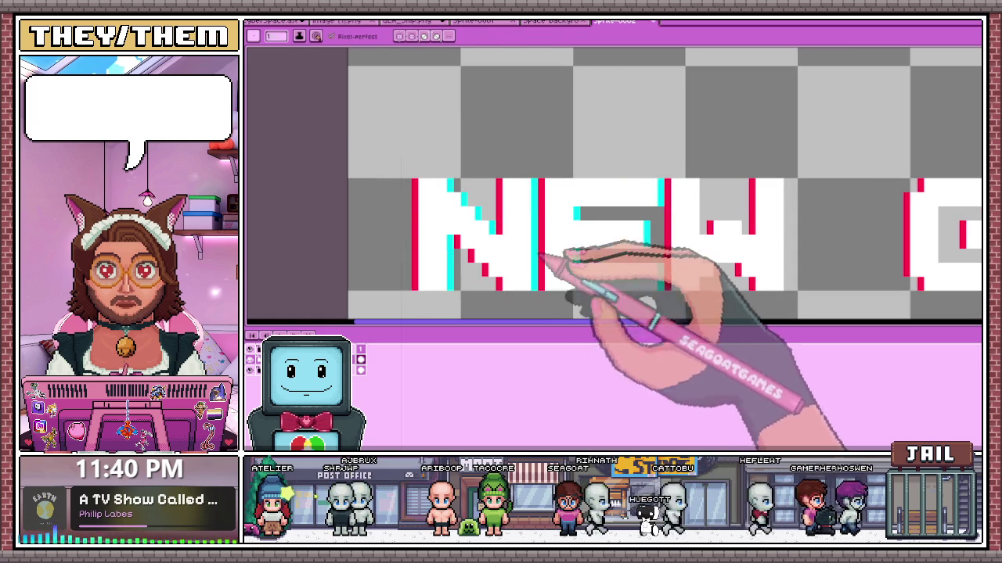
- Isolate the W letter with a rectangular selection after a few trial selections around NEW
key("m")
mouse_move(383, 167)
left_mouse_down()
mouse_move(774, 311)
mouse_move(548, 290)
left_mouse_up()
left_click(545, 182)
left_click_drag(575, 223, 777, 298)
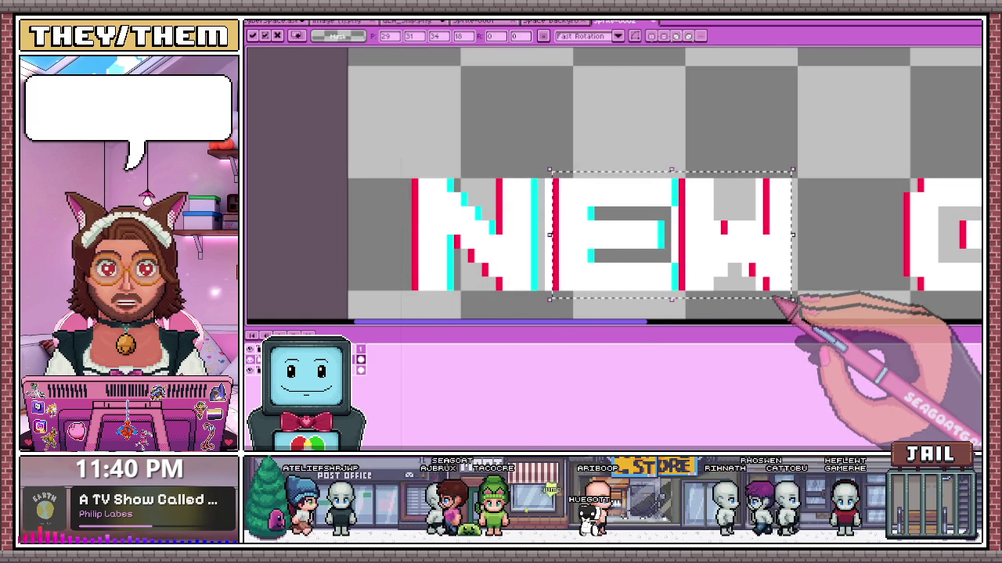
key("minus")
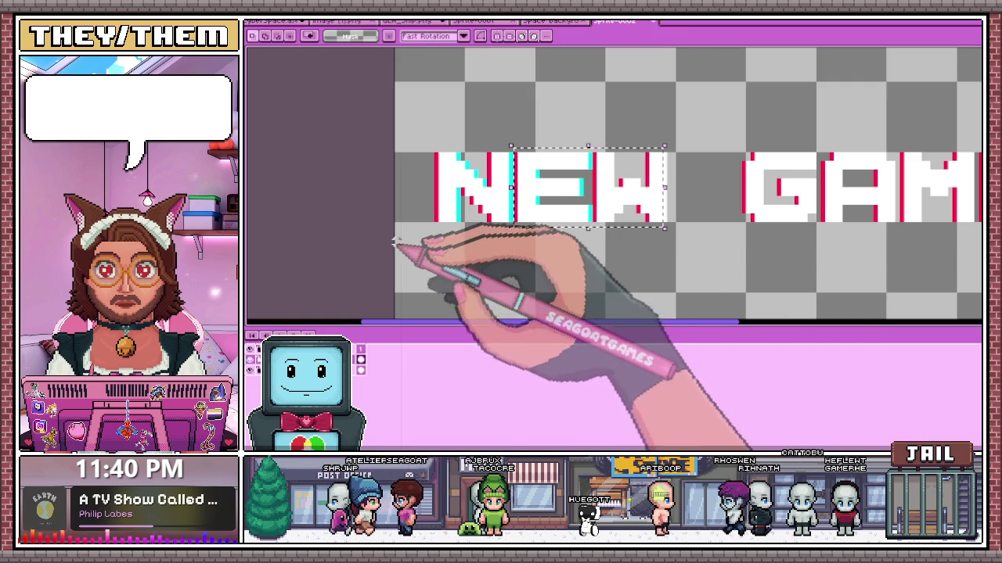
left_click(390, 246)
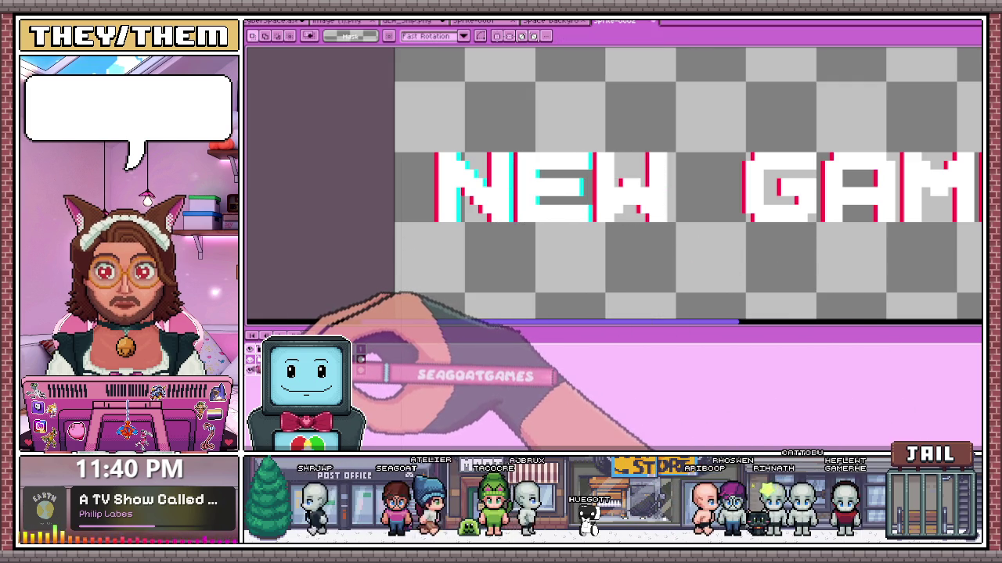
scroll(519, 161, "up", 1)
mouse_move(512, 148)
left_mouse_down()
mouse_move(672, 264)
mouse_move(739, 269)
left_mouse_up()
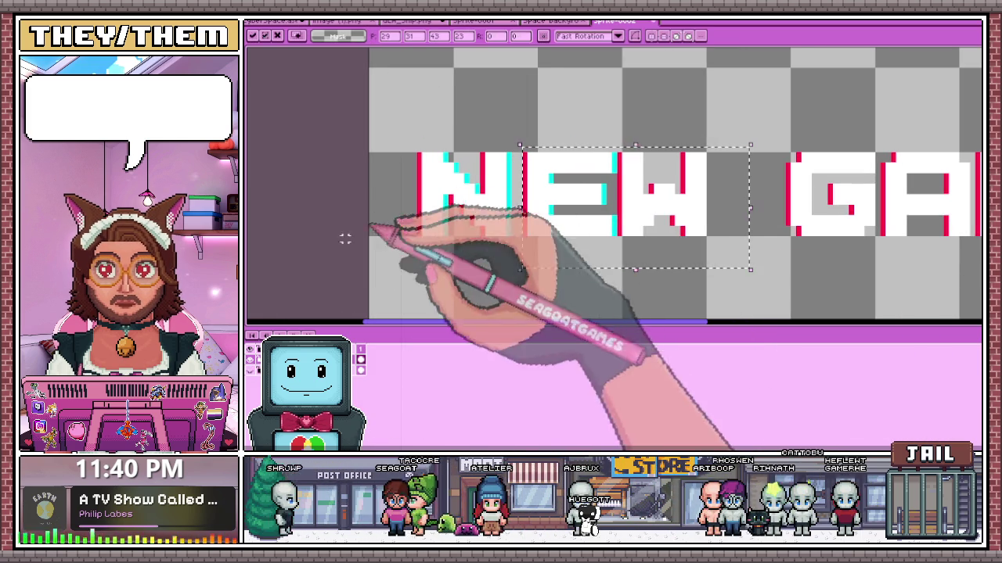
left_click(556, 158)
left_click_drag(623, 159, 740, 270)
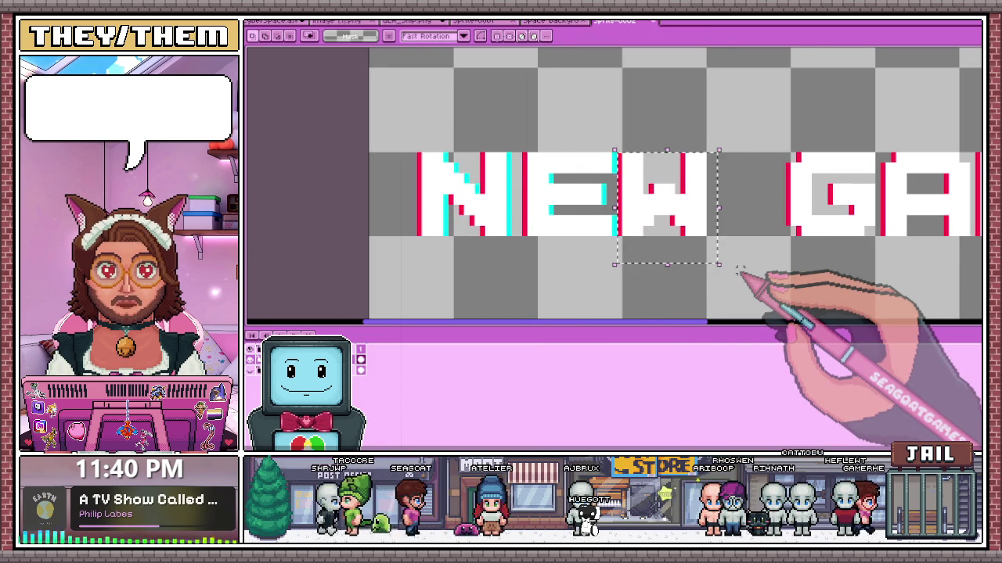
- Extend the cyan fringe downward beside the A
scroll(739, 276, "down", 1)
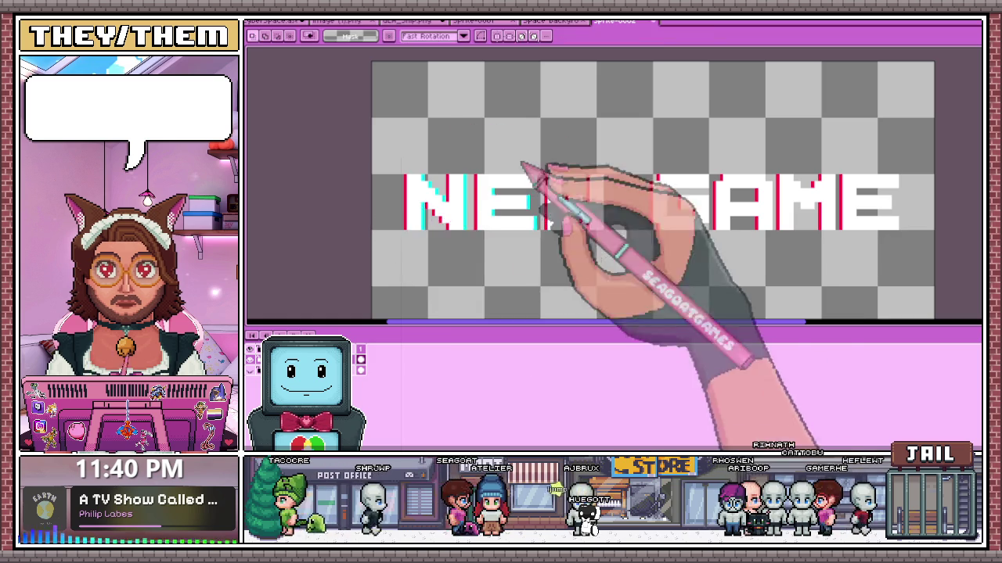
scroll(530, 170, "up", 1)
scroll(536, 226, "up", 3)
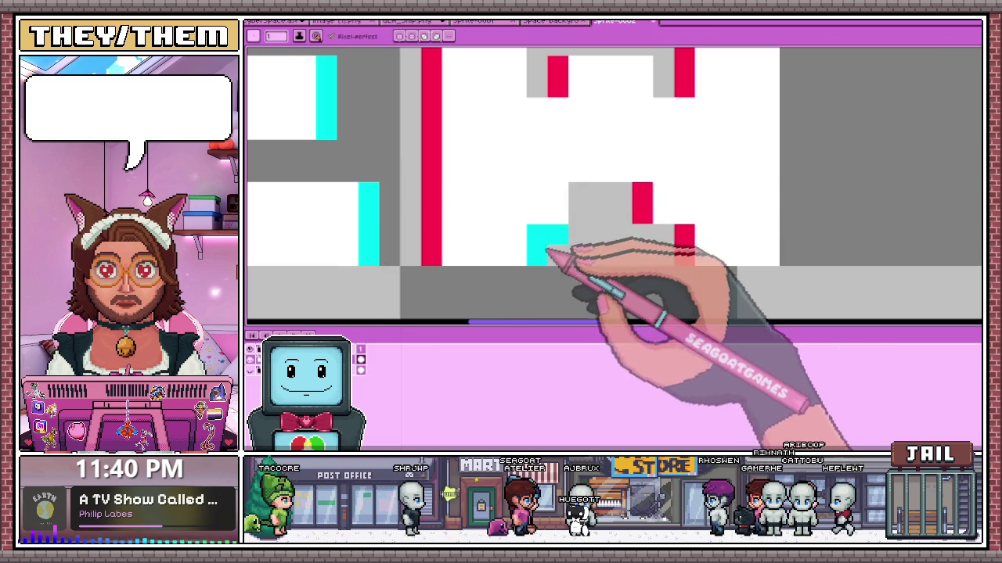
scroll(576, 205, "down", 3)
scroll(520, 224, "up", 3)
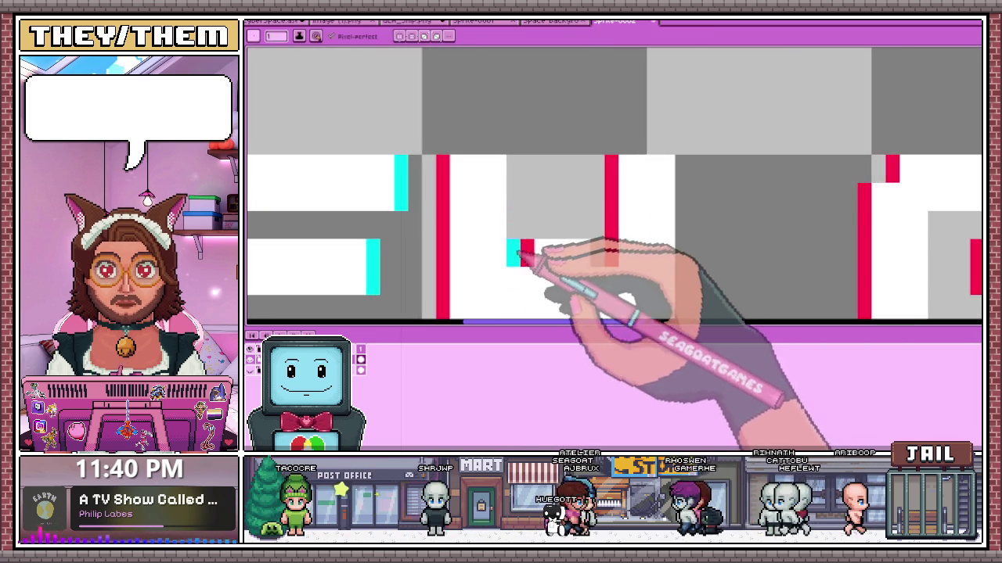
scroll(563, 180, "down", 3)
scroll(604, 141, "up", 3)
scroll(610, 203, "down", 3)
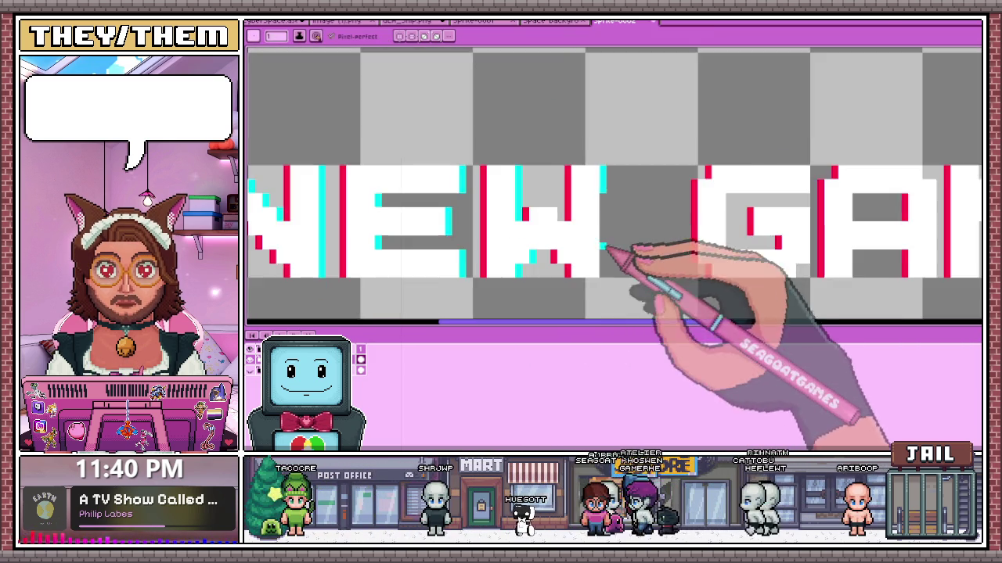
scroll(611, 270, "up", 3)
scroll(609, 174, "down", 3)
scroll(576, 235, "down", 1)
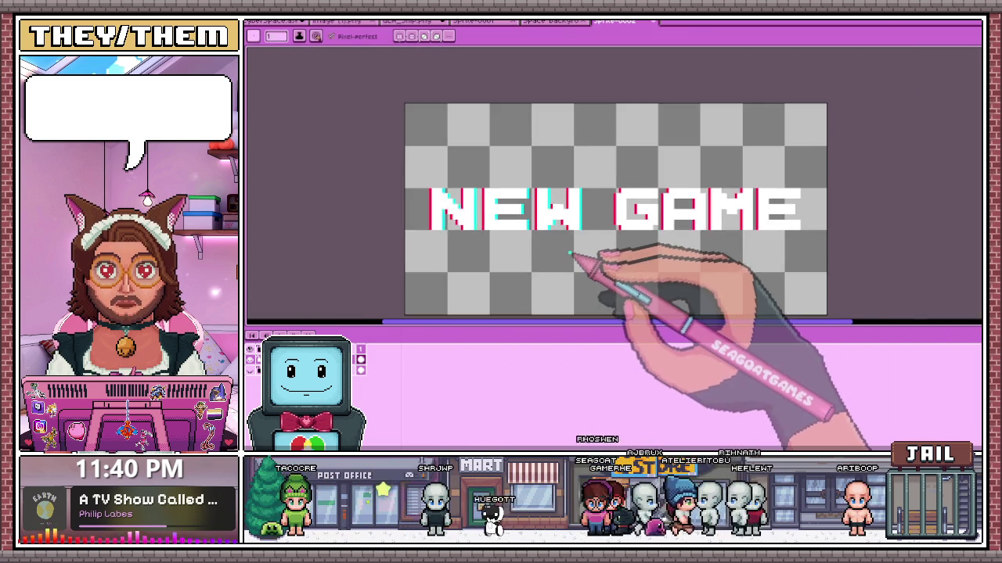
scroll(577, 264, "down", 1)
scroll(588, 251, "up", 2)
scroll(608, 239, "up", 1)
scroll(688, 262, "down", 2)
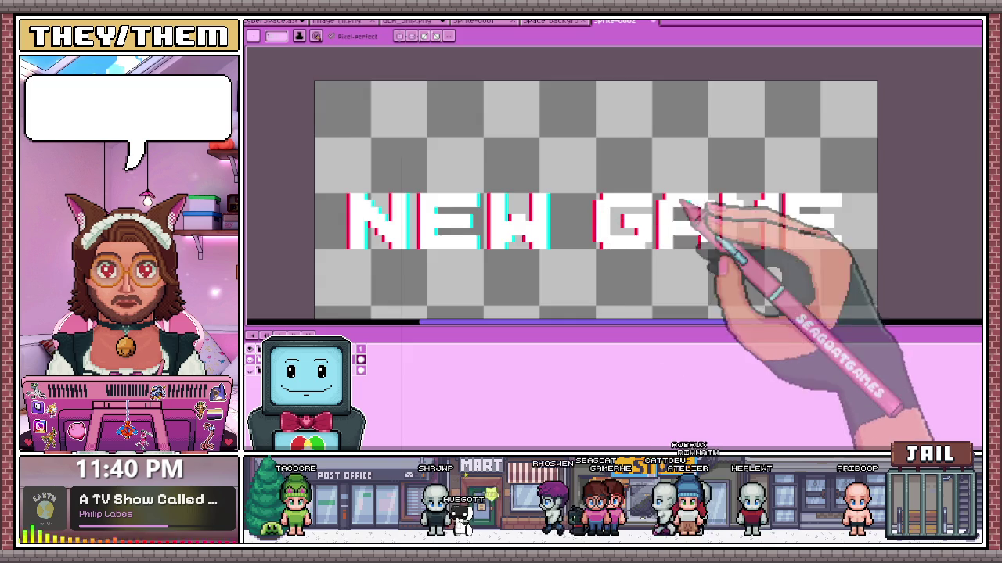
scroll(693, 212, "up", 2)
scroll(665, 257, "up", 3)
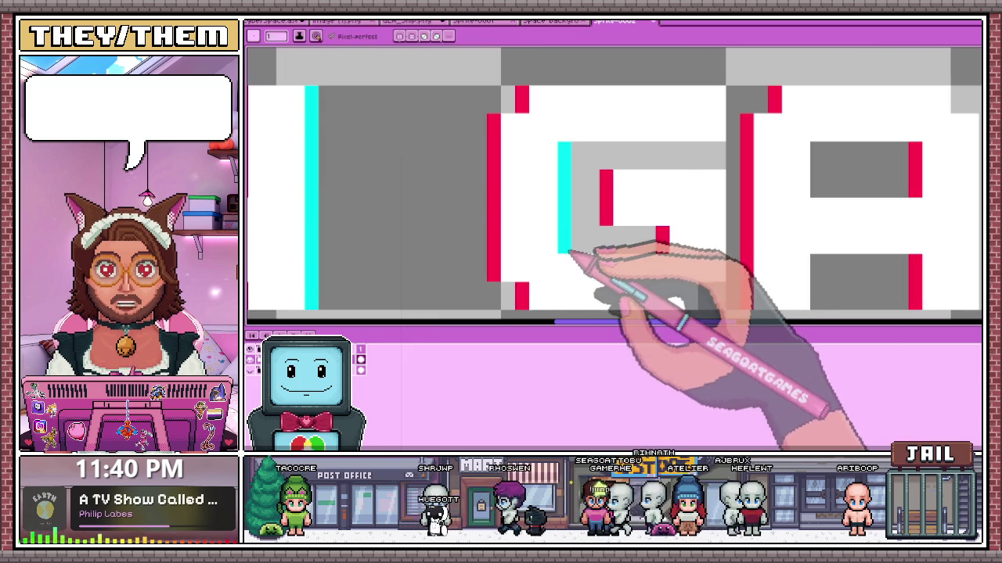
scroll(751, 169, "down", 1)
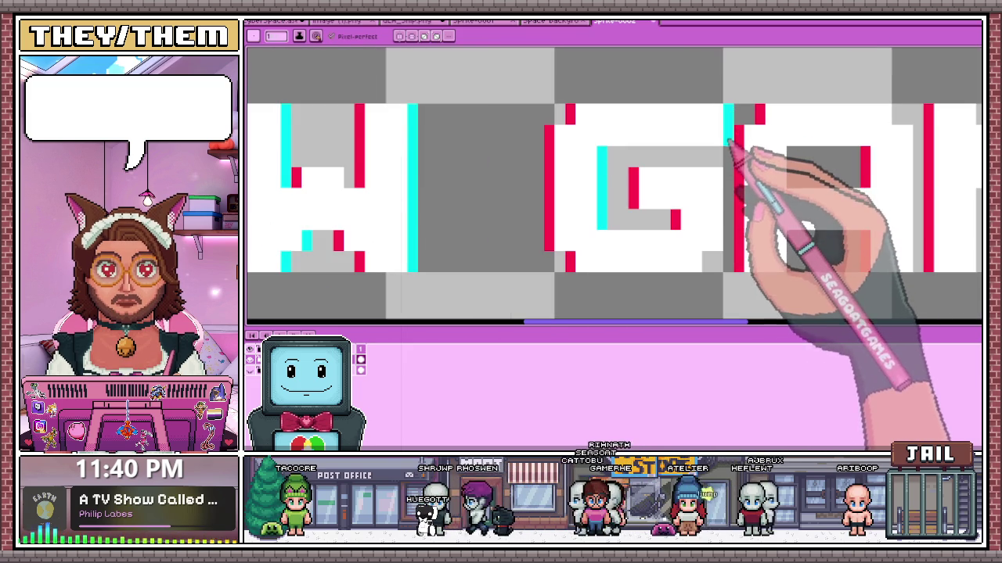
left_click_drag(731, 171, 731, 188)
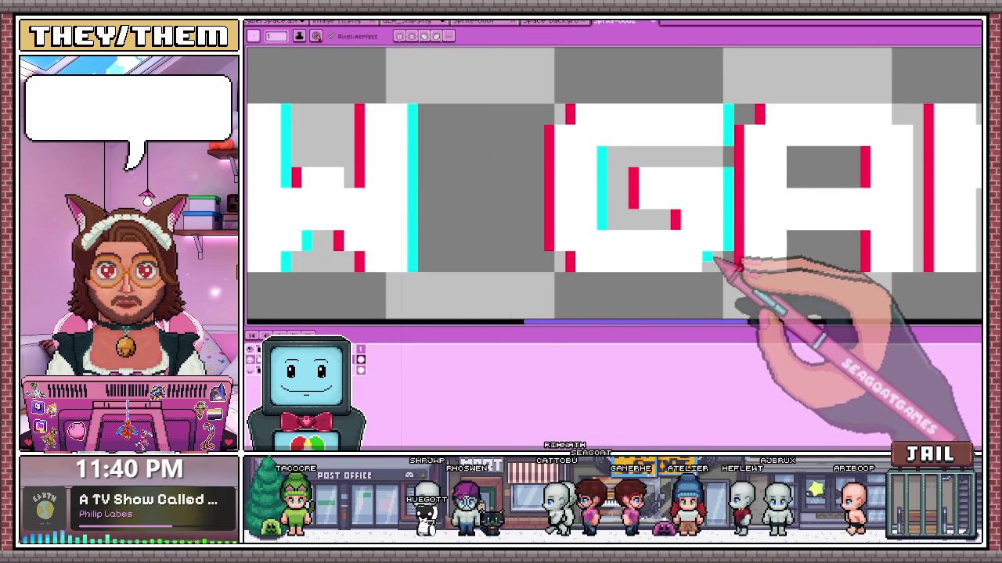
scroll(728, 264, "down", 3)
scroll(705, 238, "down", 3)
scroll(542, 203, "up", 1)
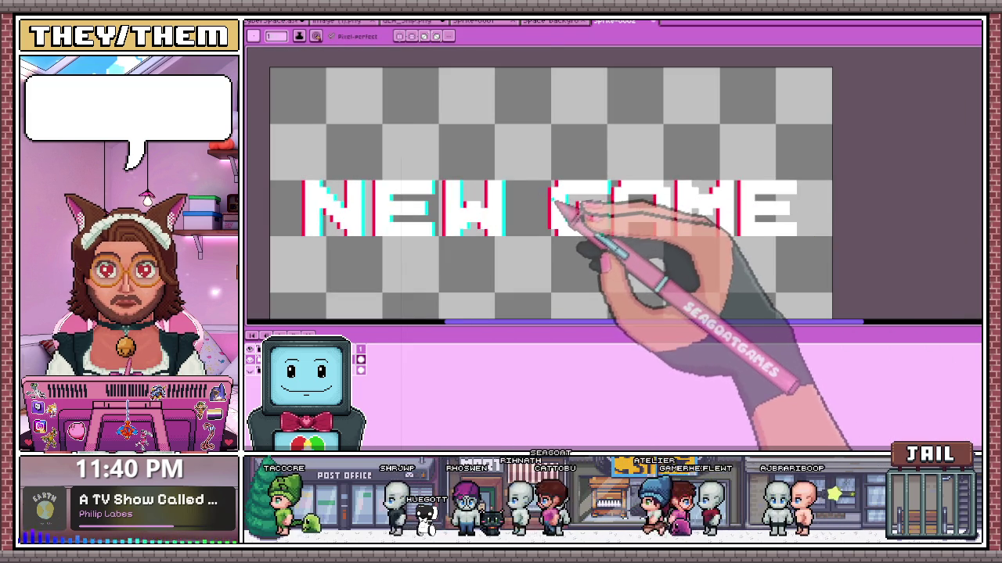
scroll(548, 190, "down", 1)
scroll(555, 197, "up", 1)
scroll(586, 248, "up", 1)
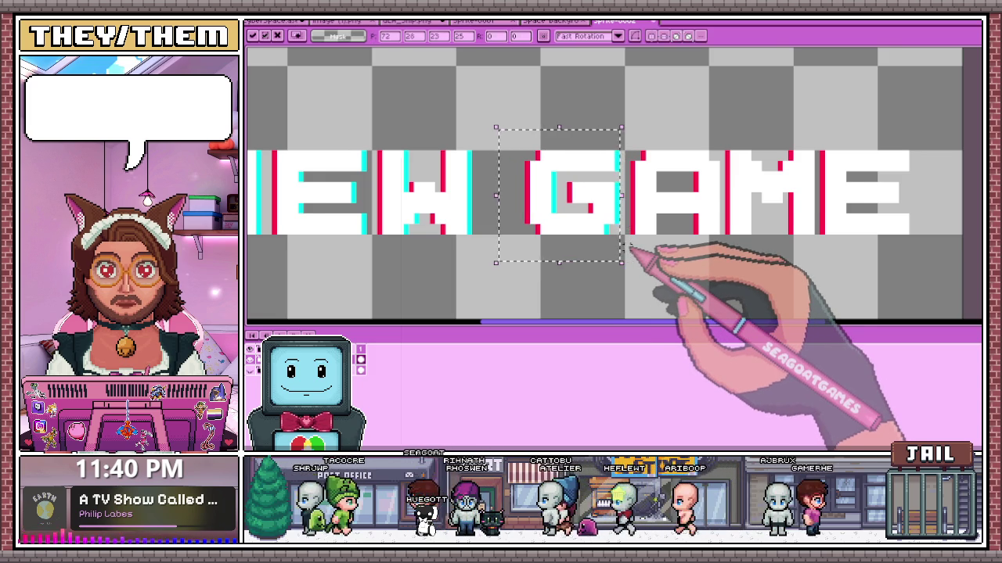
- Drop the G selection, marquee the M and E letters, then deselect
scroll(630, 247, "down", 1)
key("ctrl+d")
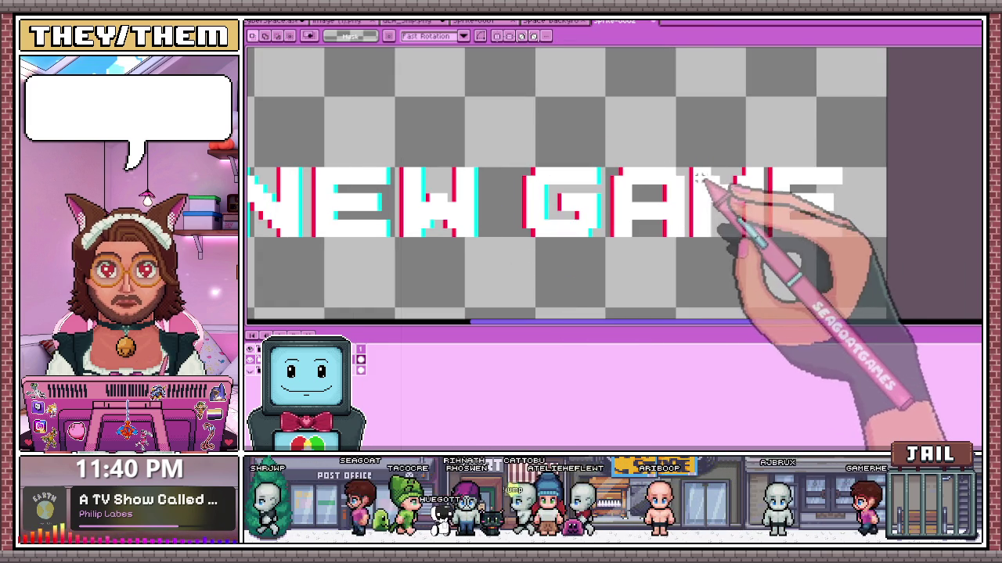
left_click_drag(691, 162, 858, 266)
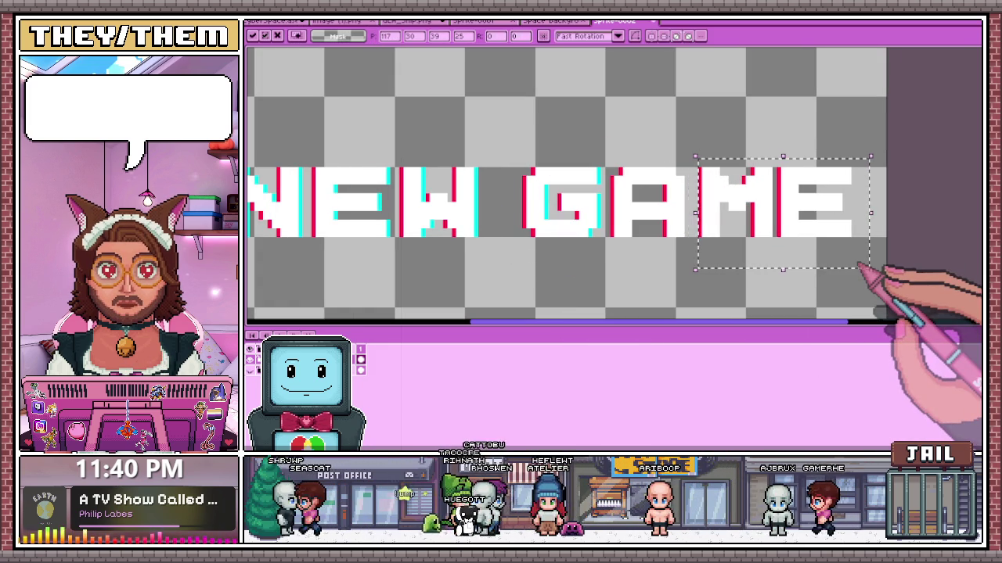
scroll(699, 259, "up", 1)
scroll(694, 250, "down", 1)
key("ctrl+d")
- Draw a vertical cyan fringe along the edge of the GAME letters
scroll(838, 223, "up", 1)
scroll(529, 203, "up", 1)
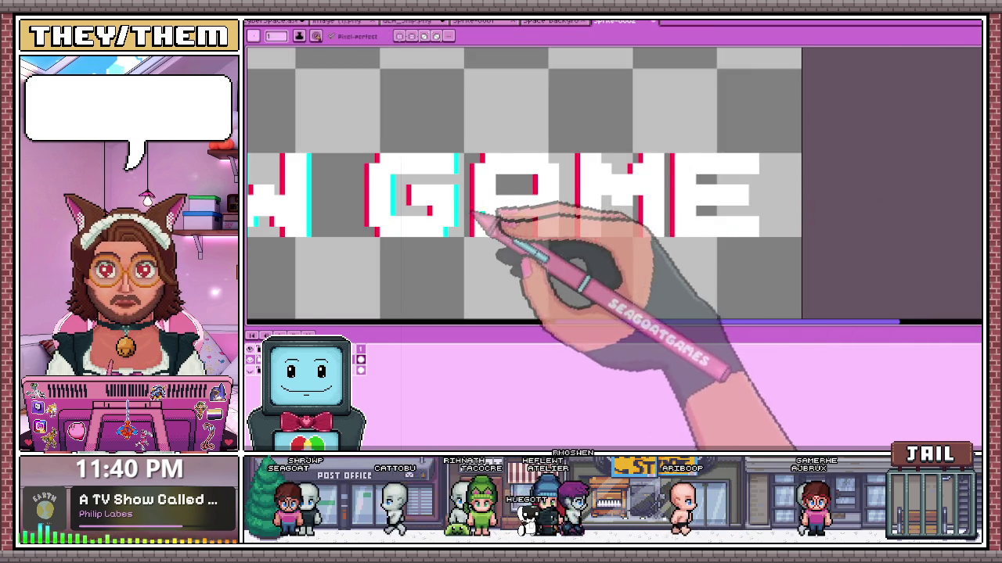
scroll(581, 162, "up", 1)
scroll(577, 163, "up", 1)
scroll(577, 264, "down", 1)
scroll(570, 283, "up", 2)
scroll(570, 283, "down", 2)
scroll(563, 161, "up", 1)
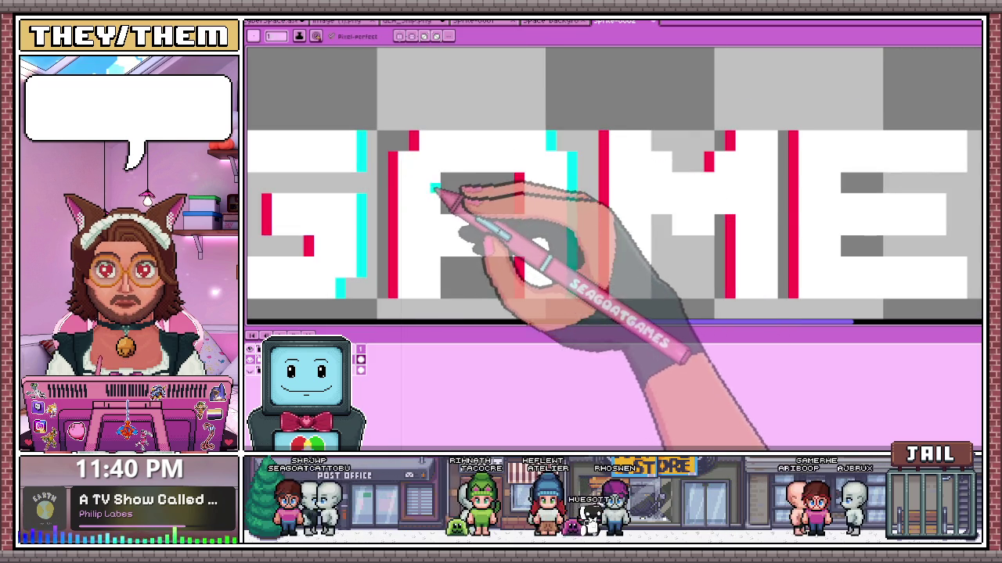
scroll(454, 215, "down", 1)
scroll(469, 235, "up", 1)
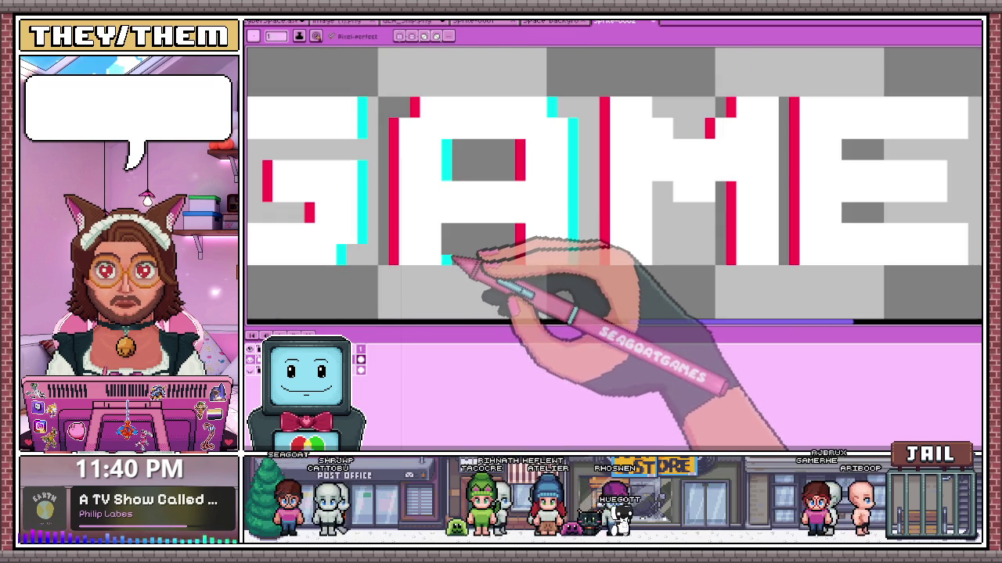
scroll(460, 211, "down", 2)
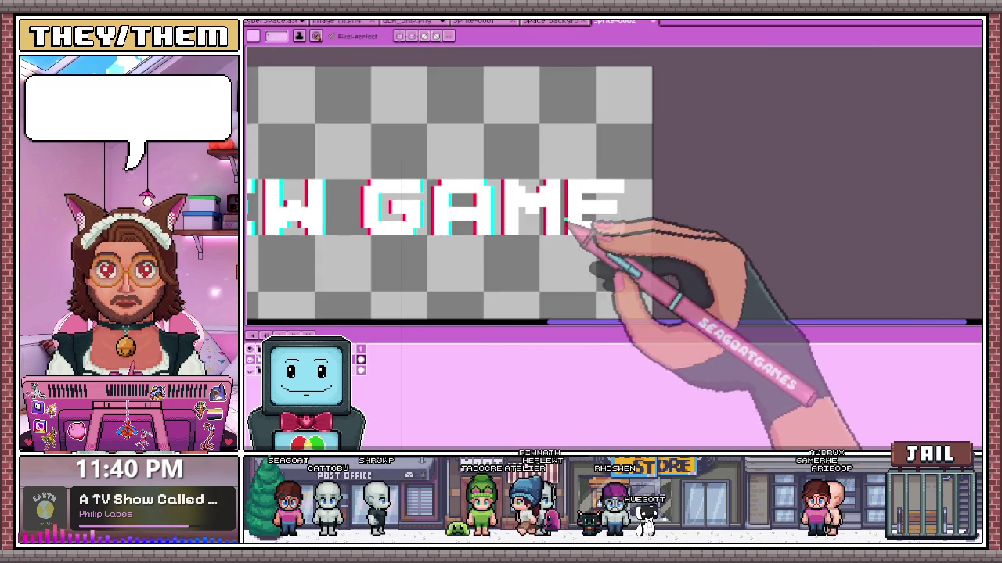
scroll(503, 230, "up", 1)
scroll(510, 201, "up", 2)
left_click_drag(511, 201, 505, 249)
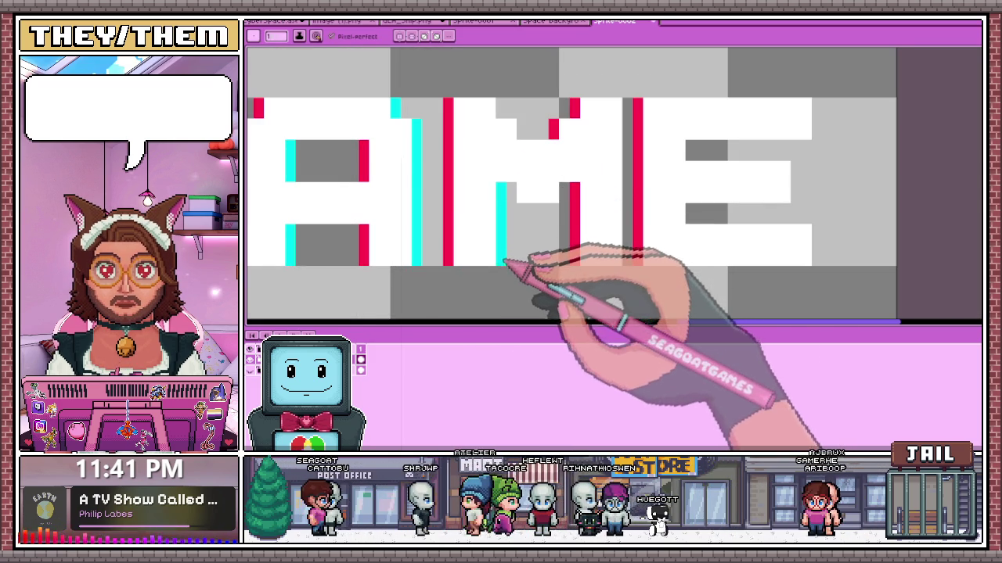
scroll(508, 204, "down", 1)
scroll(513, 195, "up", 3)
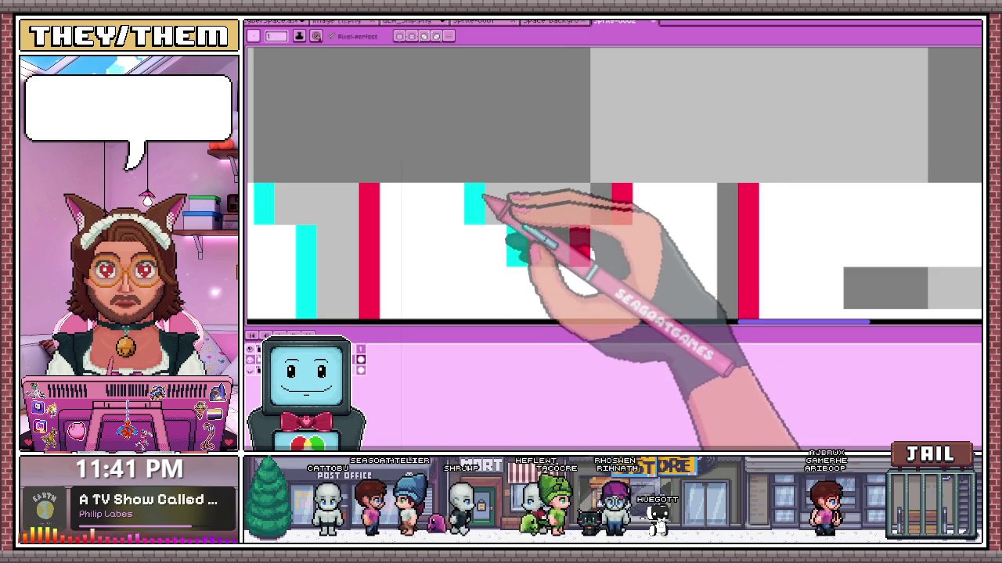
scroll(483, 197, "down", 3)
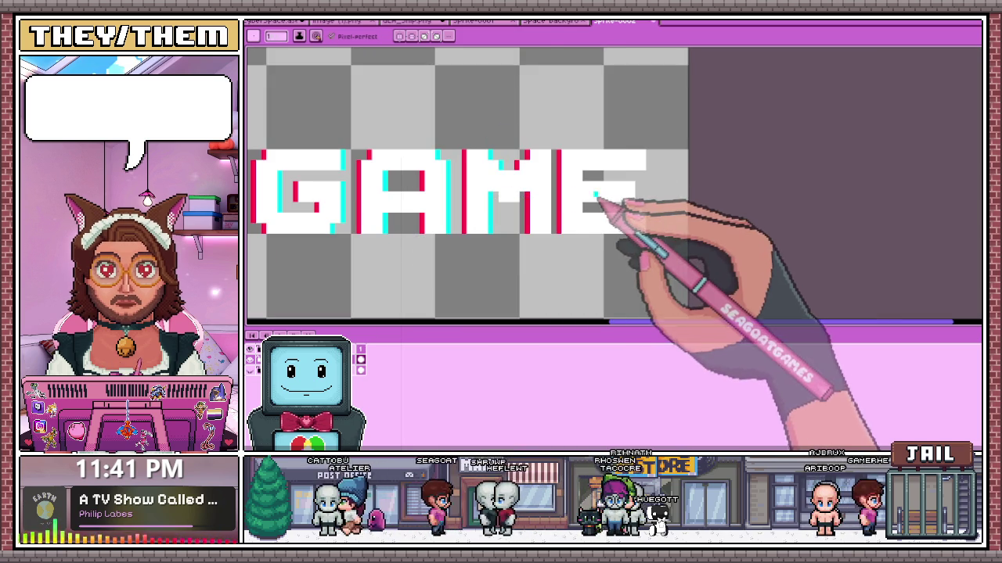
- Add a cyan fringe along the final E's top right and a pixel at its lower right
left_click_drag(551, 144, 679, 276)
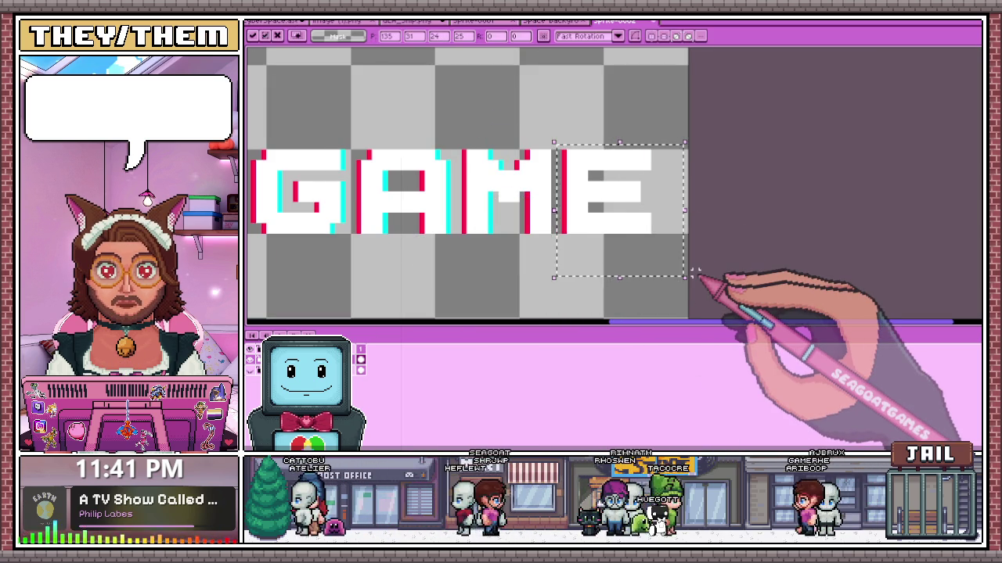
key("ctrl+d")
key("b")
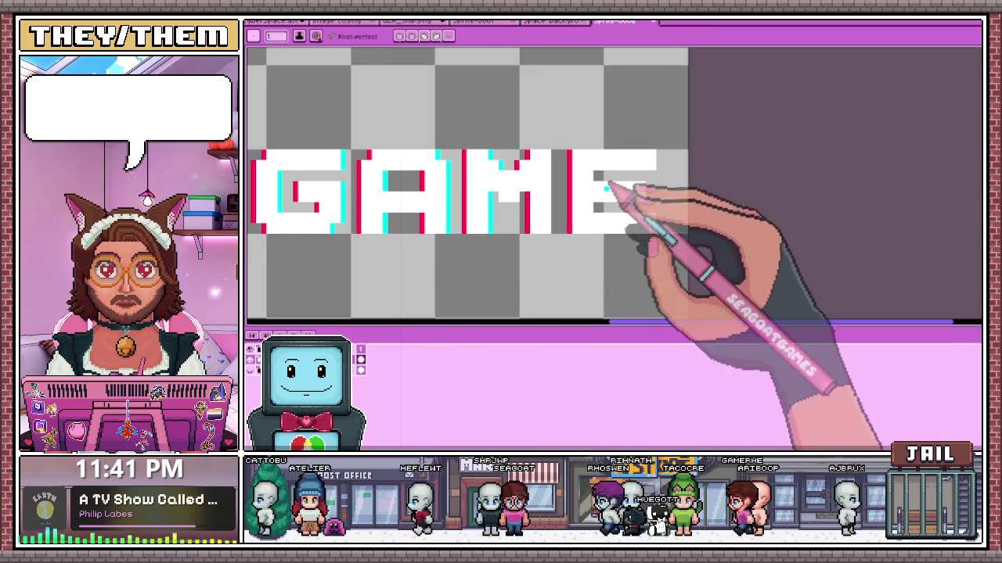
scroll(619, 199, "up", 3)
scroll(592, 205, "down", 3)
scroll(587, 195, "up", 2)
scroll(587, 192, "down", 2)
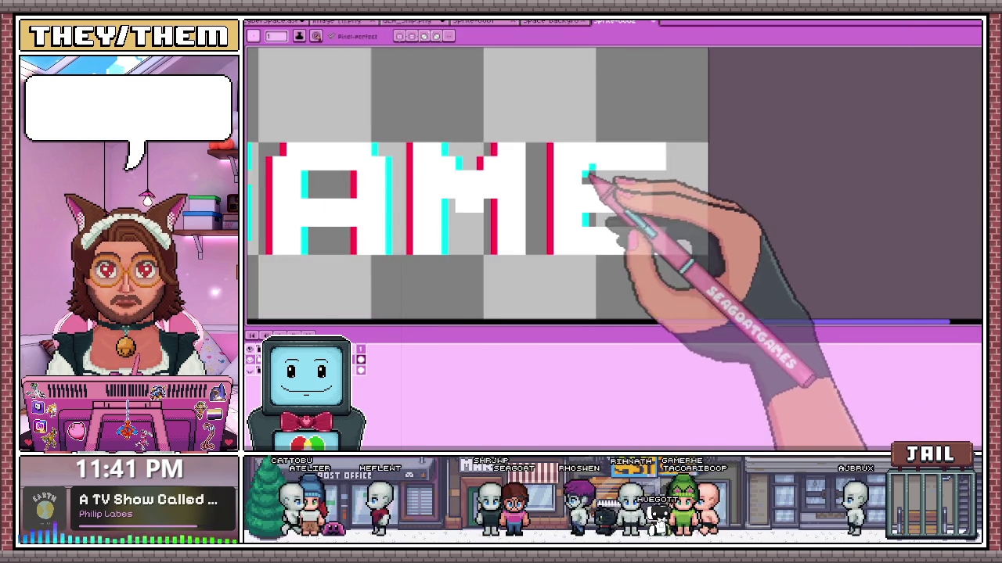
scroll(586, 184, "up", 2)
left_click_drag(712, 125, 712, 162)
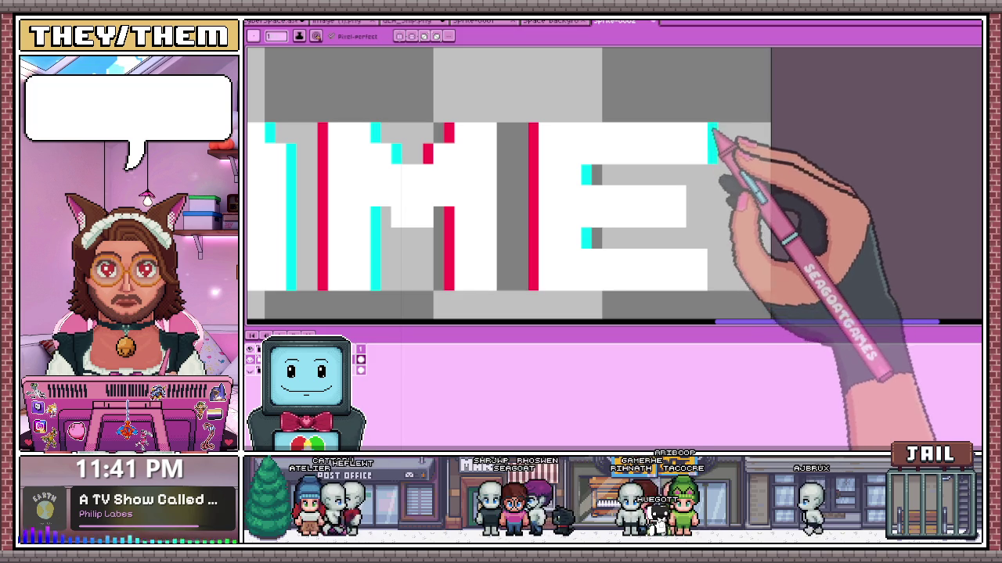
left_click(691, 222)
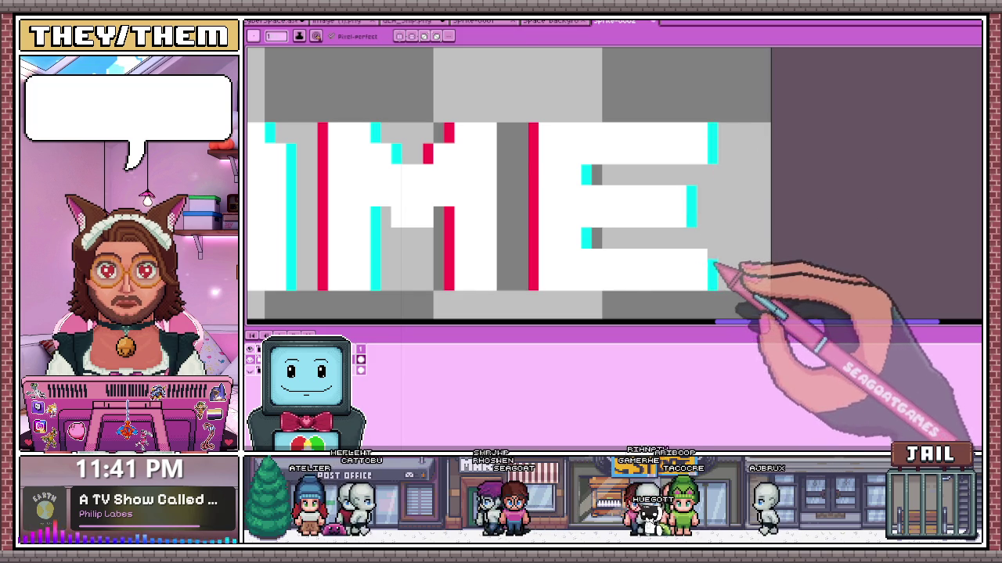
scroll(716, 262, "down", 2)
scroll(704, 266, "down", 1)
scroll(689, 278, "down", 2)
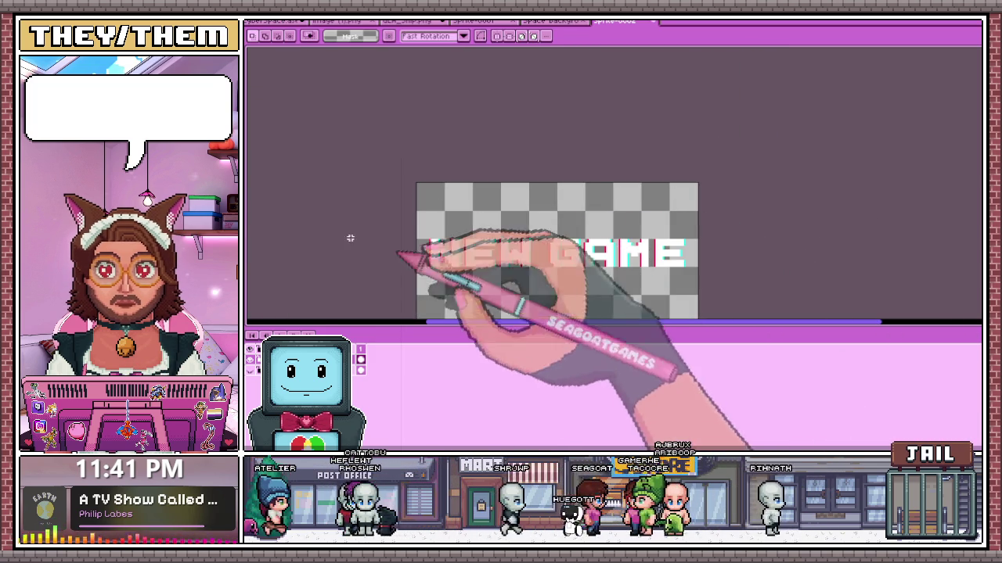
key("m")
key("b")
scroll(425, 266, "up", 1)
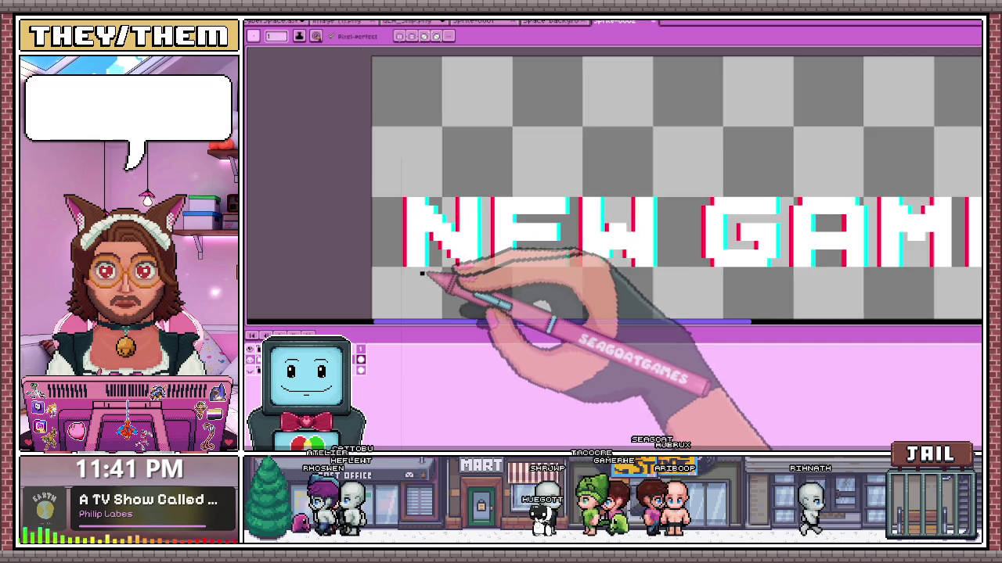
- Draw black outline pixels along the N's left, top and diagonal edges
scroll(415, 266, "up", 1)
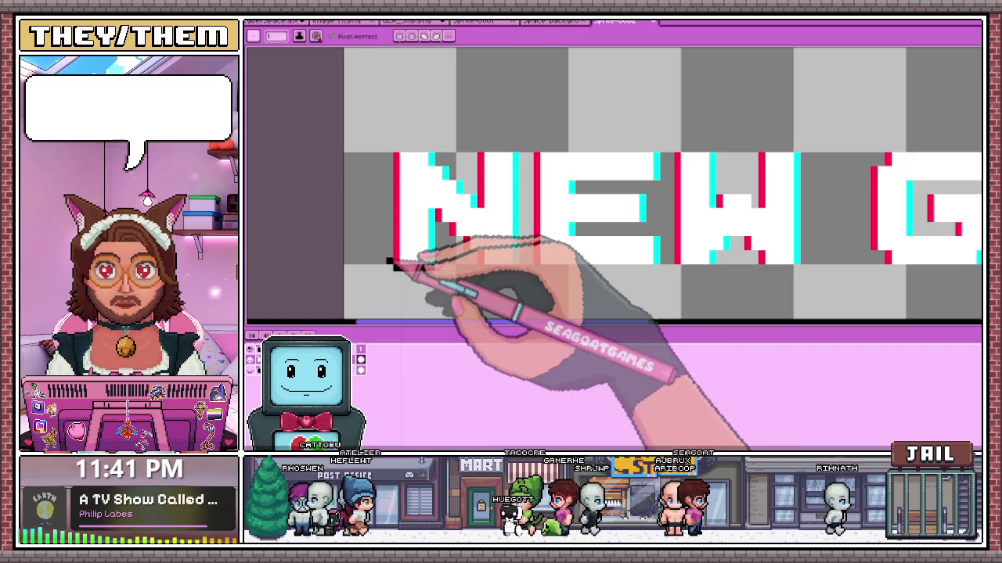
mouse_move(389, 262)
left_mouse_down()
mouse_move(407, 148)
mouse_move(476, 144)
mouse_move(512, 174)
left_mouse_up()
scroll(399, 155, "up", 1)
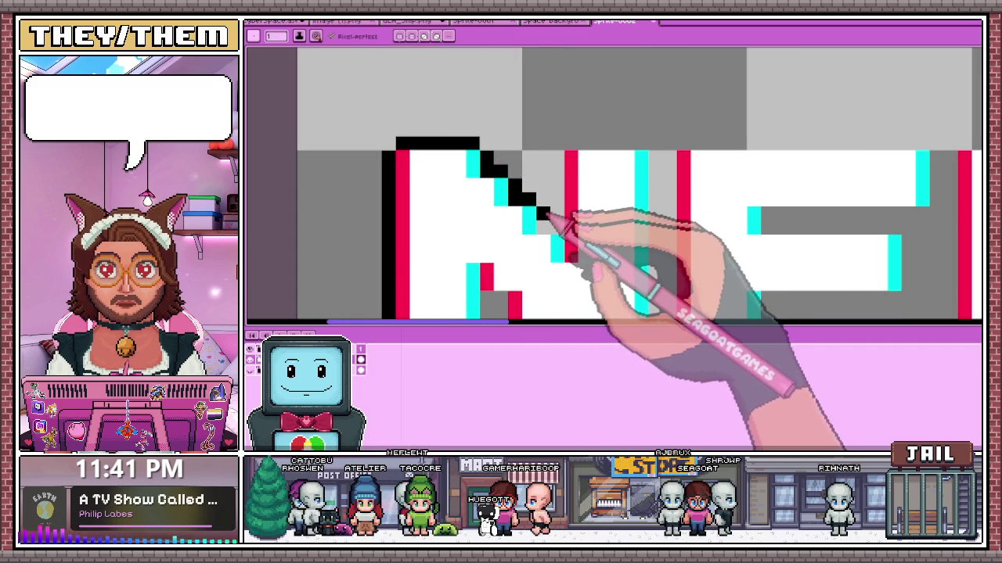
scroll(583, 227, "down", 1)
left_click_drag(539, 196, 538, 249)
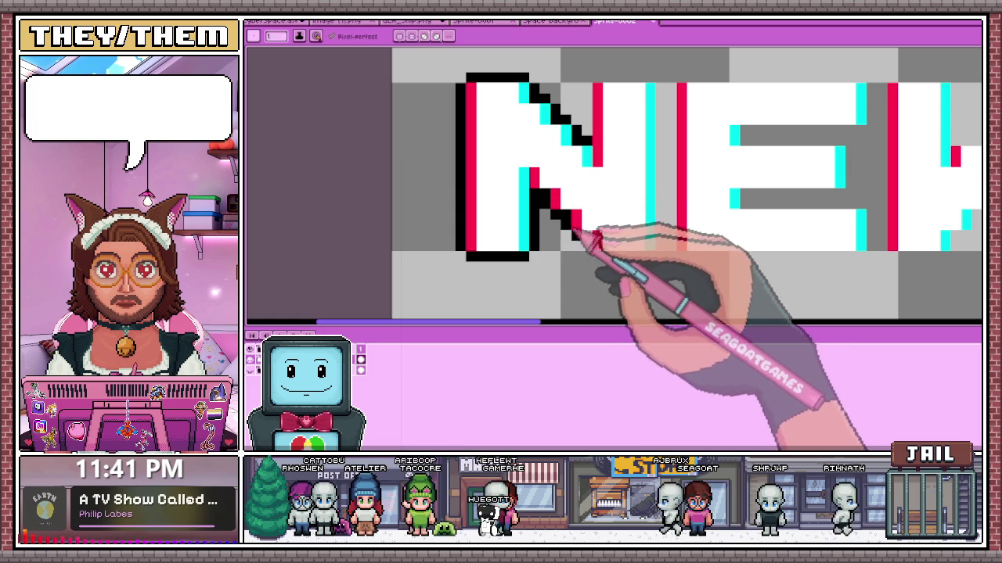
scroll(595, 244, "down", 2)
scroll(647, 239, "up", 3)
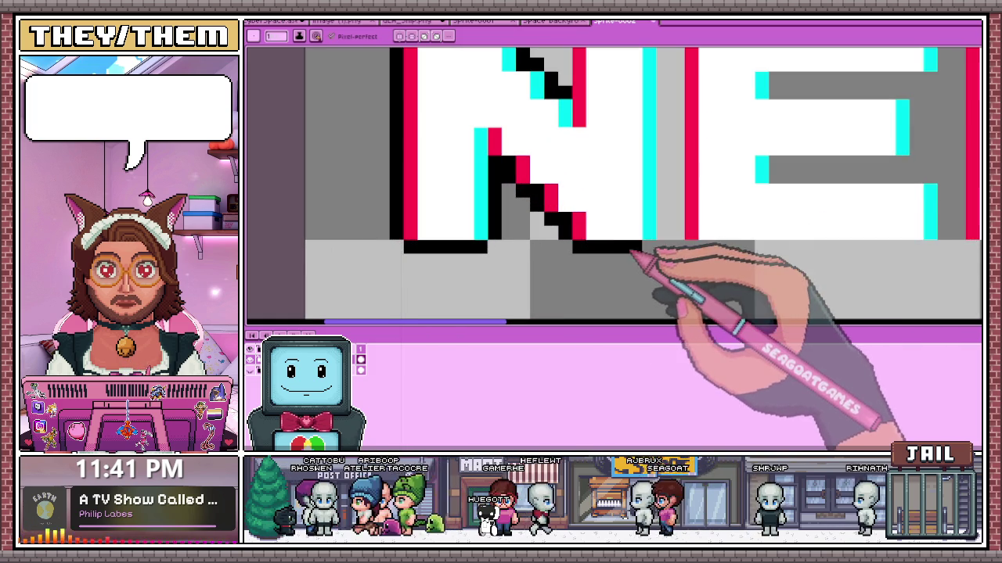
scroll(655, 251, "up", 1)
scroll(656, 275, "down", 2)
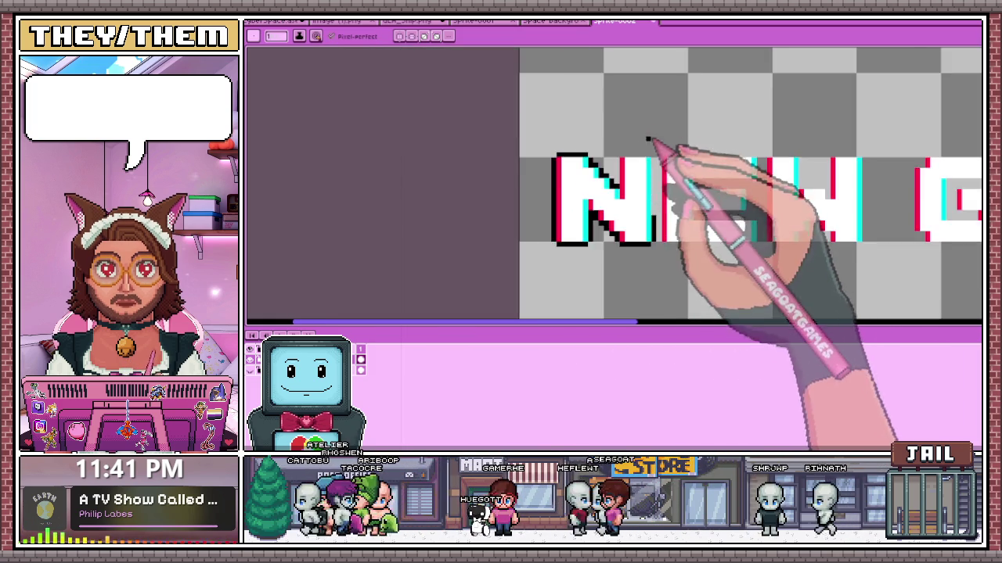
scroll(660, 138, "up", 2)
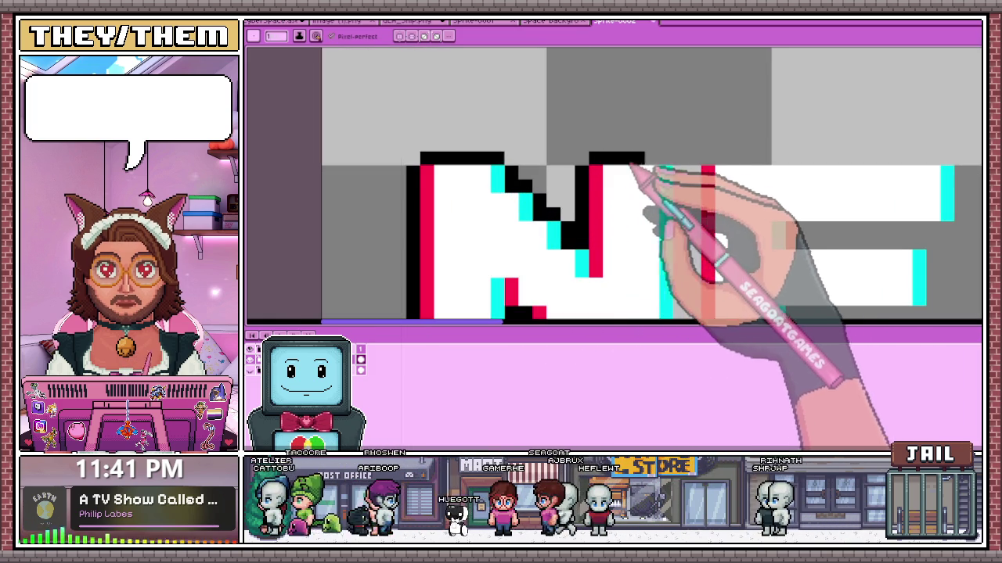
scroll(696, 234, "down", 2)
scroll(689, 262, "up", 2)
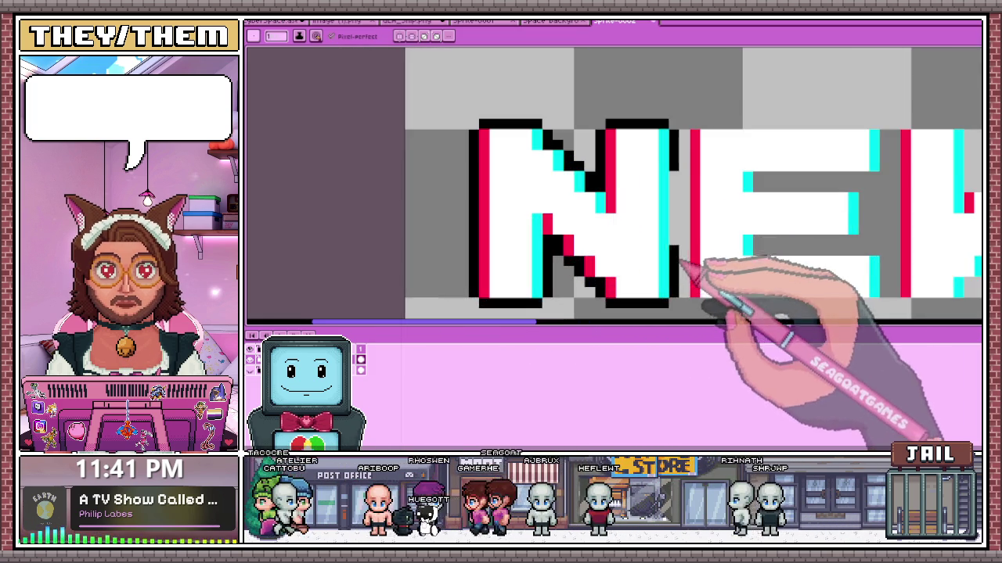
scroll(694, 190, "down", 2)
scroll(480, 216, "down", 1)
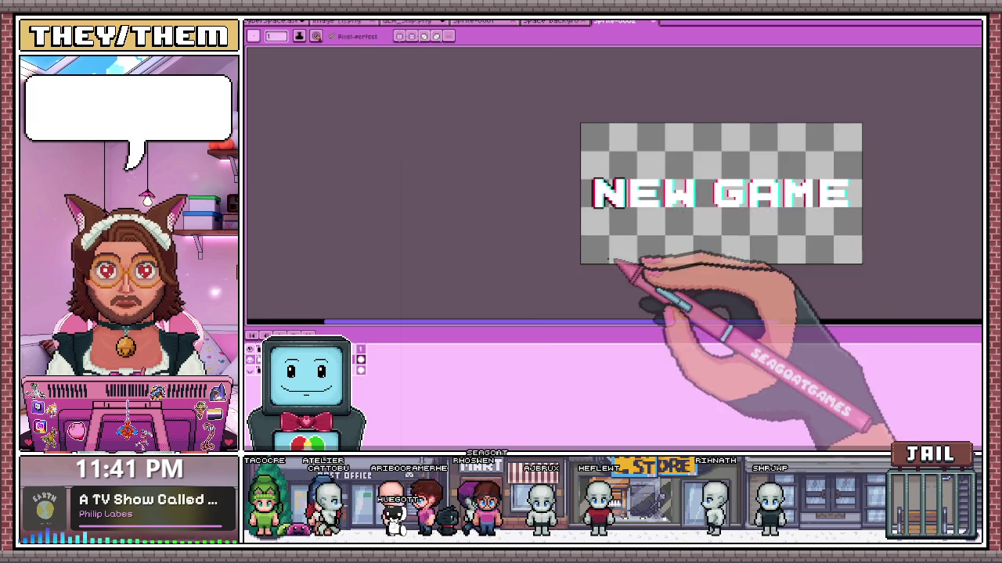
scroll(614, 258, "down", 1)
scroll(635, 234, "up", 1)
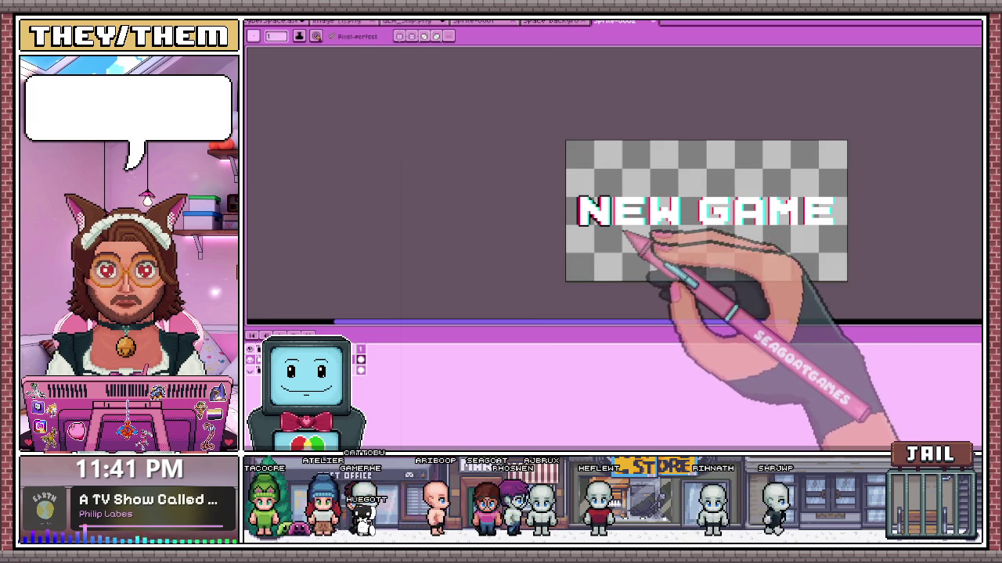
scroll(681, 212, "up", 1)
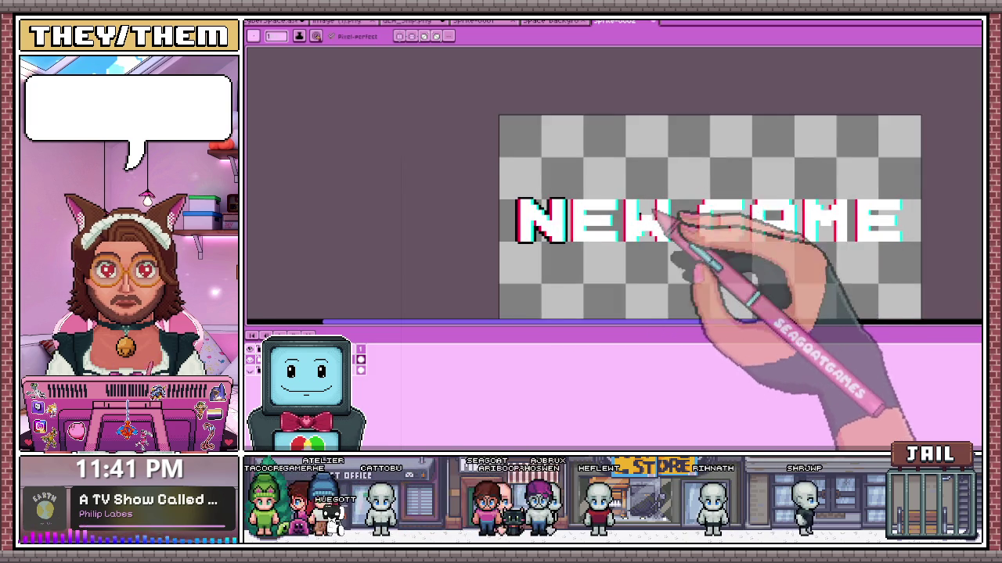
scroll(626, 243, "up", 1)
scroll(586, 262, "up", 1)
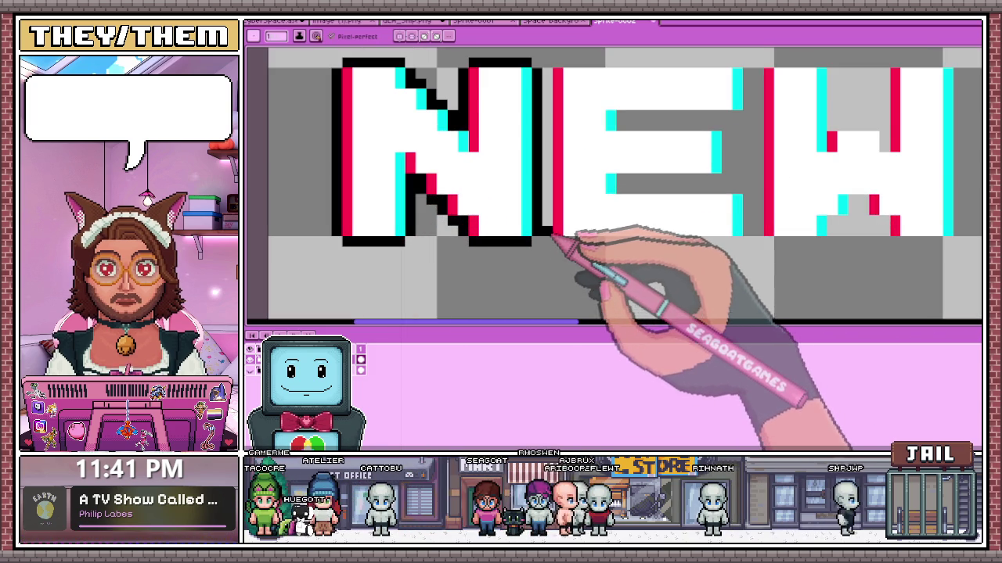
scroll(560, 227, "down", 2)
scroll(567, 176, "up", 1)
- Outline the E's top edge, top-bar end and middle bar in black, then marquee-select the N
left_click_drag(554, 150, 677, 149)
scroll(681, 152, "up", 1)
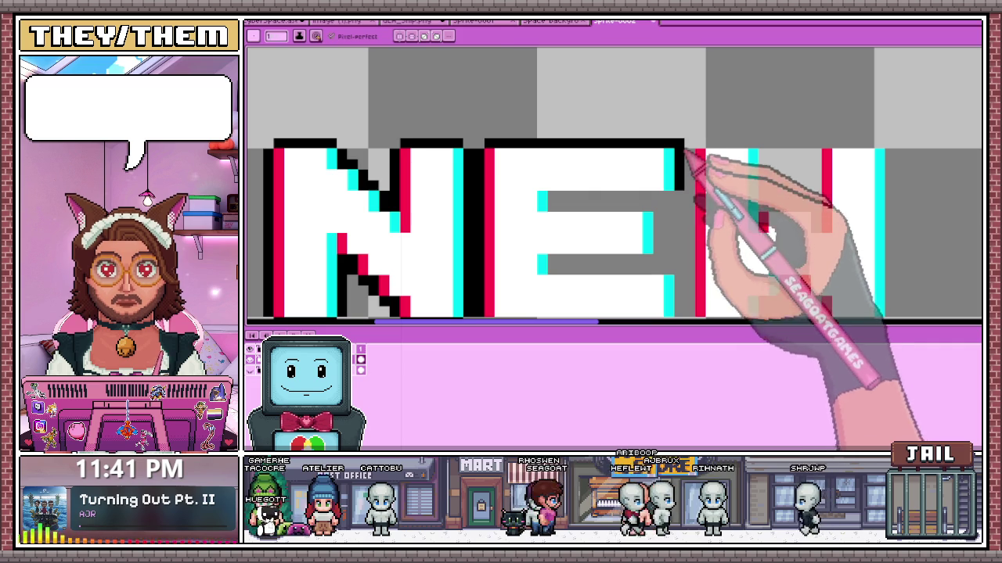
mouse_move(679, 157)
left_mouse_down()
mouse_move(671, 197)
mouse_move(559, 197)
mouse_move(664, 208)
left_mouse_up()
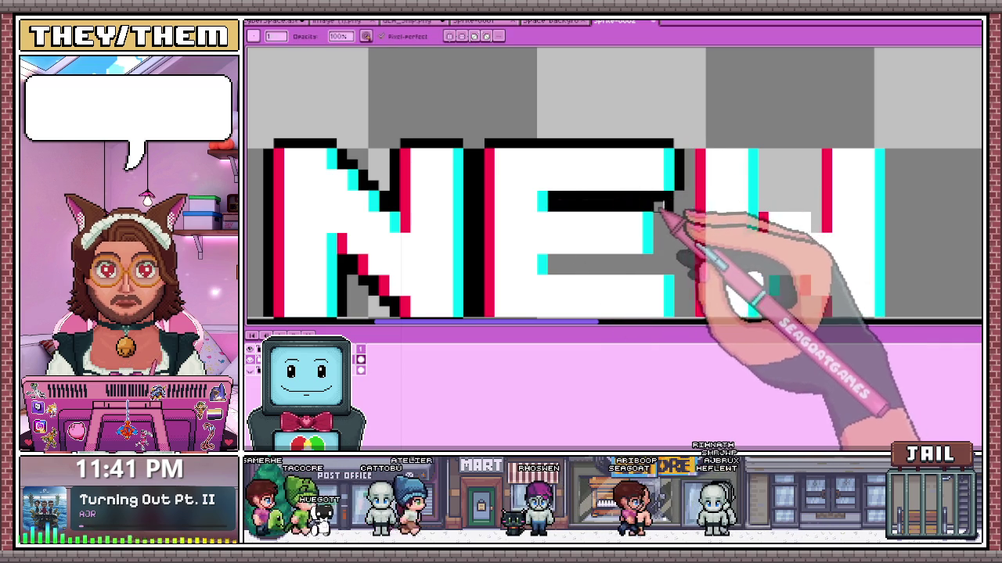
scroll(662, 251, "down", 1)
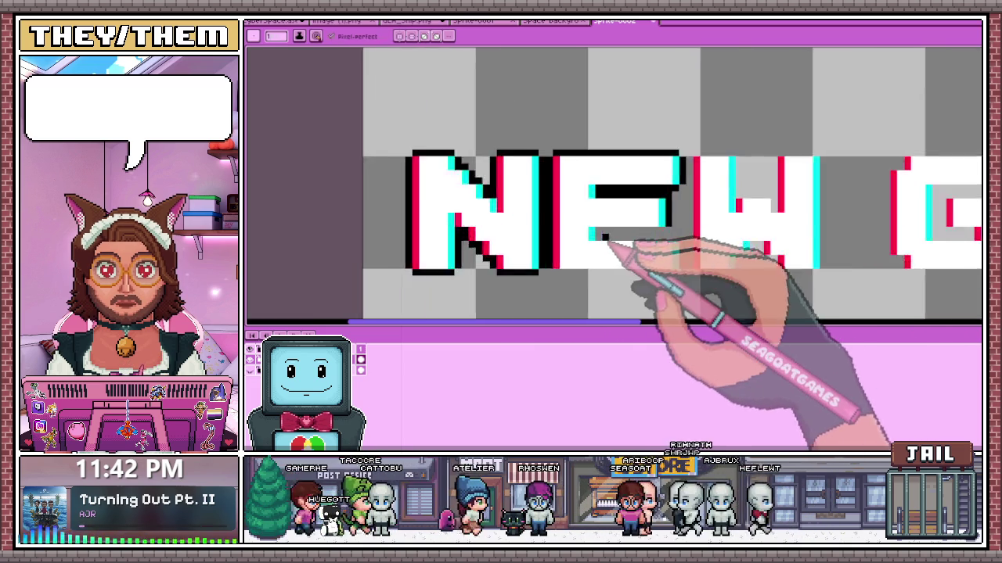
scroll(606, 234, "up", 2)
left_click_drag(608, 227, 701, 227)
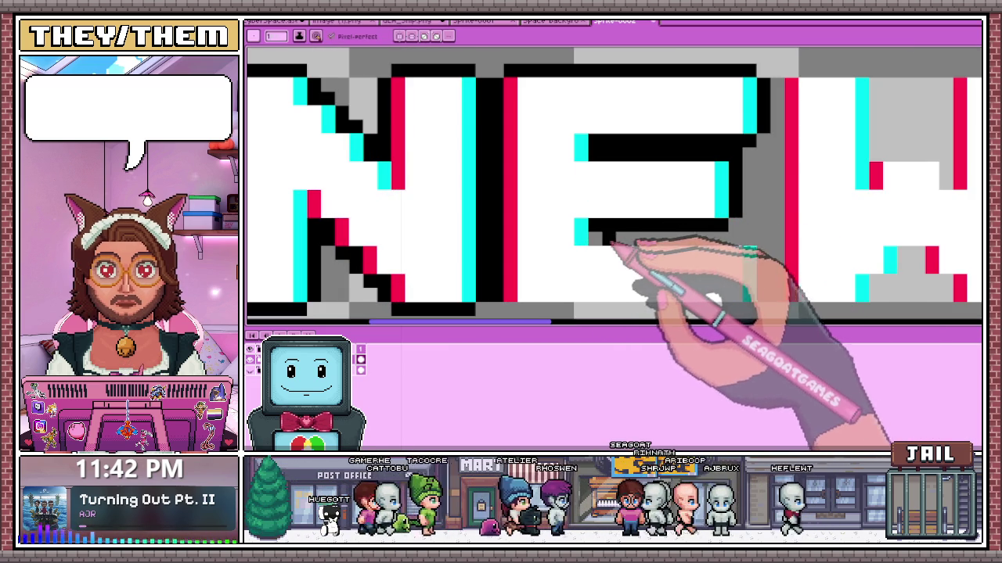
scroll(657, 239, "down", 3)
scroll(656, 239, "up", 3)
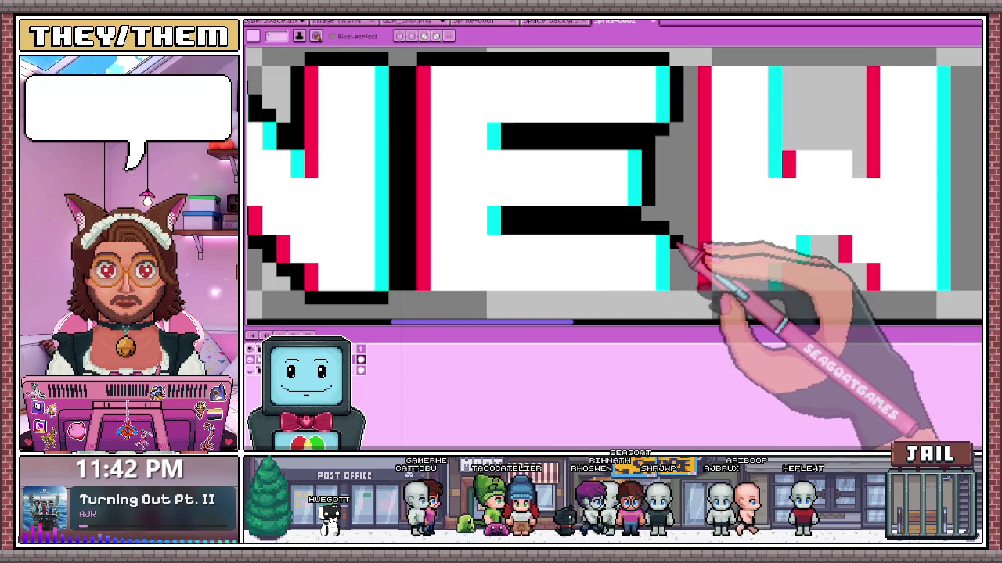
scroll(657, 250, "down", 3)
scroll(577, 279, "up", 2)
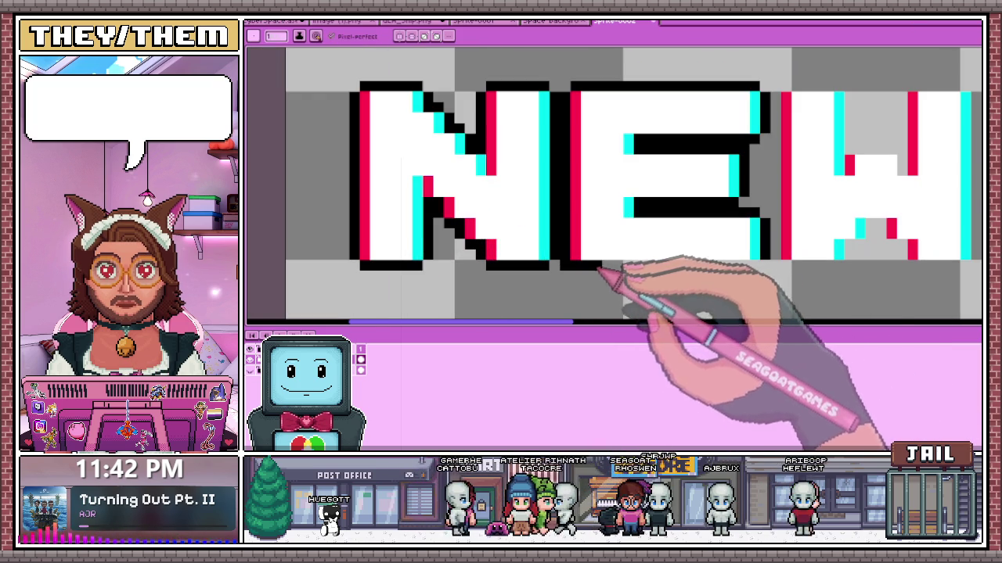
scroll(753, 270, "down", 2)
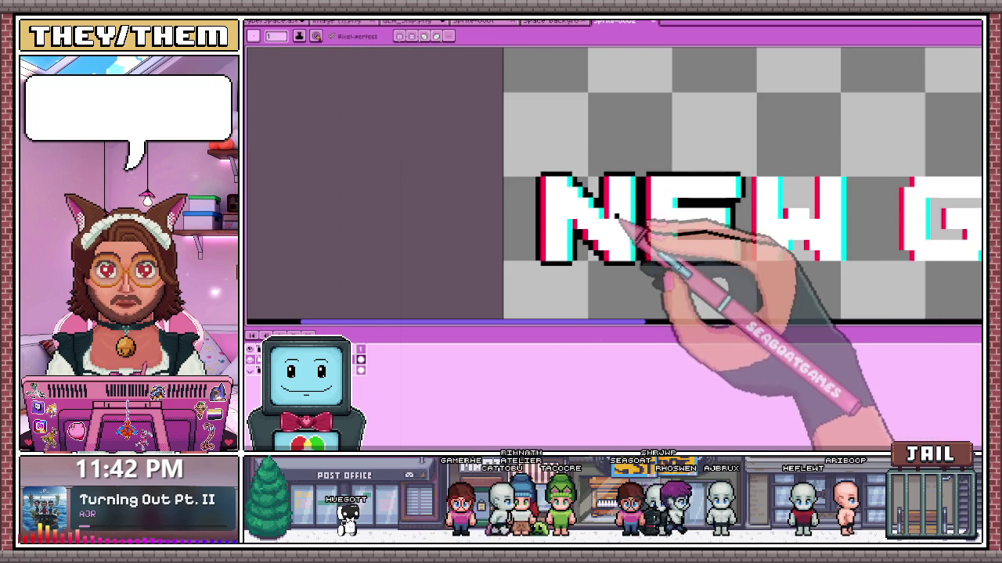
key("m")
left_click_drag(515, 147, 624, 274)
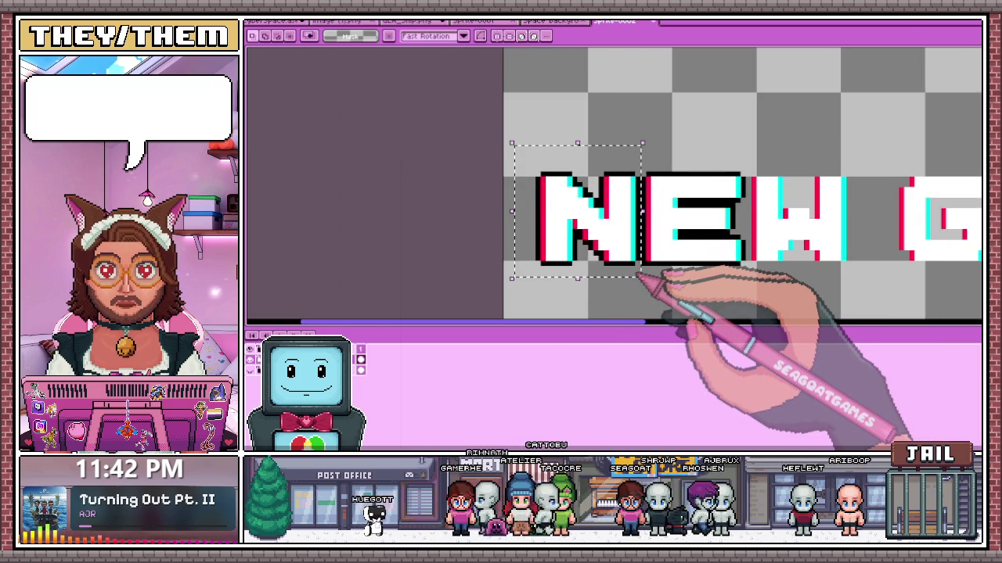
- Nudge the selected N a few pixels left and deselect it
key("Left")
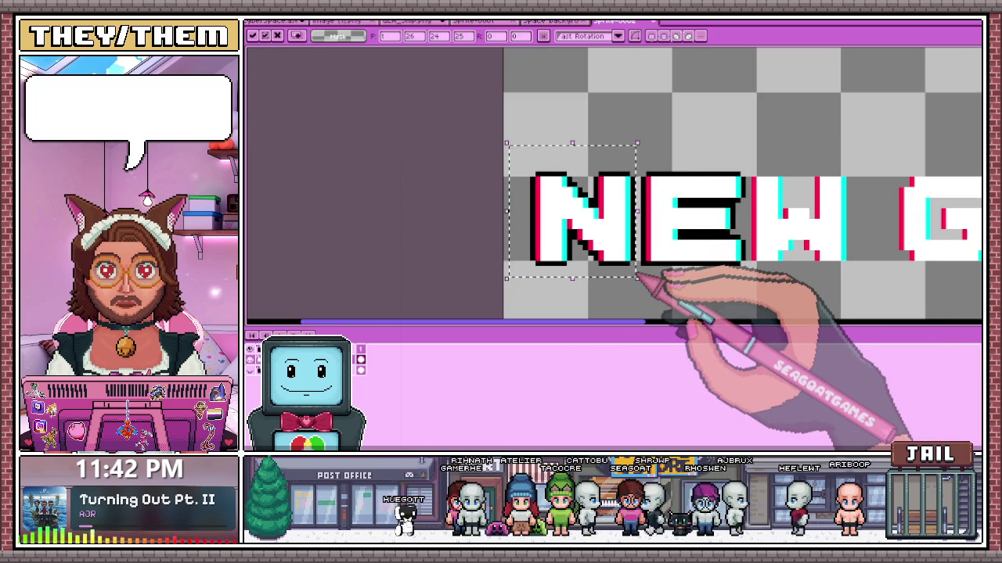
scroll(595, 235, "down", 2)
key("ctrl+d")
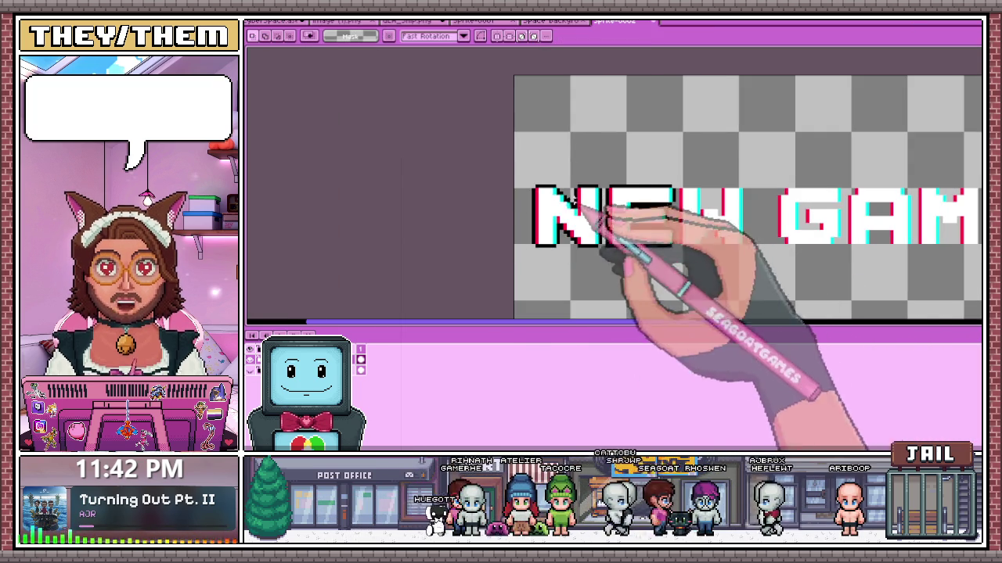
scroll(698, 190, "up", 2)
scroll(698, 190, "up", 1)
- Marquee the W and bring up the Canvas Size dialog showing the 80-pixel height
left_click_drag(662, 177, 781, 288)
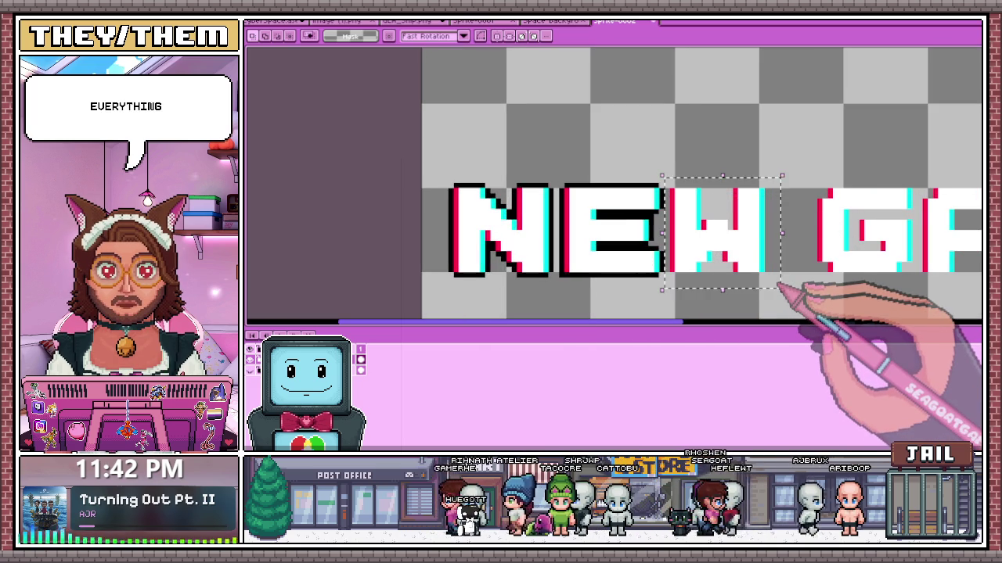
scroll(780, 286, "down", 1)
scroll(782, 283, "down", 2)
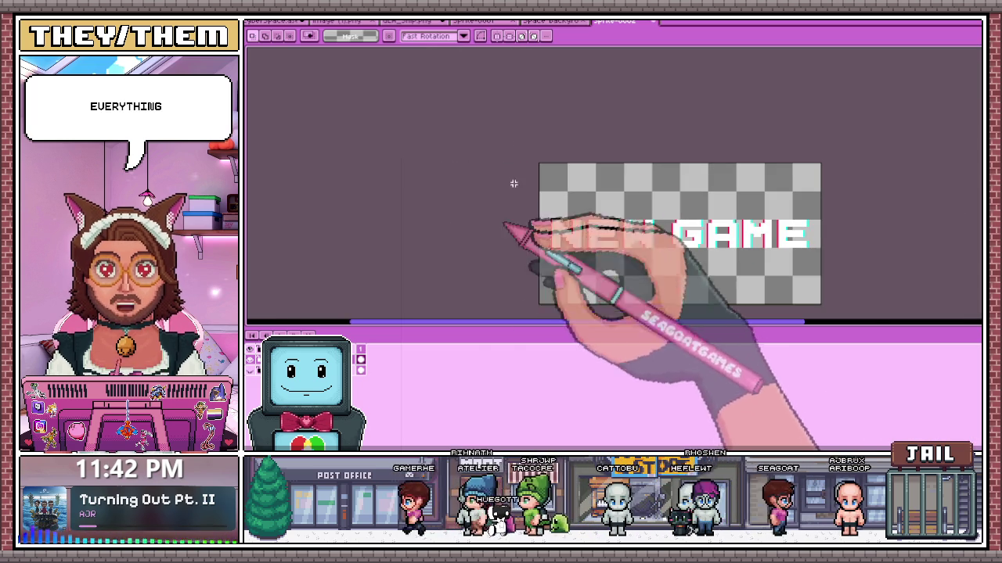
key("ctrl+alt+c")
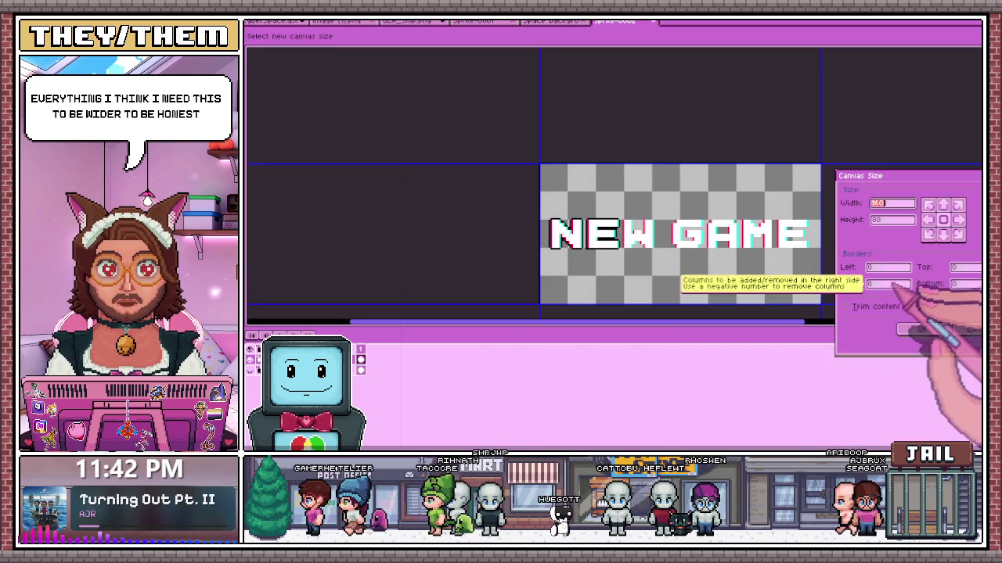
- Widen the NEW GAME canvas by adding 16 px on both the left and right
left_click(884, 283)
type("16")
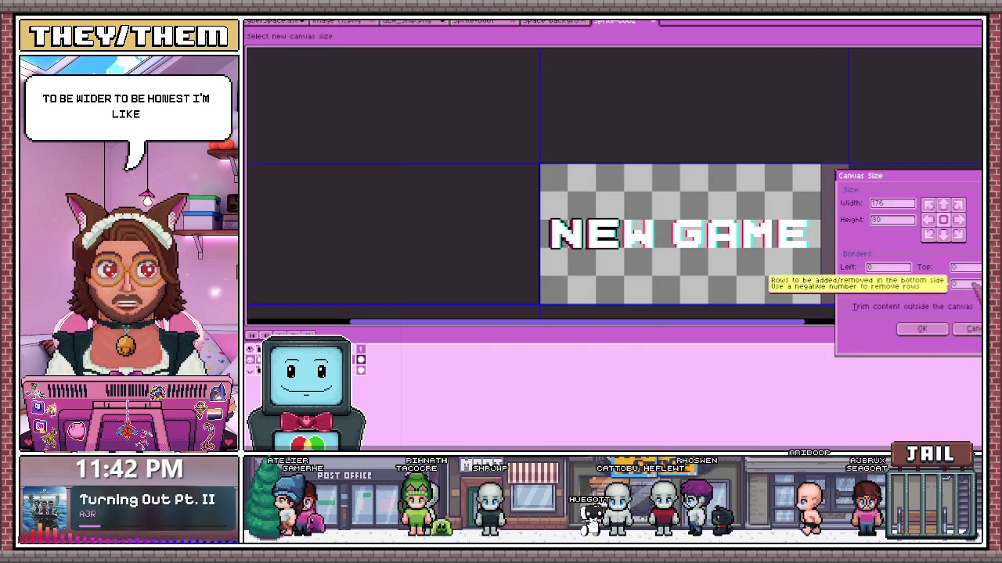
left_click(888, 267)
type("16")
left_click(922, 329)
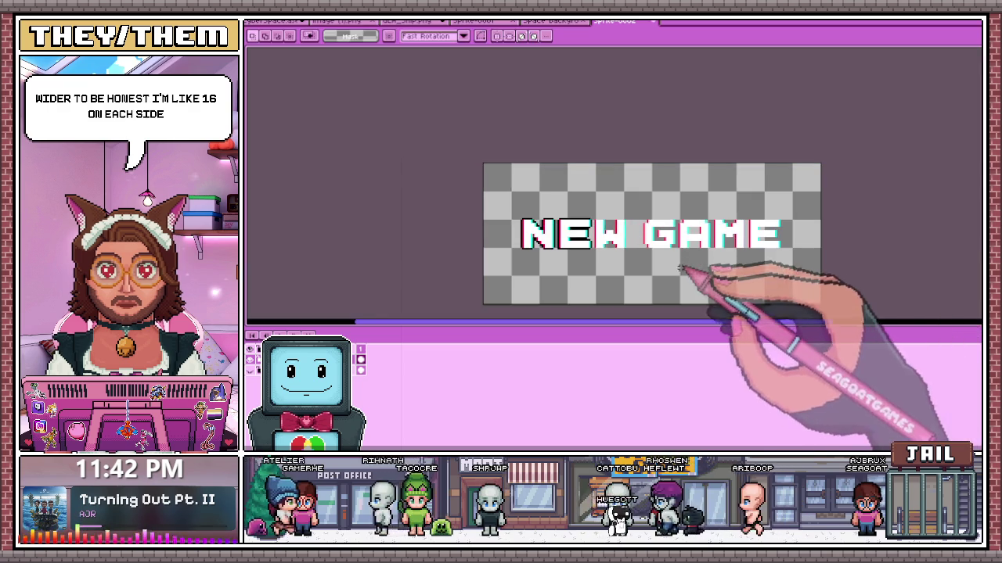
- Trim the canvas top and bottom edges to a 192×48 size around the banner
key("ctrl+alt+c")
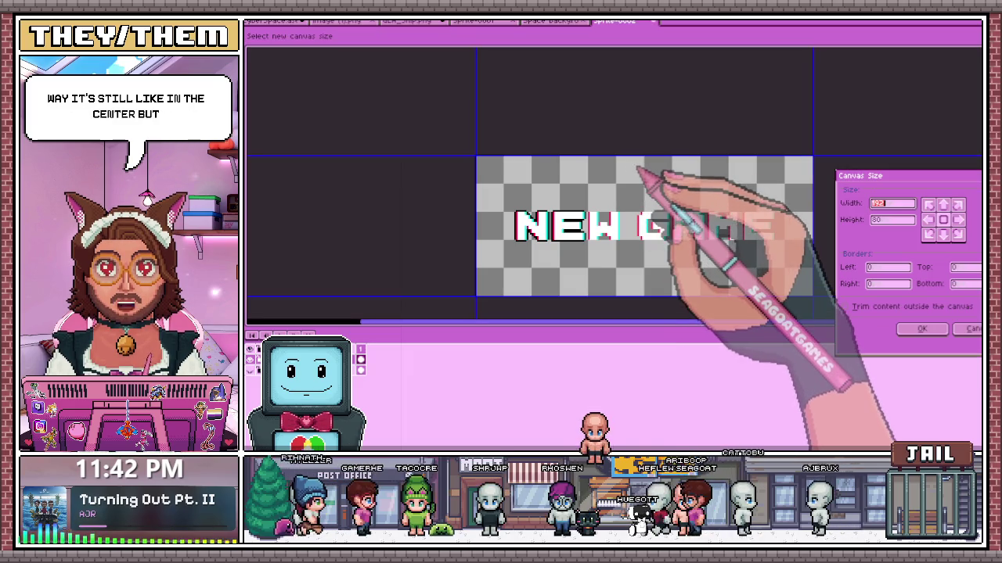
left_click_drag(647, 158, 643, 180)
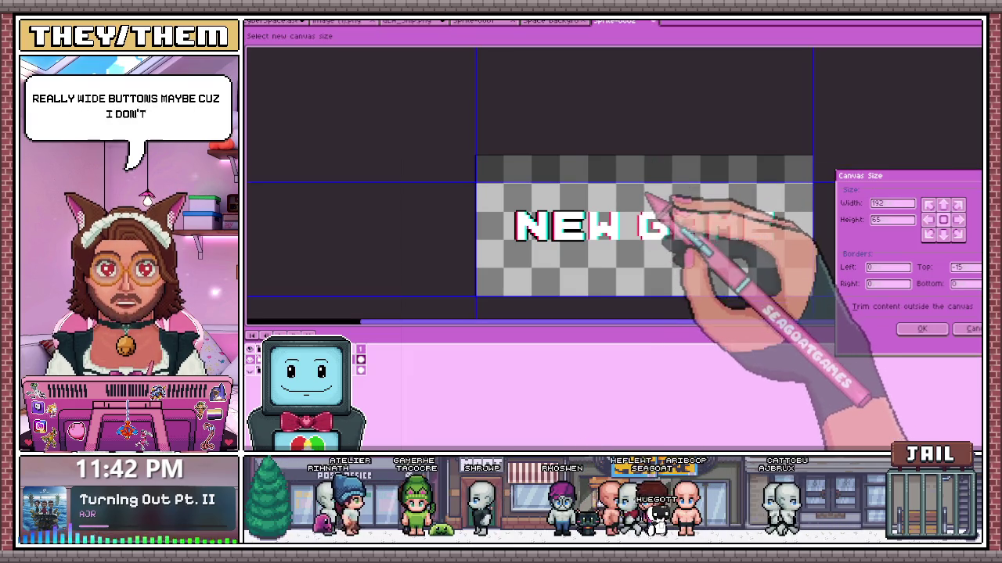
scroll(646, 187, "up", 1)
scroll(646, 188, "down", 1)
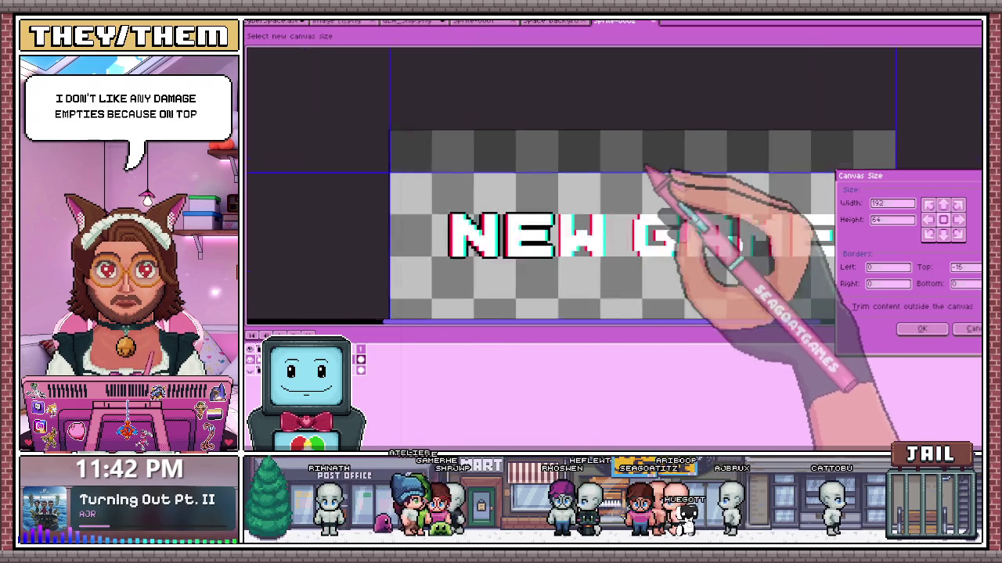
left_click_drag(646, 208, 647, 183)
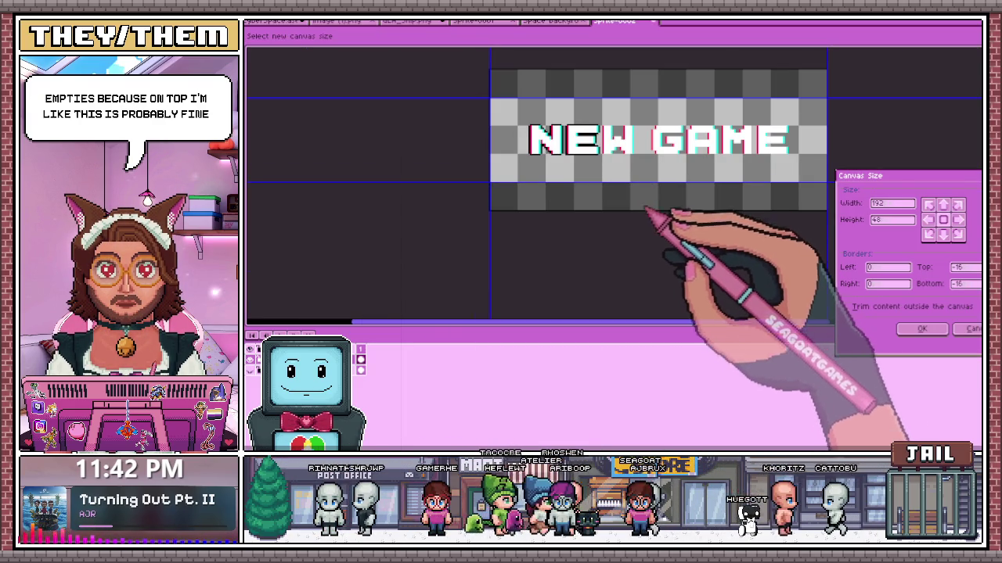
left_click(921, 329)
scroll(664, 196, "down", 1)
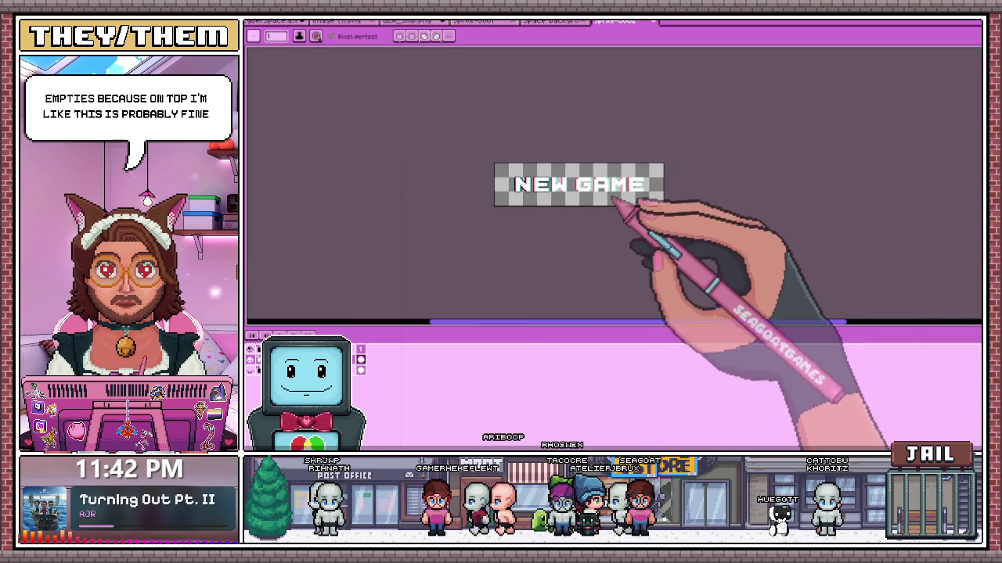
- Zoom in and marquee-select the area around the first letters of NEW
scroll(537, 175, "up", 1)
scroll(532, 180, "up", 1)
scroll(532, 166, "down", 1)
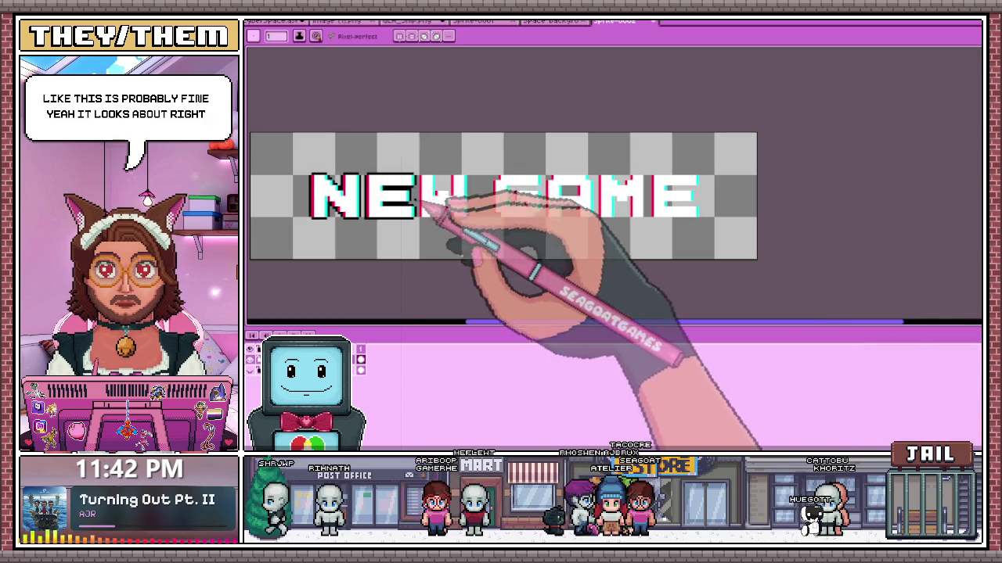
scroll(470, 157, "up", 1)
scroll(449, 150, "up", 1)
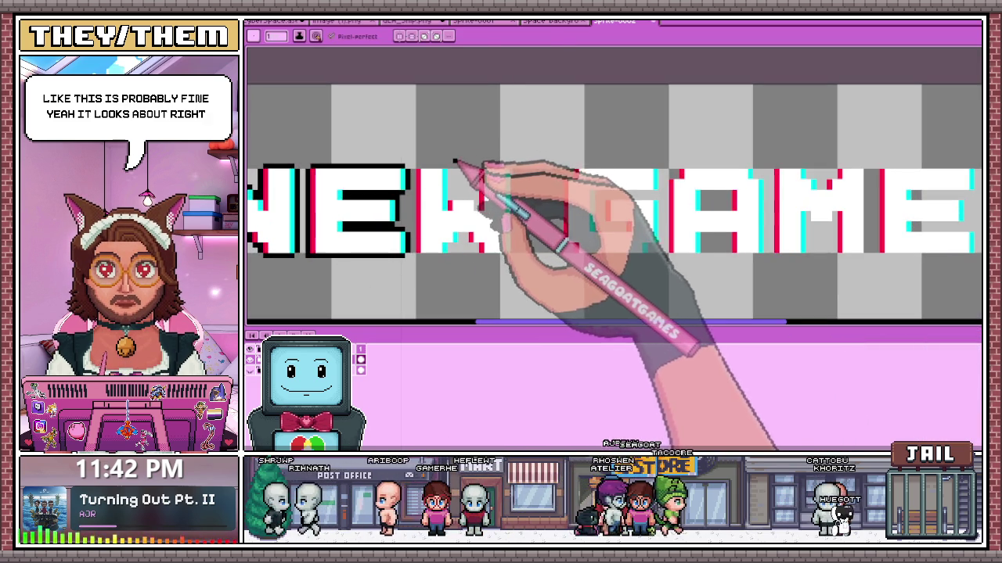
key("m")
scroll(509, 168, "down", 1)
scroll(334, 161, "up", 1)
mouse_move(313, 162)
left_mouse_down()
mouse_move(460, 283)
mouse_move(571, 307)
left_mouse_up()
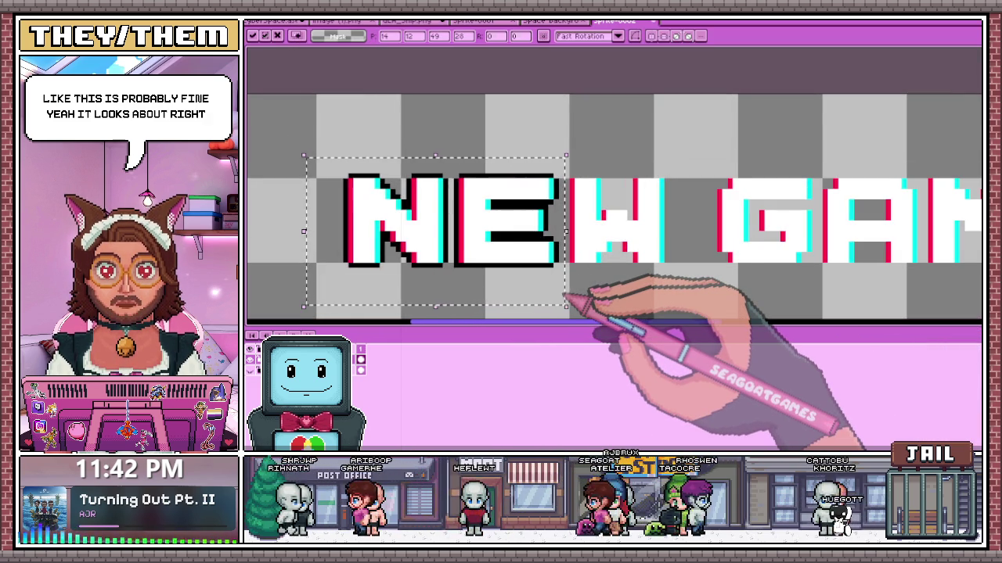
scroll(570, 302, "down", 1)
scroll(469, 227, "down", 1)
scroll(520, 267, "up", 1)
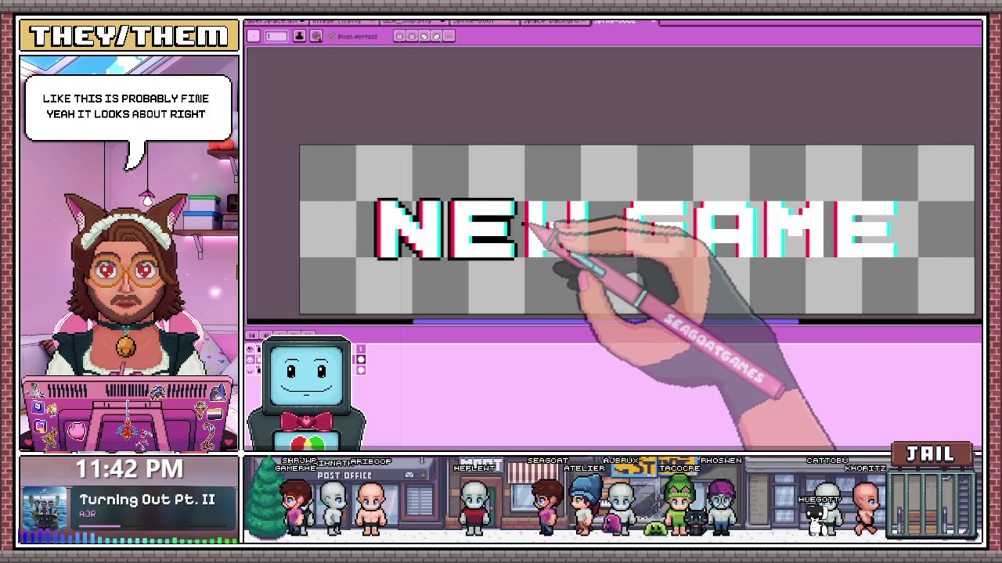
- With the Pencil, draw a black outline segment along the top of the W
key("b")
scroll(526, 223, "up", 1)
scroll(526, 257, "up", 1)
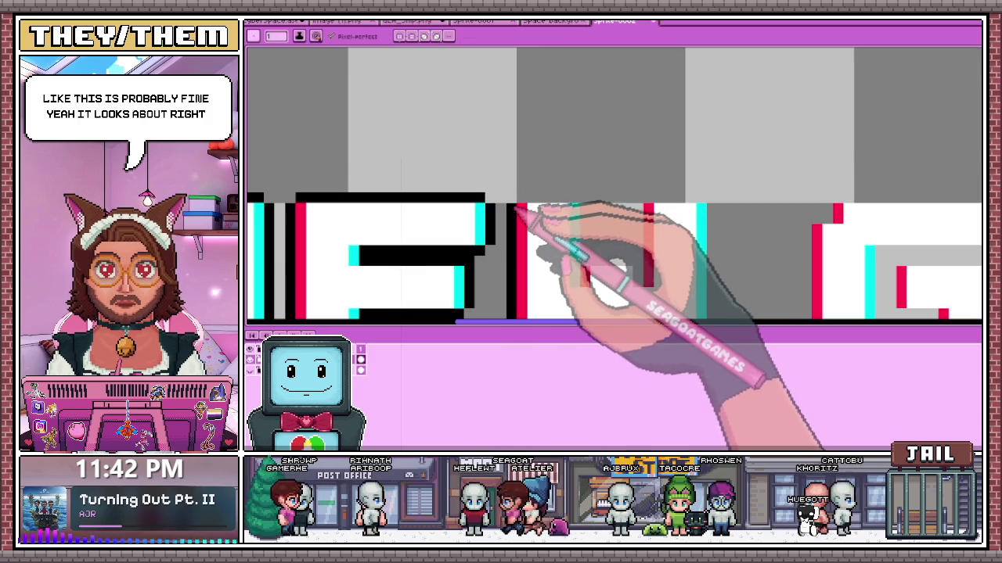
scroll(531, 212, "down", 1)
scroll(532, 170, "up", 1)
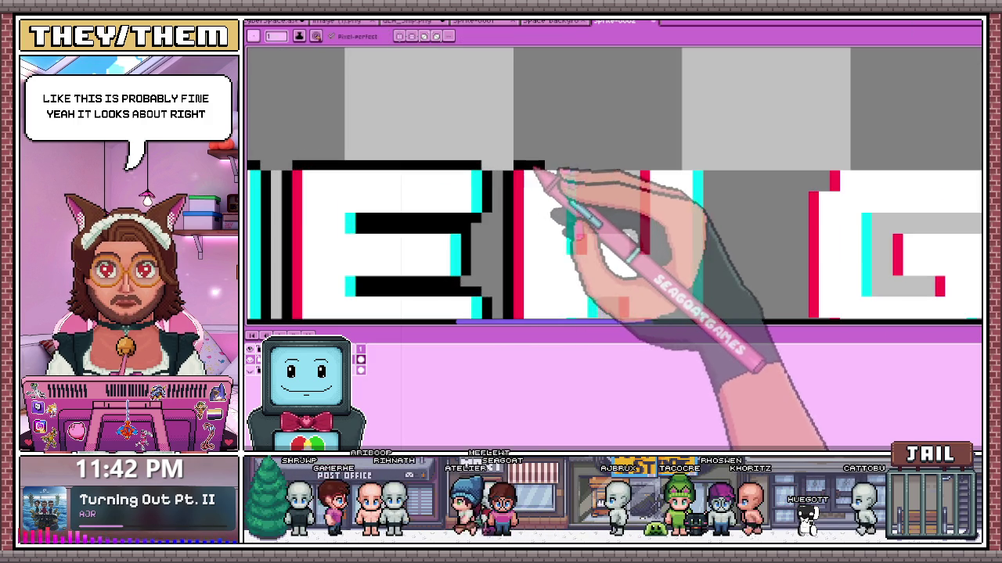
scroll(576, 173, "down", 1)
scroll(593, 202, "up", 1)
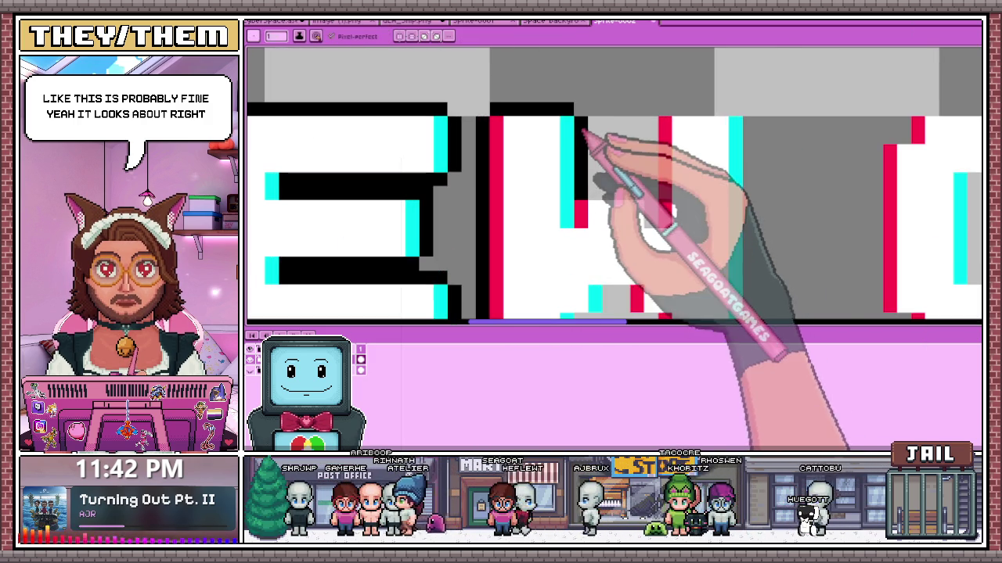
scroll(575, 172, "down", 1)
scroll(557, 221, "up", 1)
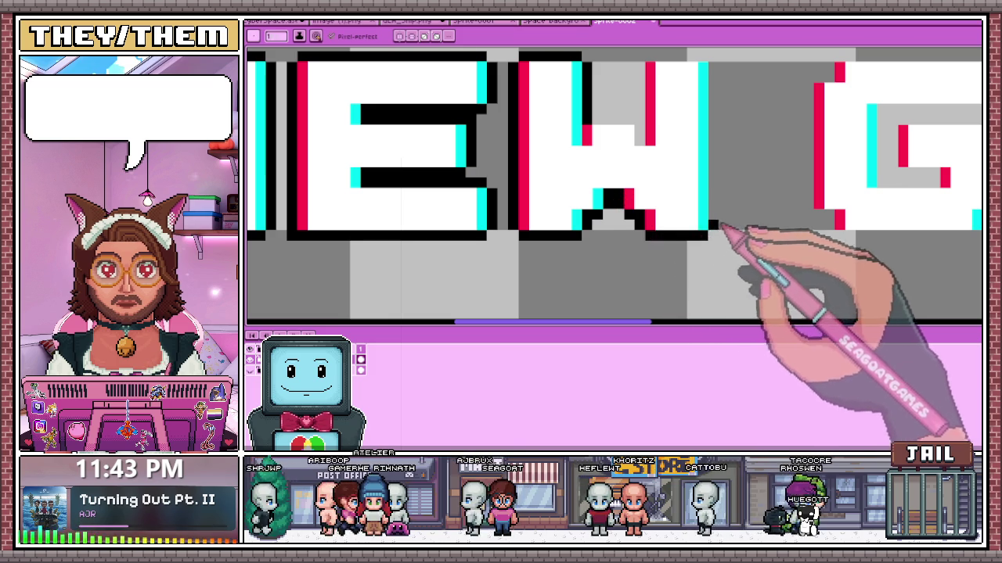
scroll(704, 117, "up", 3)
left_click_drag(713, 171, 663, 171)
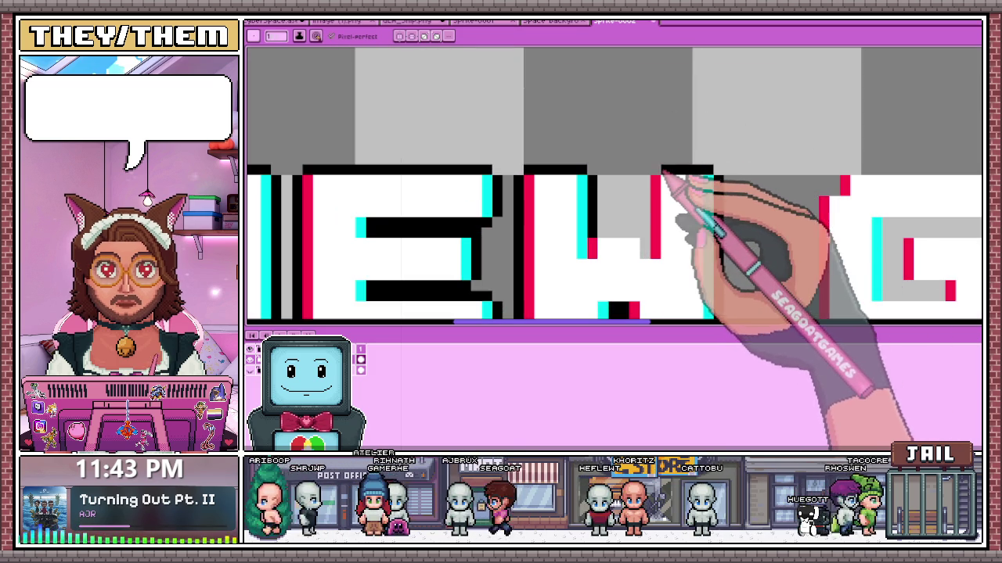
key("i")
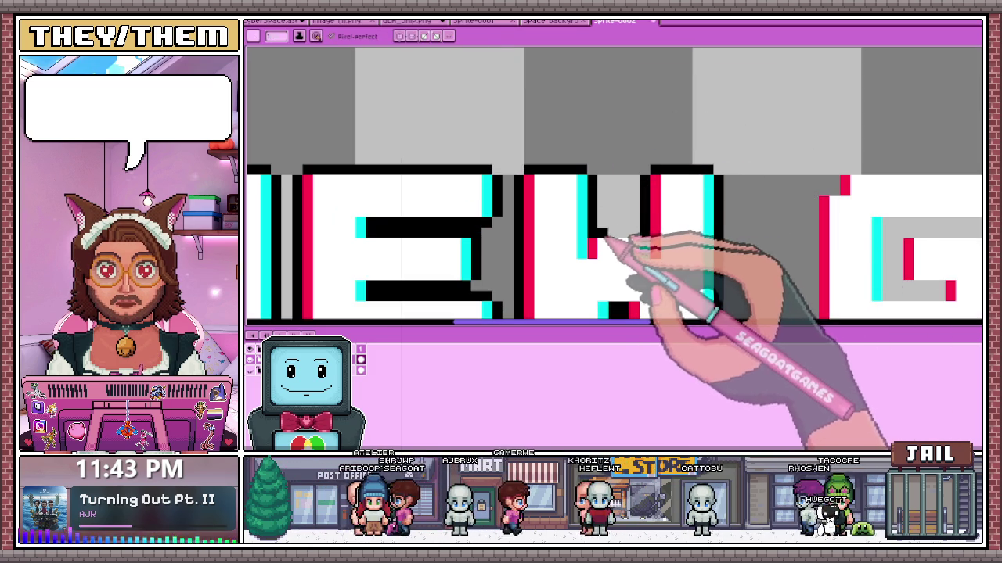
scroll(646, 238, "down", 2)
scroll(650, 246, "down", 3)
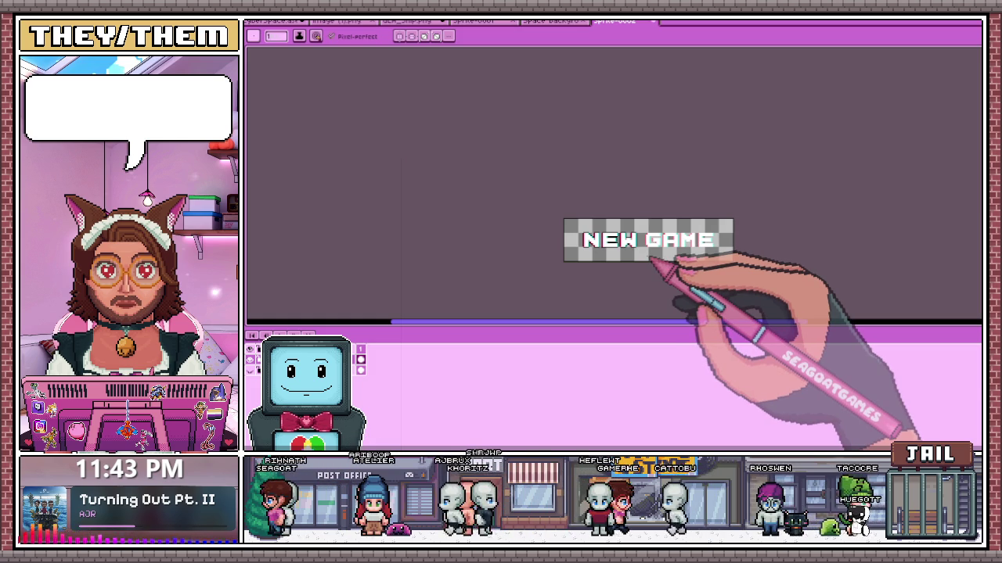
scroll(651, 263, "up", 1)
- Draw a black outline along the bottom edge of the G
scroll(652, 264, "up", 1)
scroll(652, 265, "up", 1)
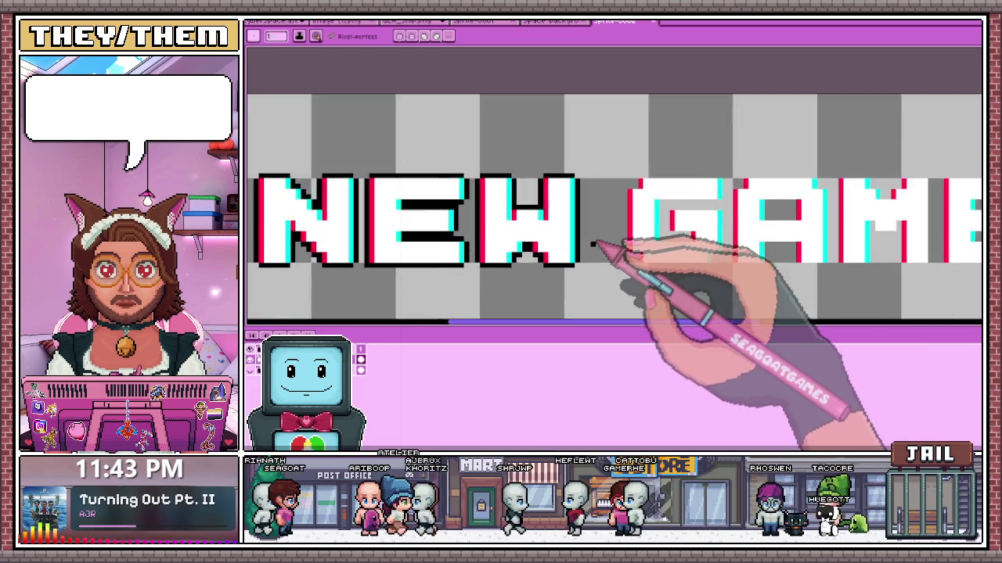
scroll(654, 265, "up", 2)
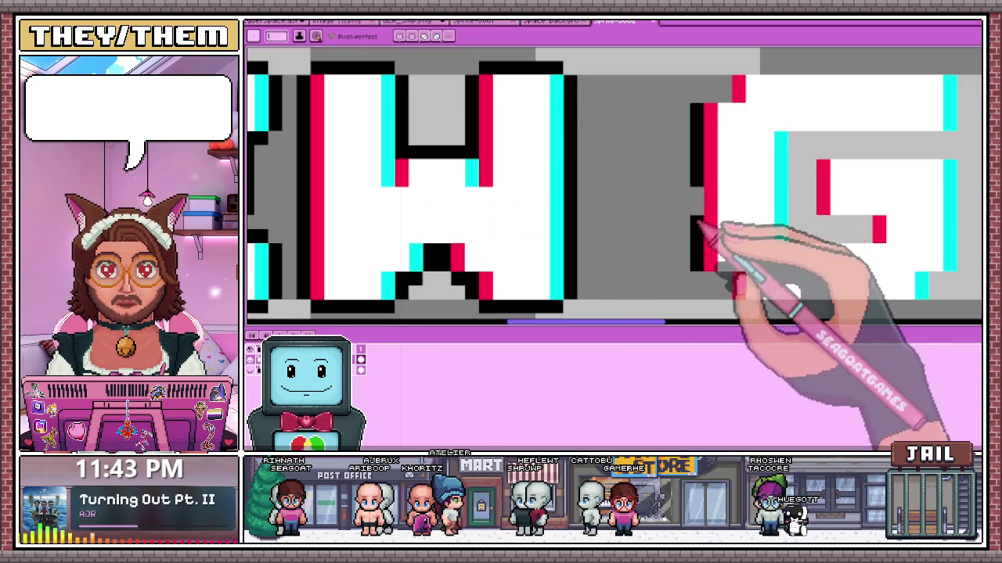
scroll(700, 215, "down", 1)
scroll(694, 267, "down", 1)
scroll(689, 252, "up", 2)
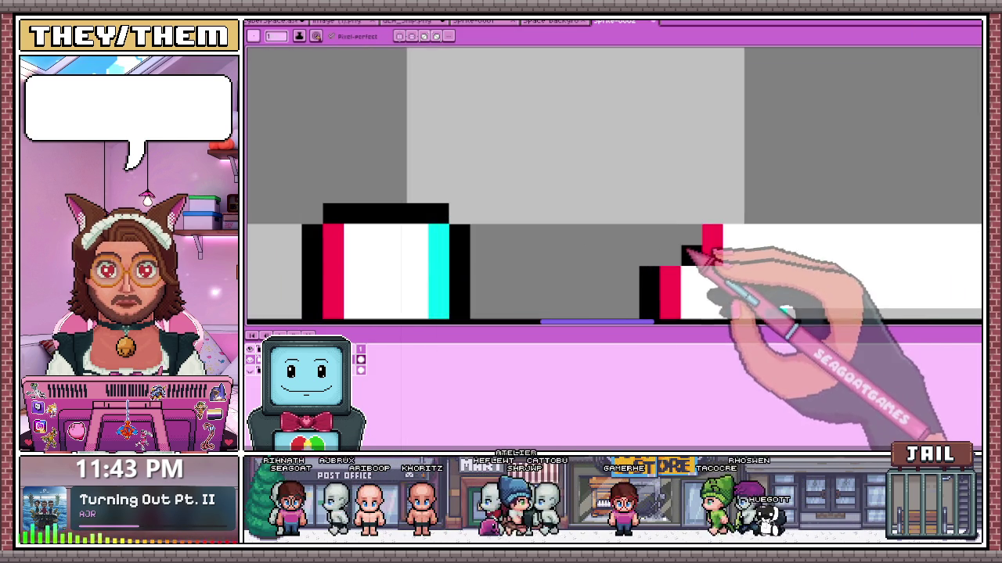
scroll(672, 256, "down", 2)
scroll(649, 251, "up", 1)
scroll(626, 262, "up", 2)
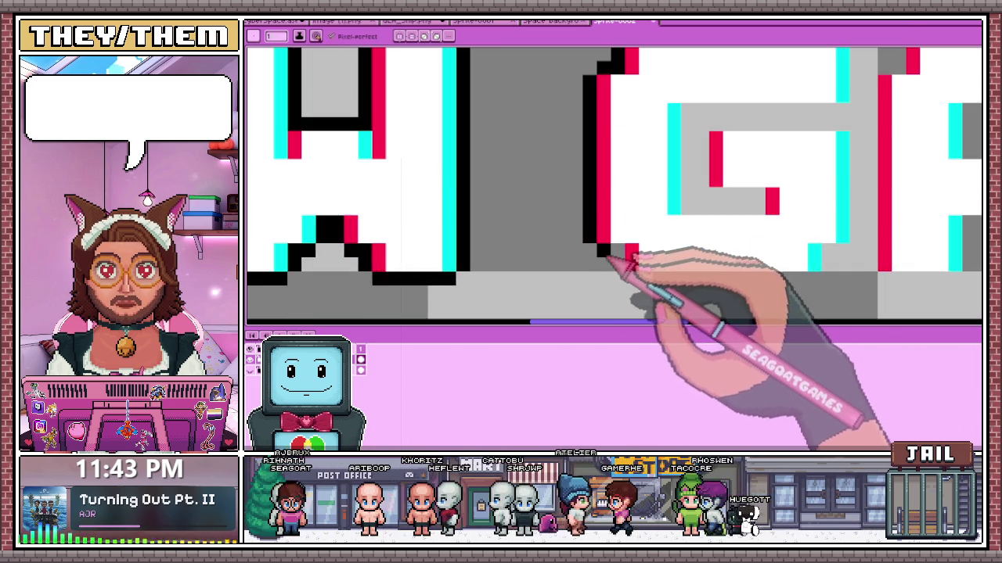
scroll(634, 264, "down", 1)
left_click_drag(592, 248, 717, 251)
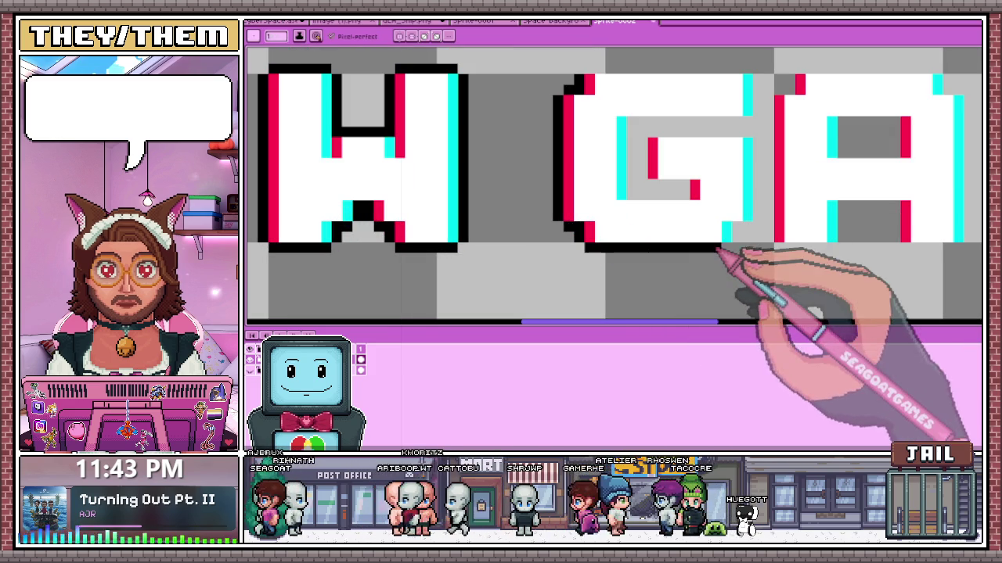
- Fill the black outline gaps on the G's right side and along its top
scroll(755, 243, "down", 1)
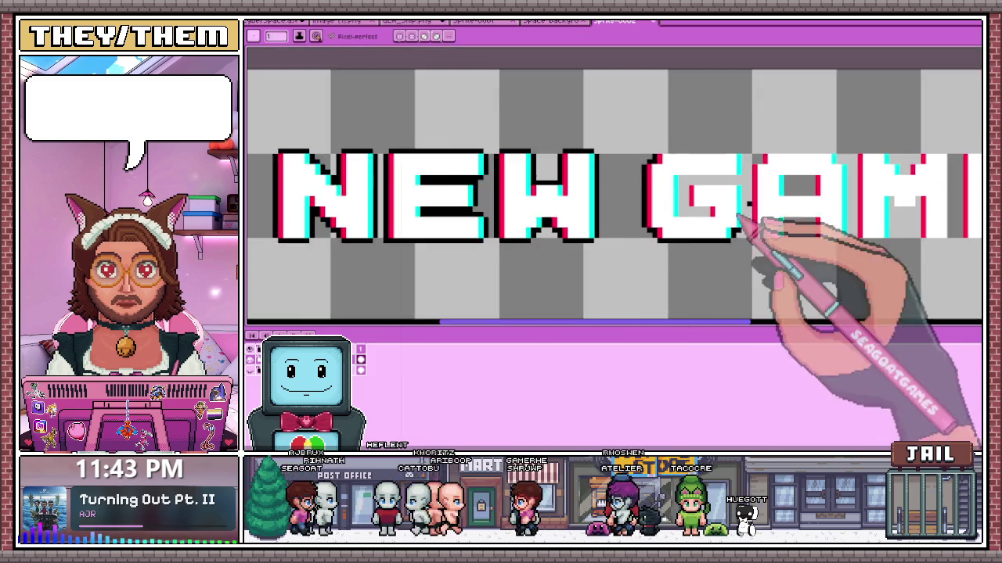
scroll(749, 255, "up", 2)
scroll(749, 204, "down", 1)
scroll(742, 164, "up", 1)
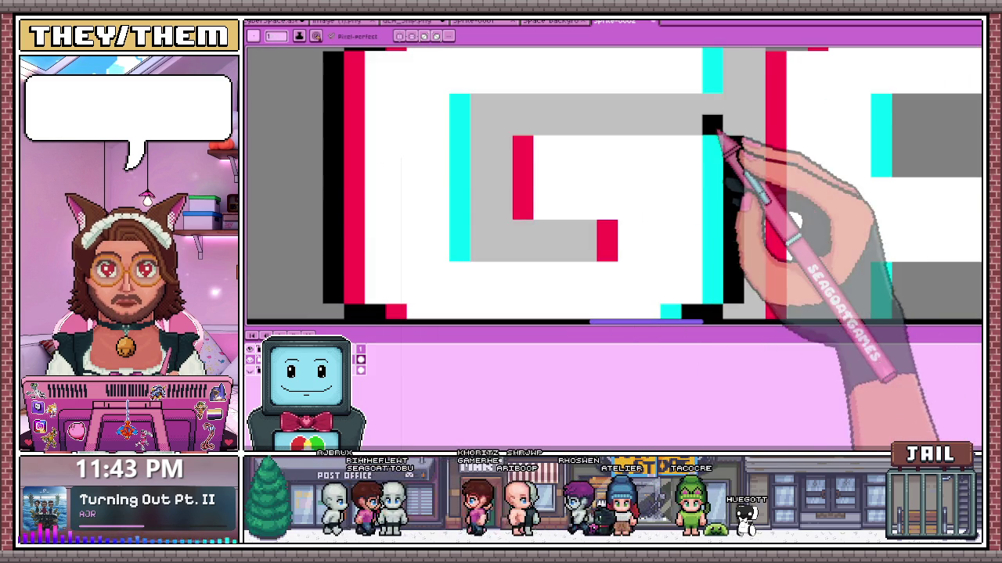
mouse_move(732, 157)
left_mouse_down()
mouse_move(502, 210)
mouse_move(523, 233)
mouse_move(503, 246)
mouse_move(480, 162)
mouse_move(484, 108)
left_mouse_up()
scroll(715, 162, "down", 3)
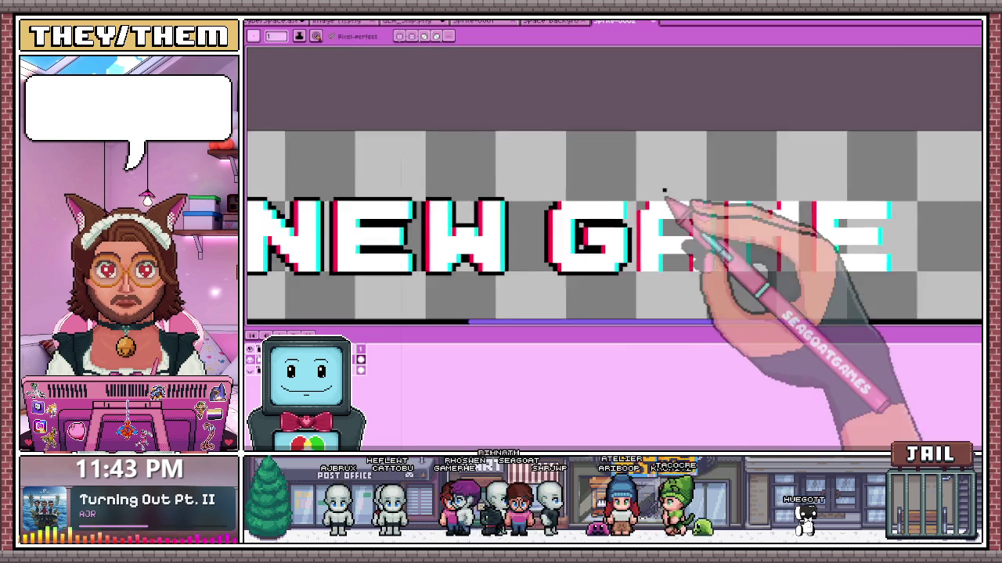
scroll(649, 257, "up", 2)
scroll(620, 231, "up", 1)
left_click_drag(615, 161, 412, 153)
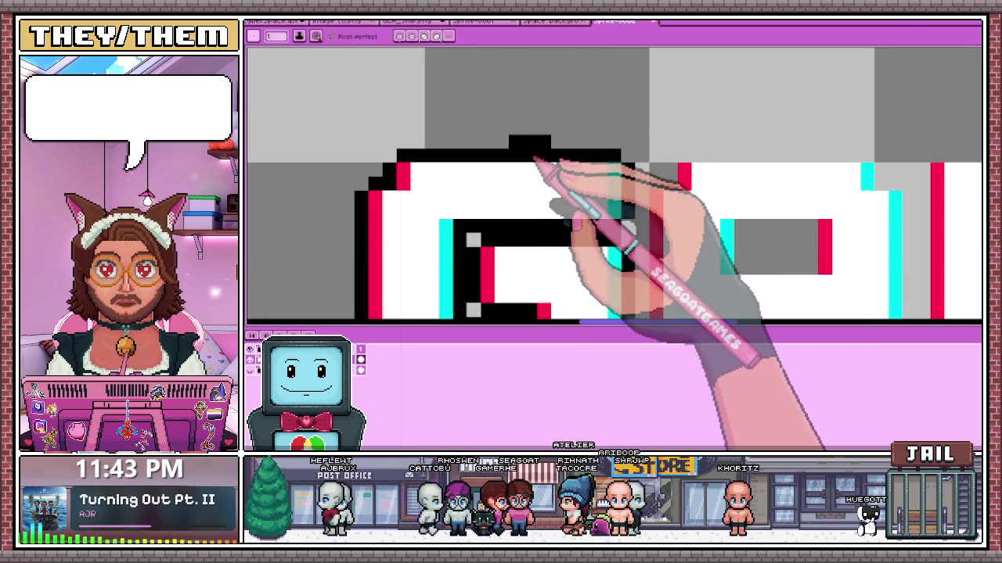
key("b")
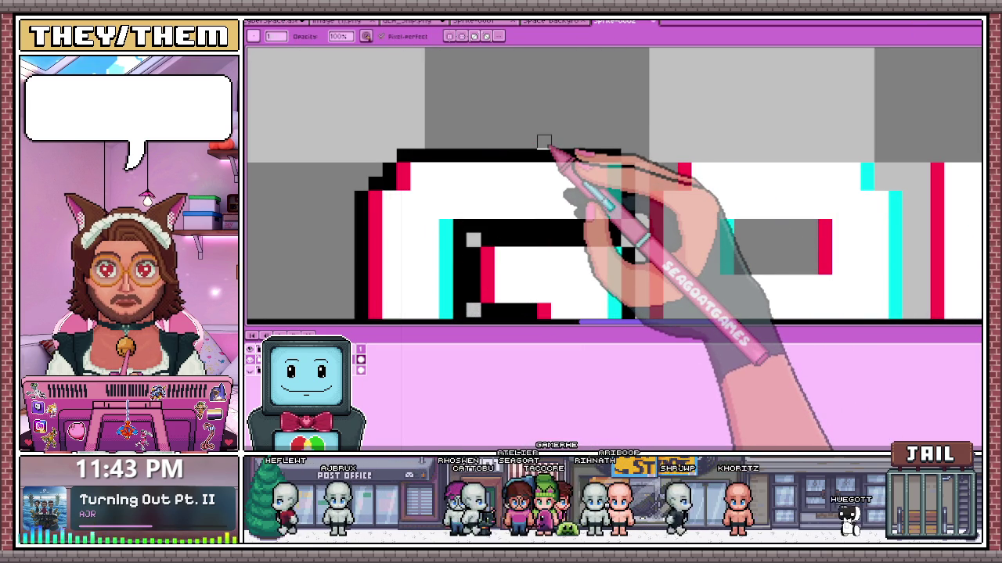
- Marquee-select the letters AME, deselect them, and return to the Pencil
scroll(529, 171, "down", 2)
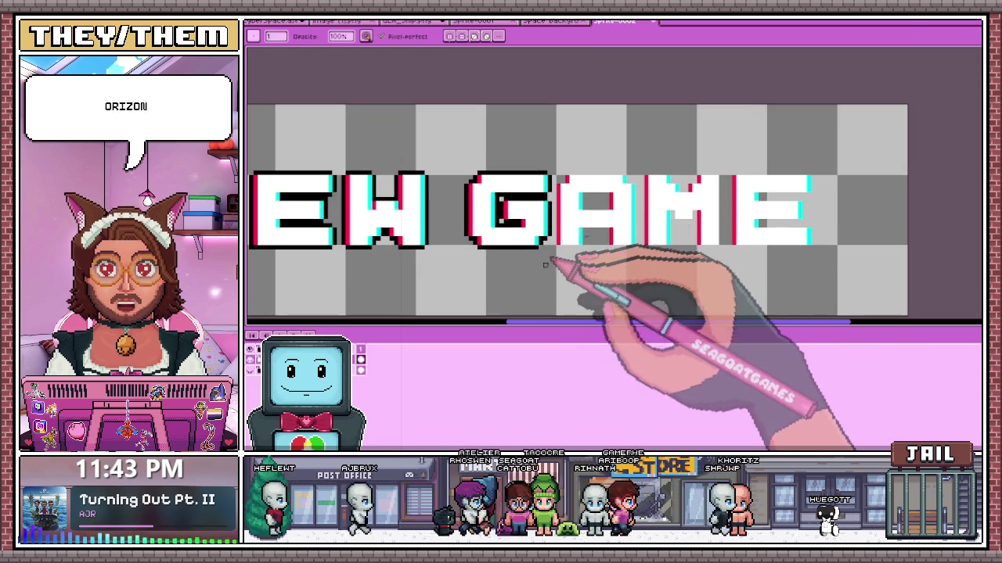
key("m")
scroll(485, 235, "down", 1)
scroll(505, 257, "up", 1)
left_click_drag(509, 264, 820, 165)
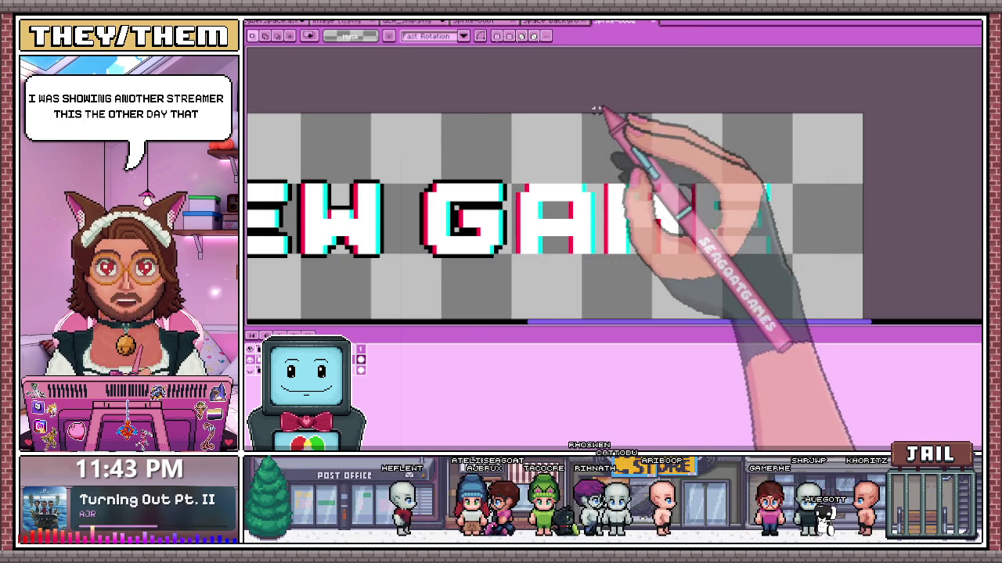
left_click(526, 262)
scroll(521, 231, "up", 1)
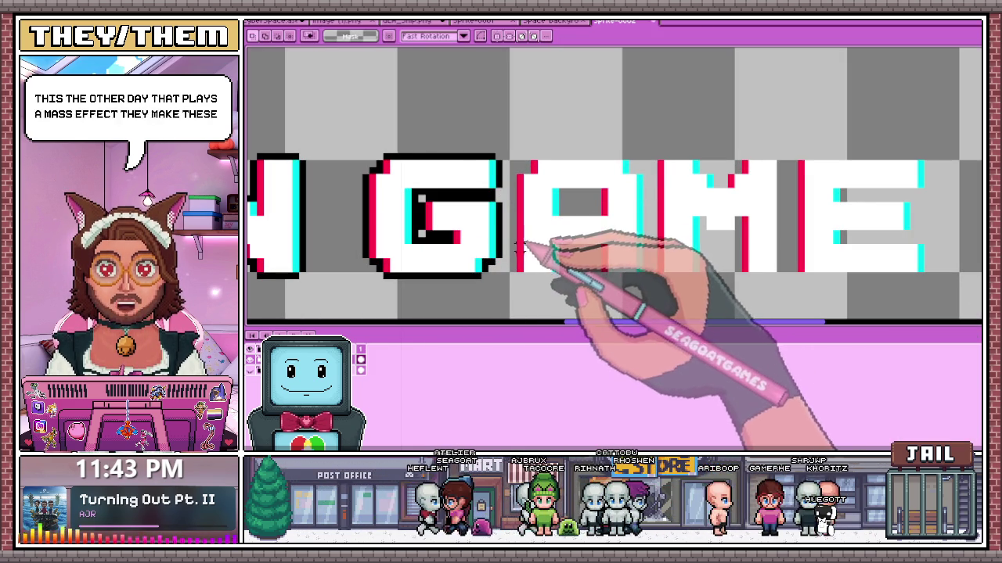
key("b")
scroll(523, 180, "up", 1)
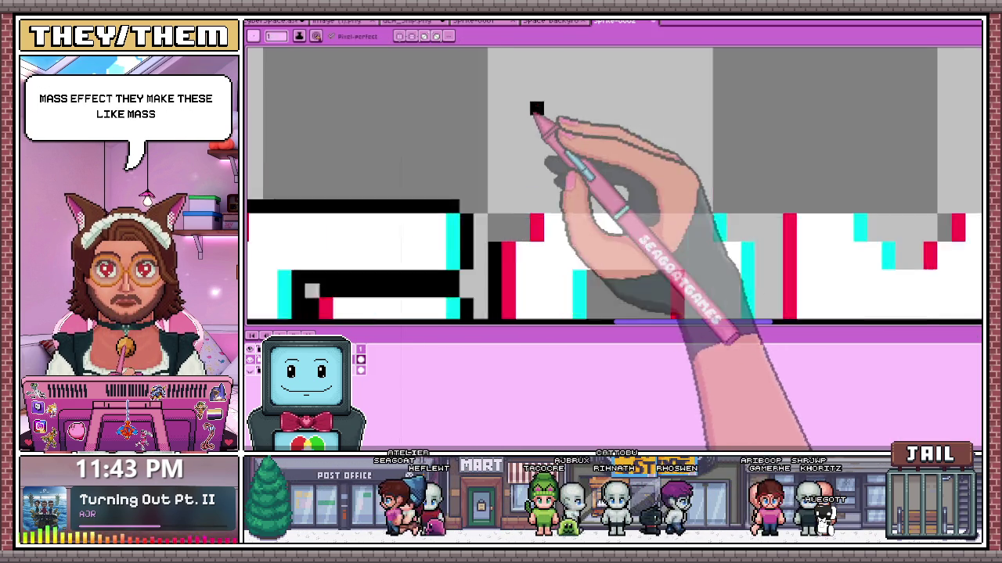
scroll(524, 185, "down", 1)
scroll(539, 215, "up", 2)
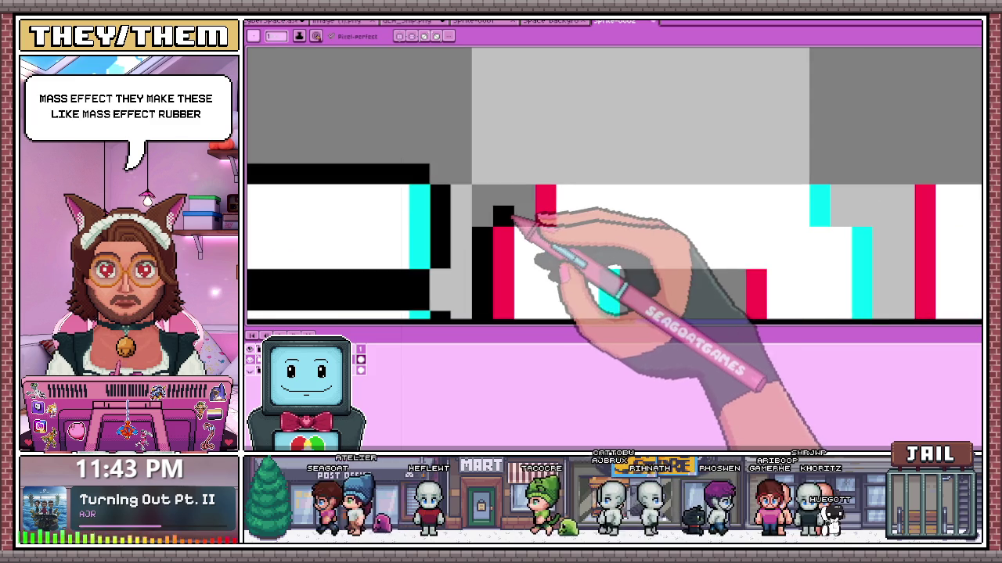
scroll(529, 219, "down", 3)
scroll(537, 176, "up", 1)
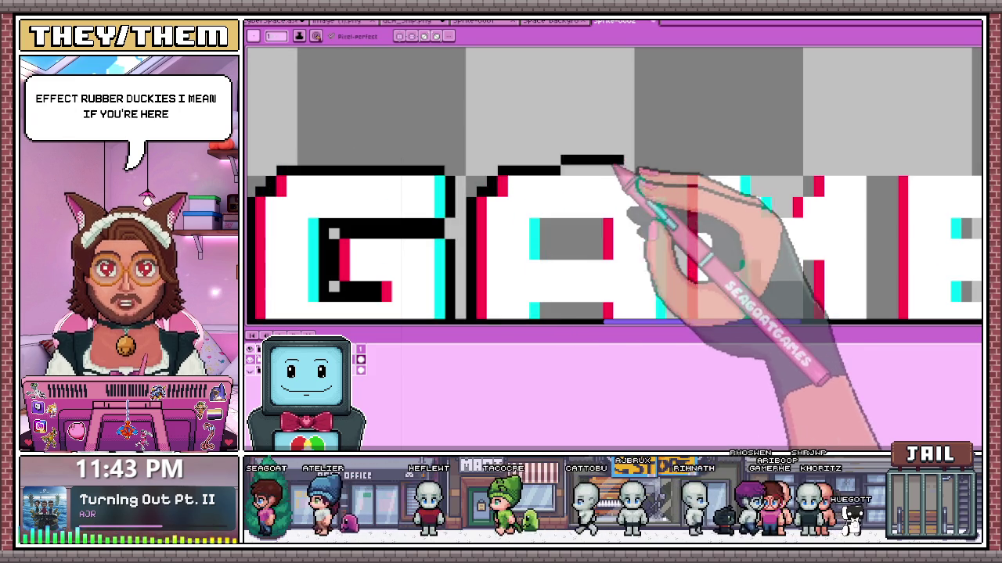
scroll(447, 161, "down", 1)
scroll(525, 161, "up", 2)
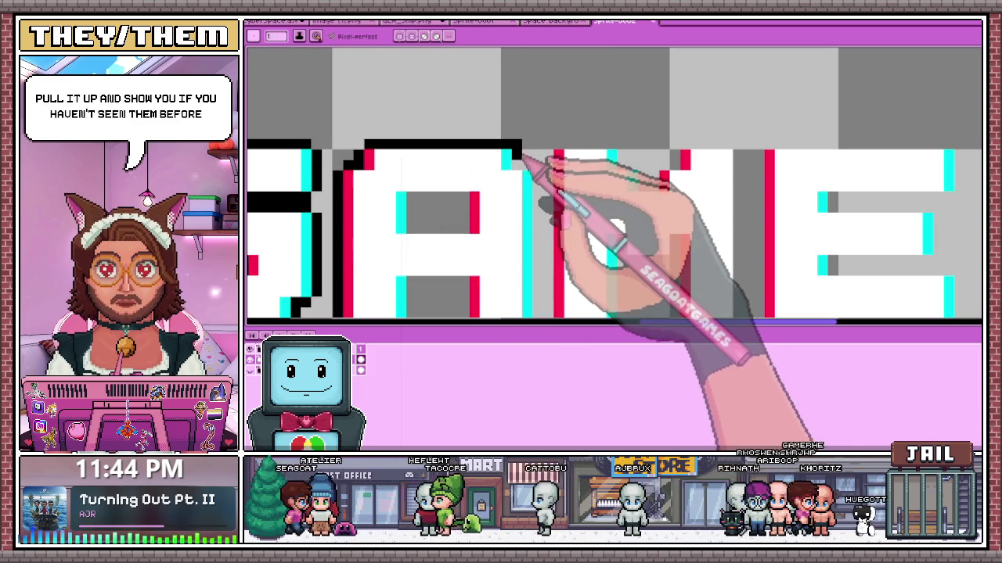
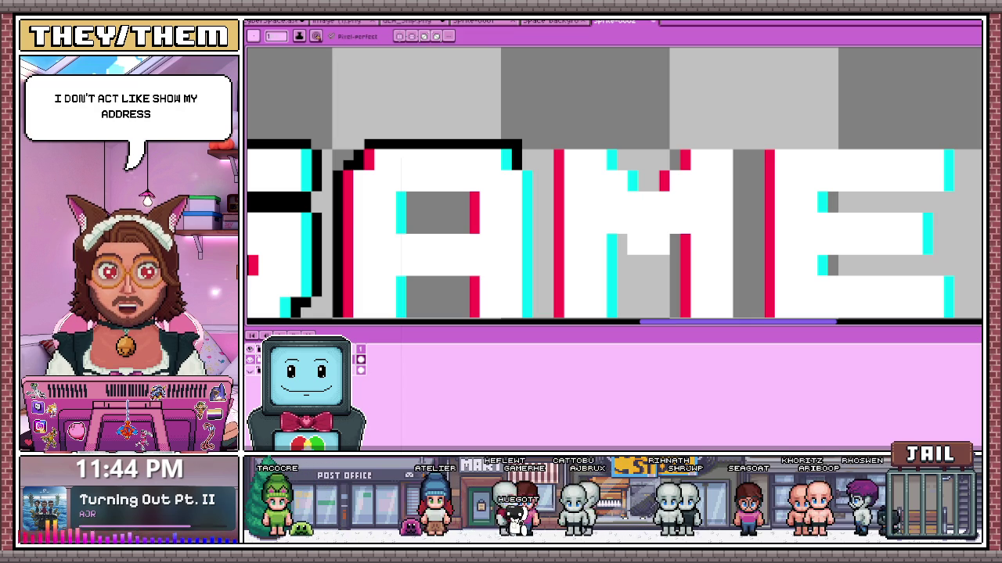
- Switch from Aseprite to the browser showing the TUBBZ Mass Effect duck page
key("alt+Tab")
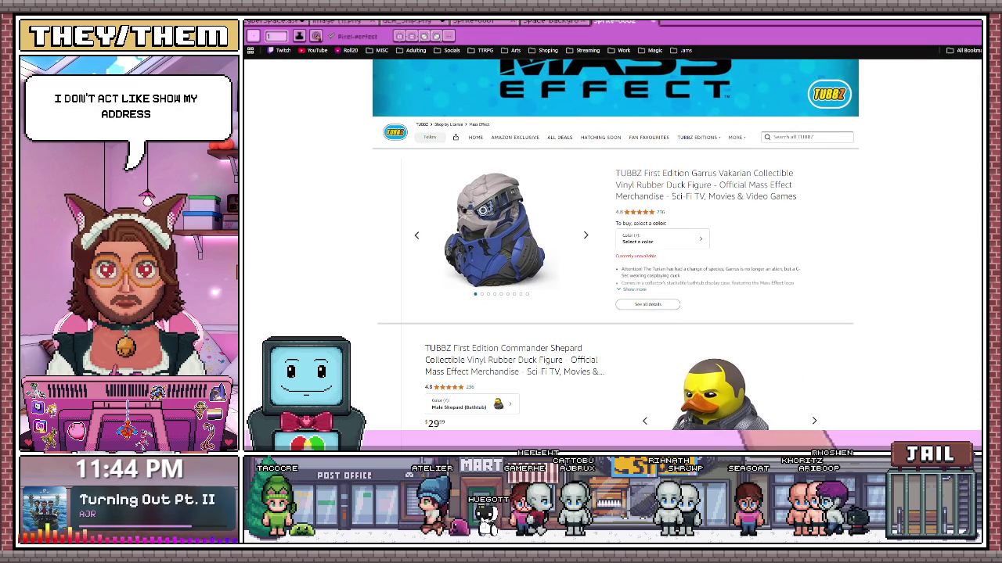
mouse_move(491, 228)
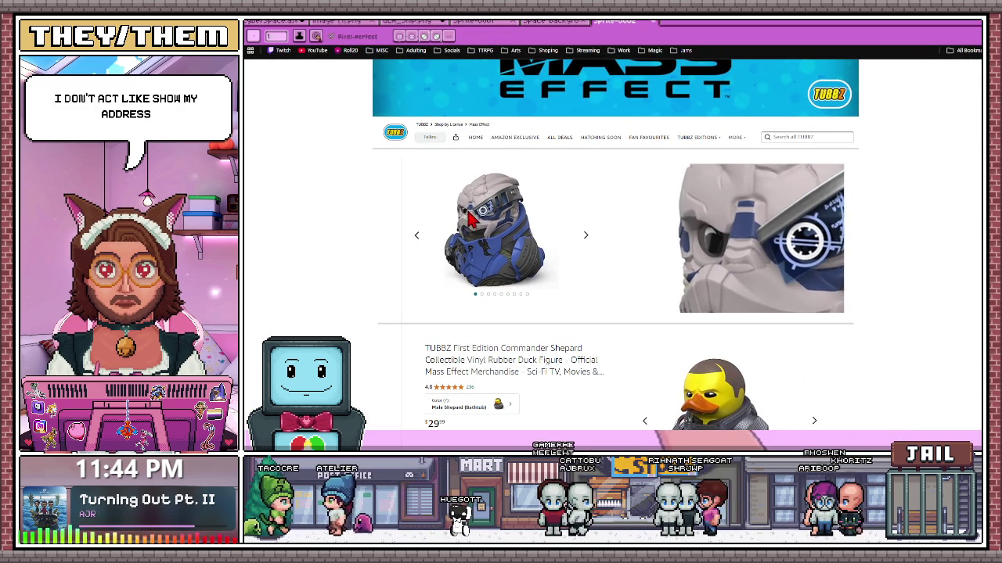
scroll(361, 149, "up", 1)
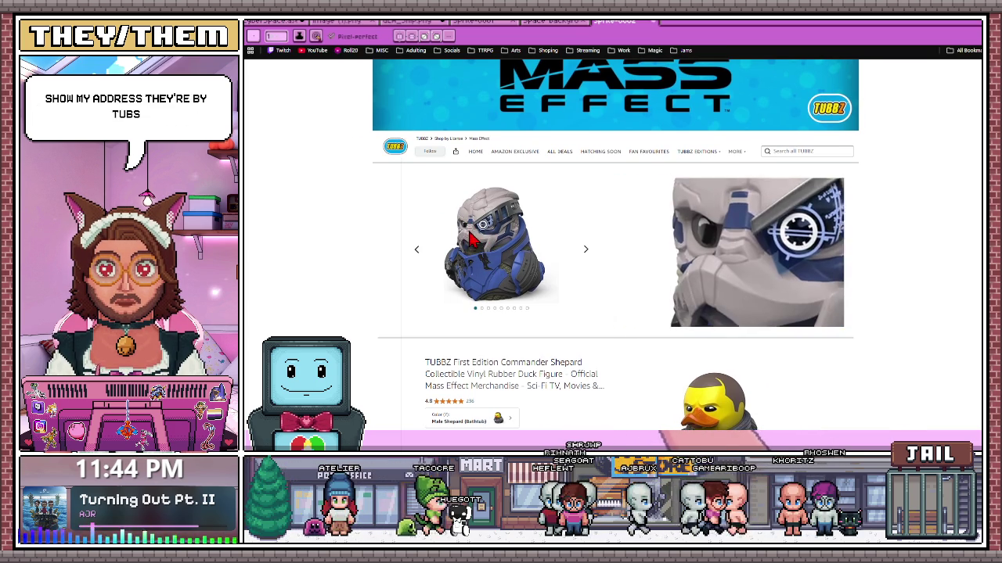
scroll(471, 267, "down", 2)
scroll(517, 284, "down", 2)
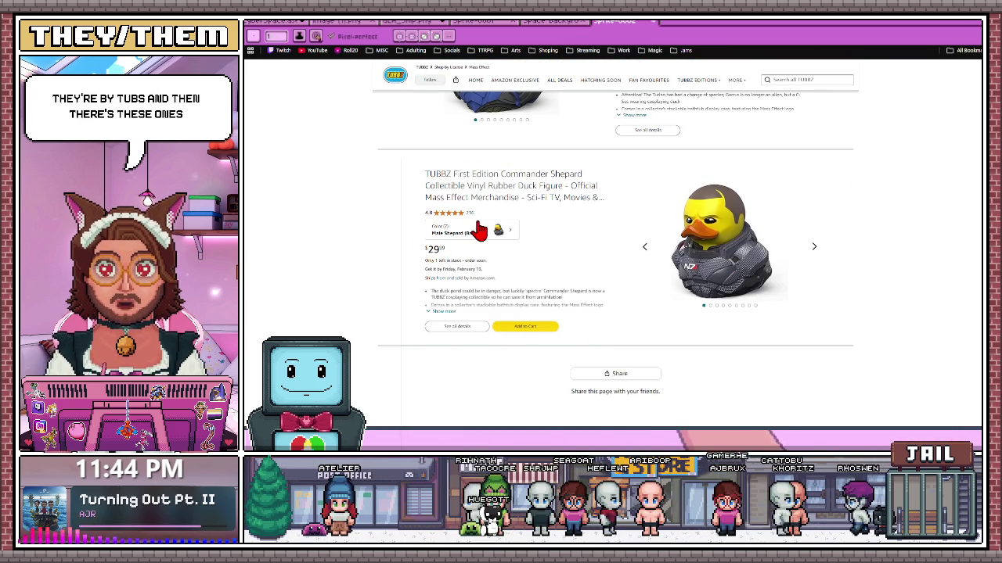
scroll(671, 305, "up", 3)
scroll(667, 297, "up", 2)
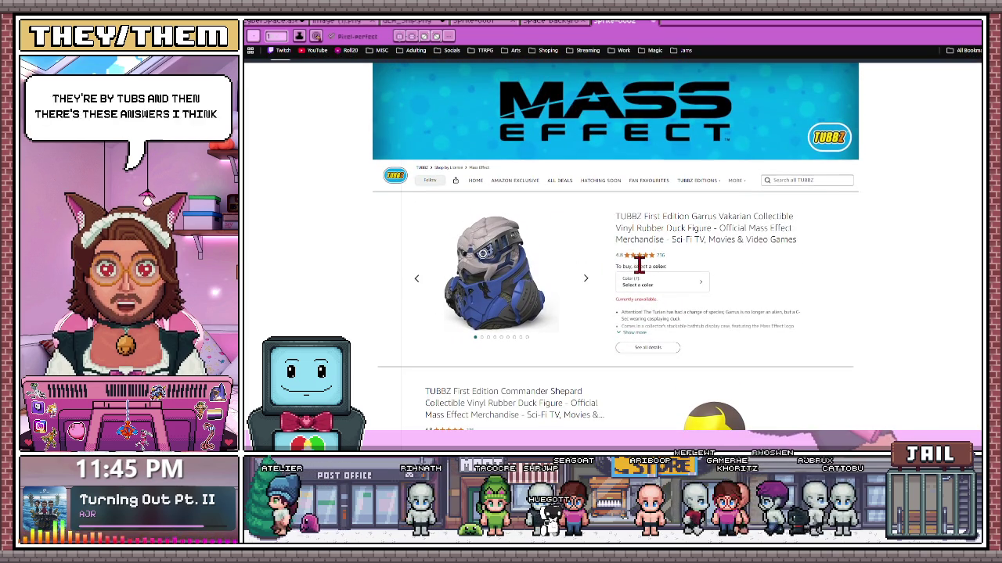
scroll(638, 264, "down", 1)
scroll(638, 265, "down", 3)
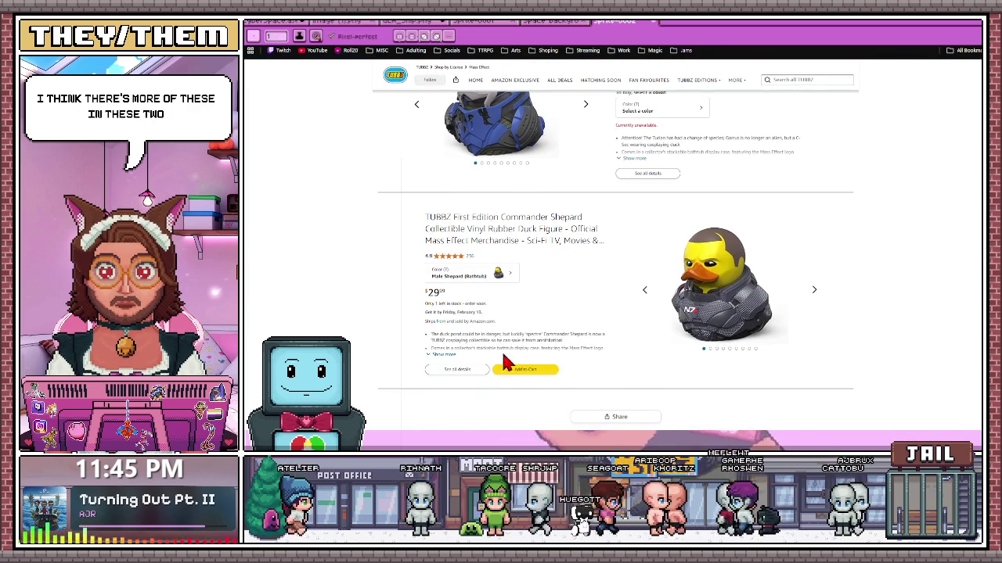
left_click(477, 267)
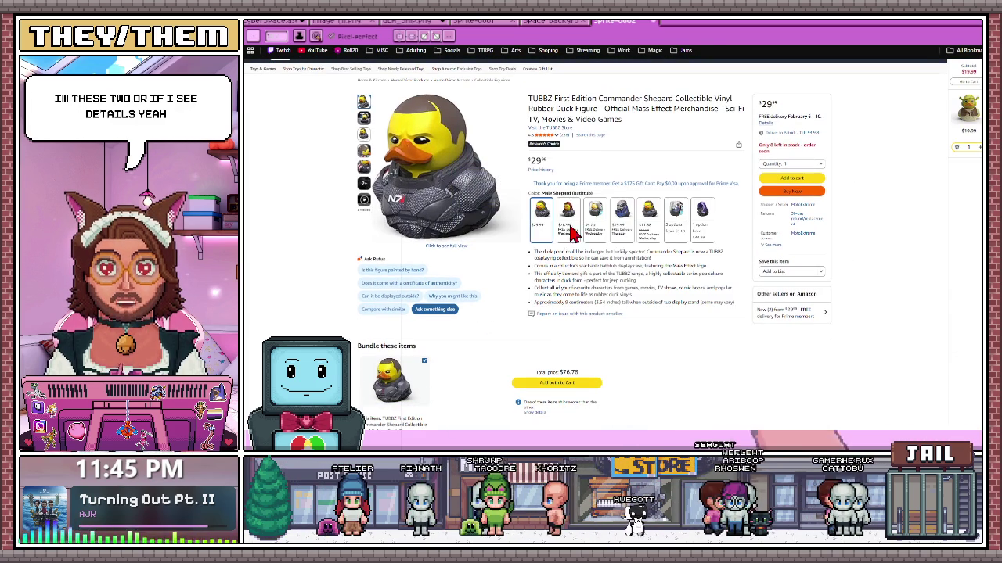
- Browse the Shepard and Garrus duck variants, ending on the Tali'Zorah (Bathtub) variant
left_click(568, 221)
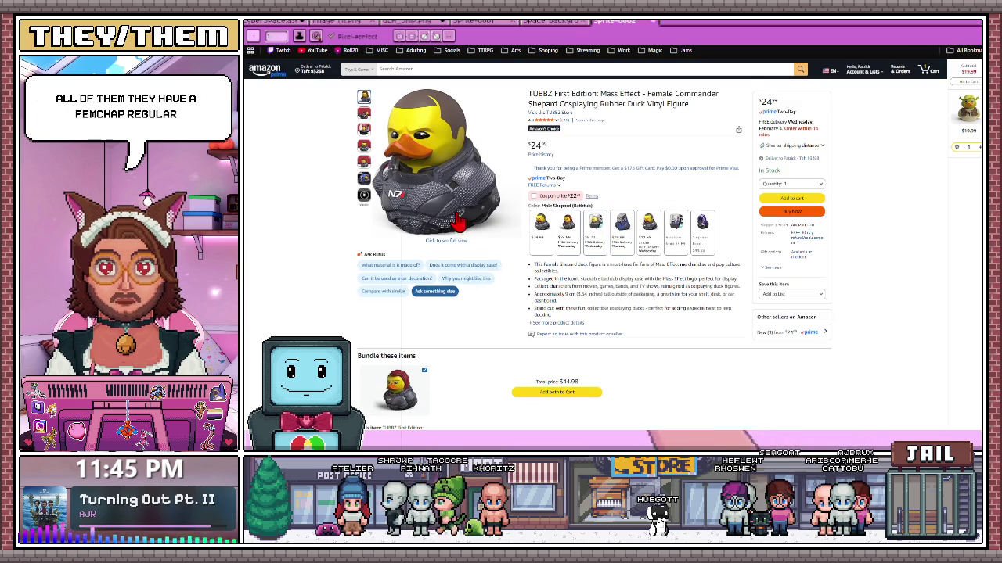
left_click(615, 228)
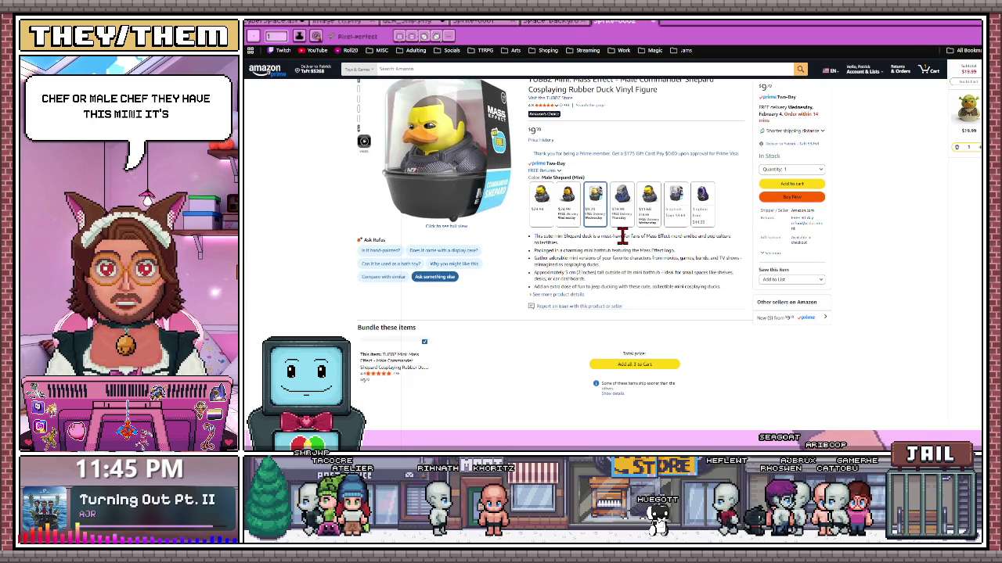
left_click(622, 203)
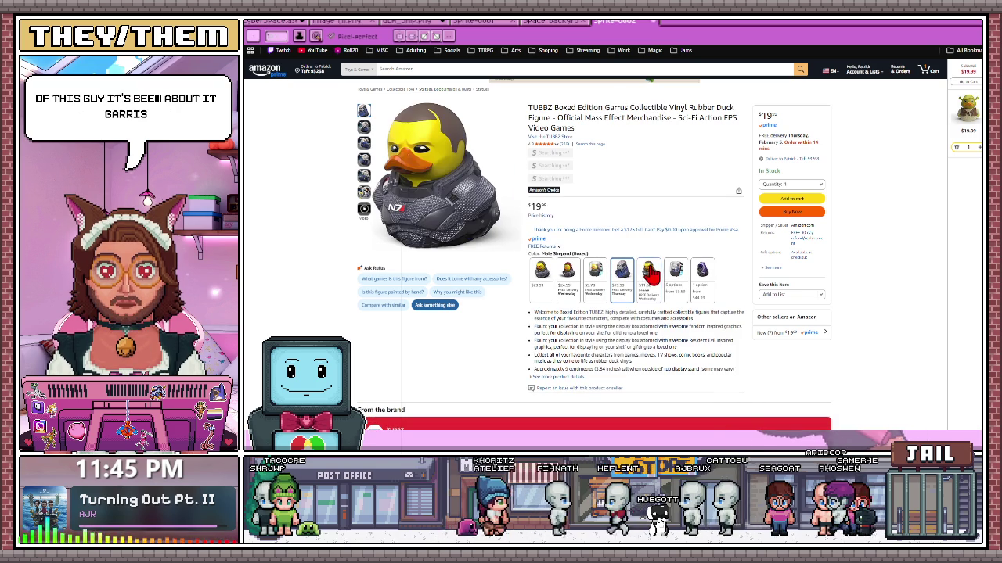
left_click(649, 283)
left_click(678, 297)
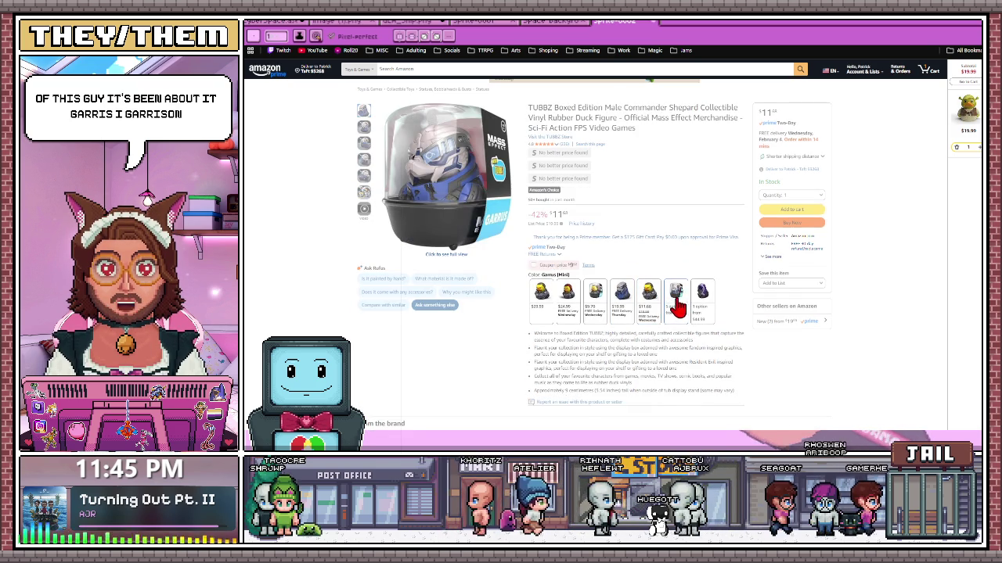
left_click(700, 293)
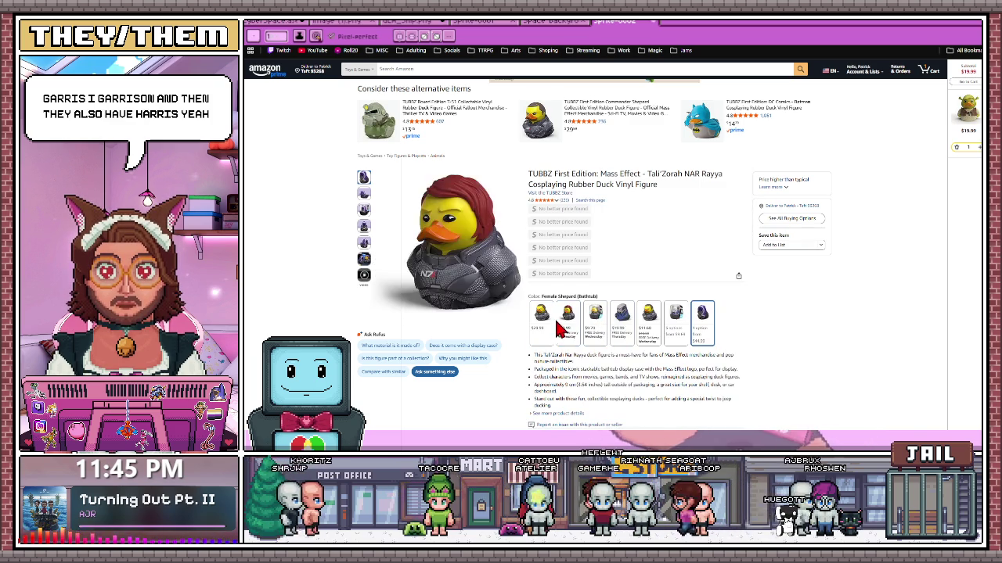
scroll(767, 337, "down", 1)
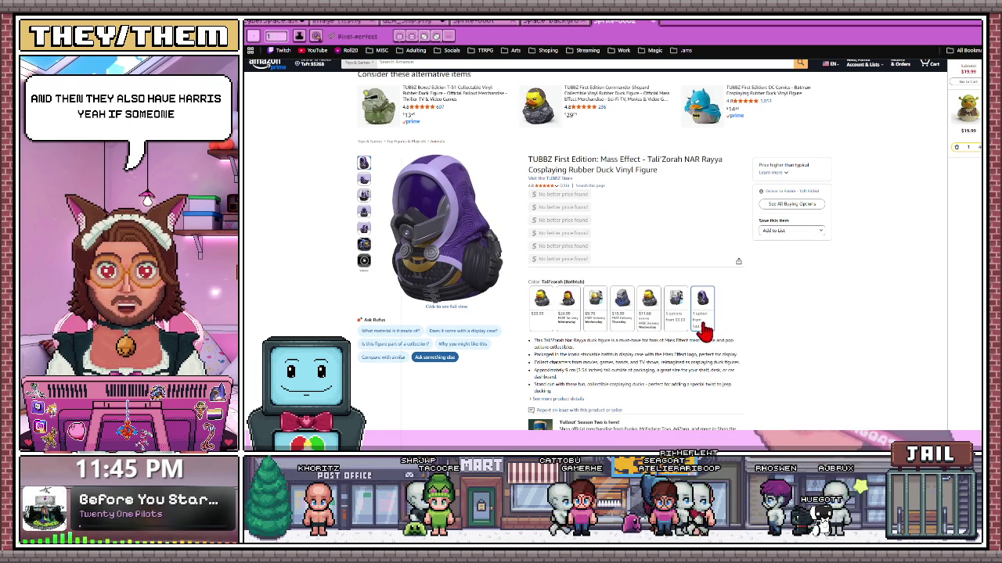
scroll(586, 358, "down", 2)
scroll(590, 357, "down", 1)
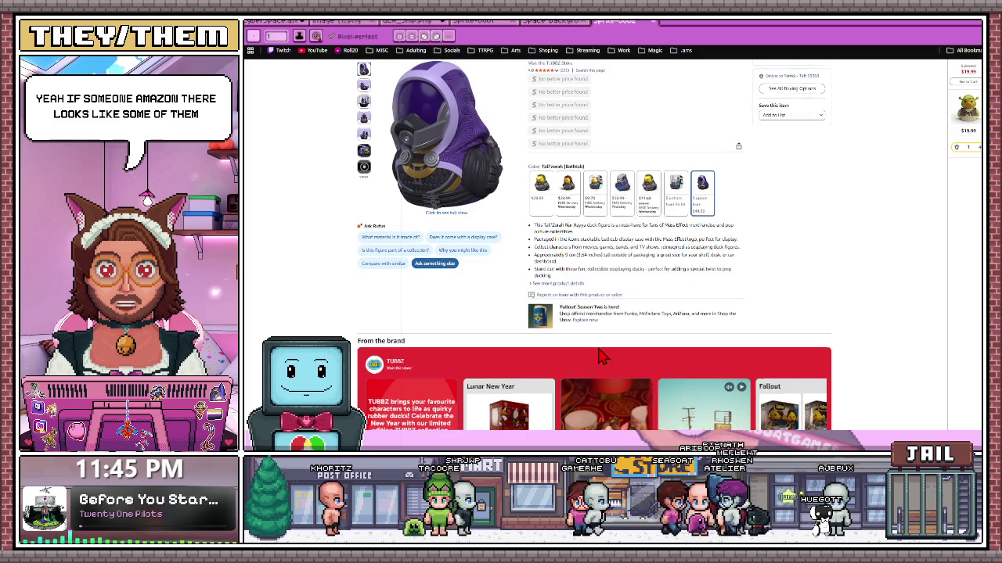
scroll(602, 356, "down", 5)
scroll(601, 354, "down", 1)
scroll(873, 194, "down", 2)
scroll(592, 270, "down", 2)
scroll(592, 278, "down", 2)
scroll(583, 280, "up", 1)
scroll(579, 277, "down", 2)
scroll(580, 282, "down", 1)
scroll(581, 284, "up", 2)
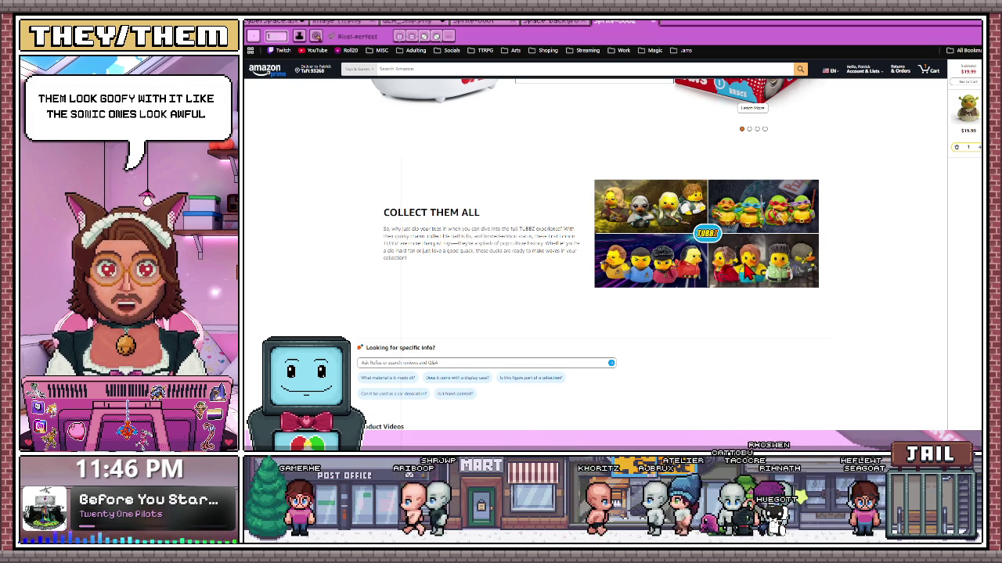
scroll(712, 296, "down", 1)
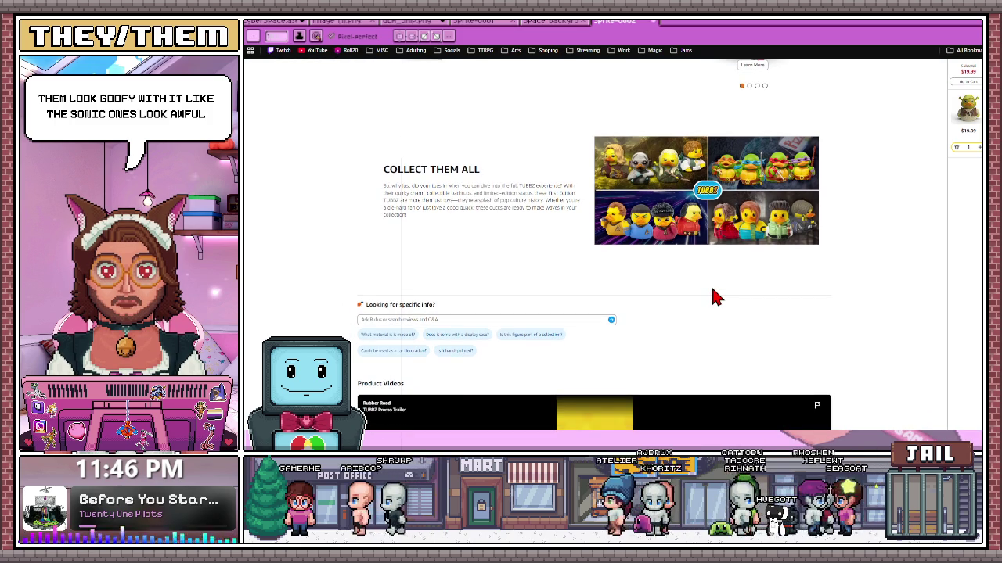
scroll(716, 295, "down", 5)
scroll(715, 295, "up", 3)
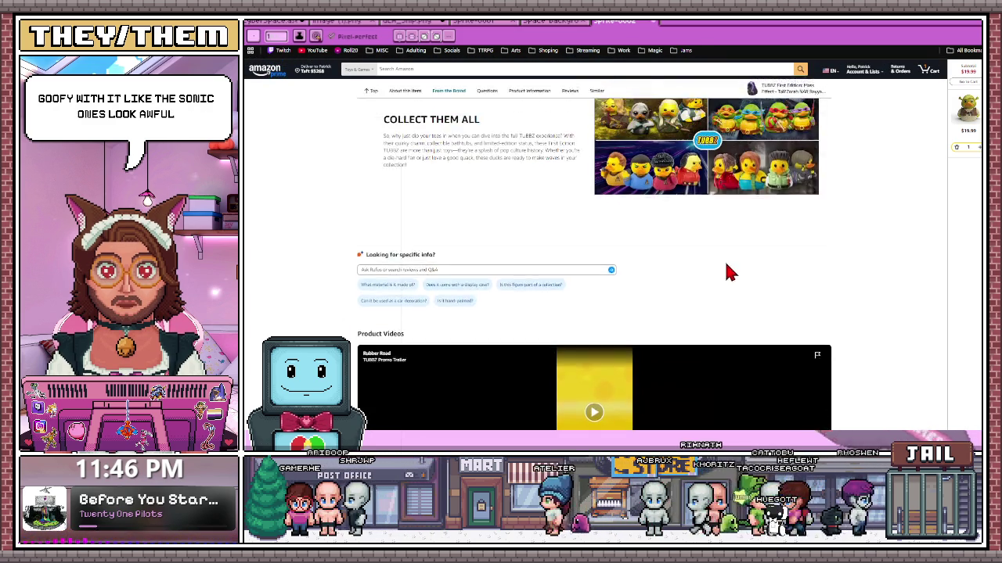
scroll(726, 270, "up", 2)
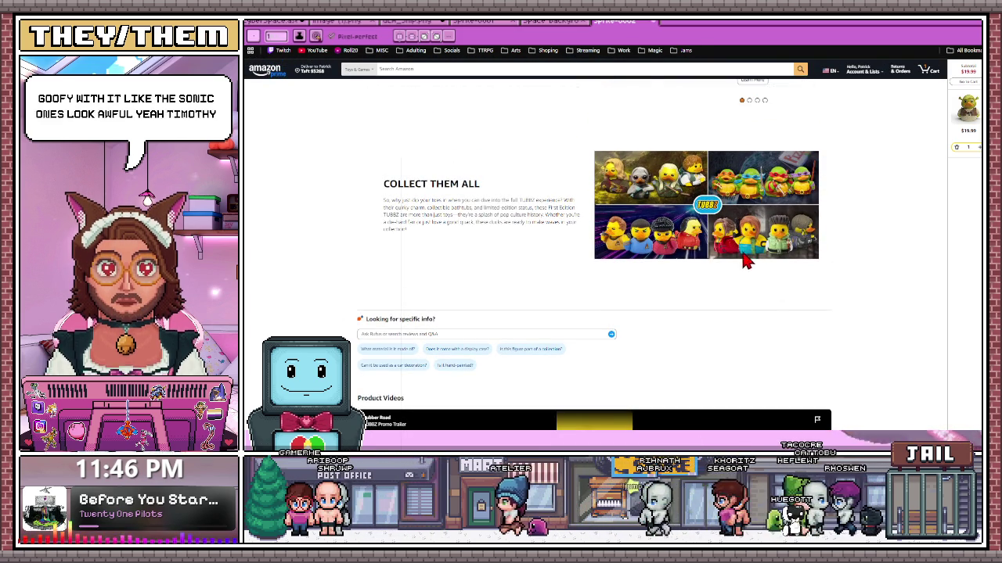
scroll(673, 278, "down", 4)
scroll(671, 277, "down", 1)
scroll(668, 275, "up", 1)
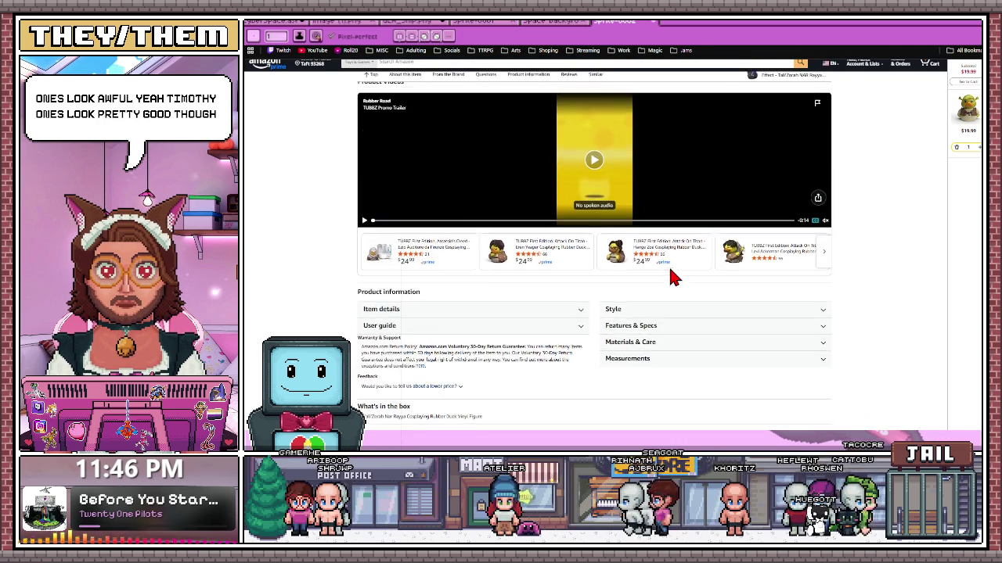
scroll(662, 281, "up", 3)
scroll(660, 285, "up", 3)
scroll(660, 284, "up", 1)
scroll(650, 290, "up", 2)
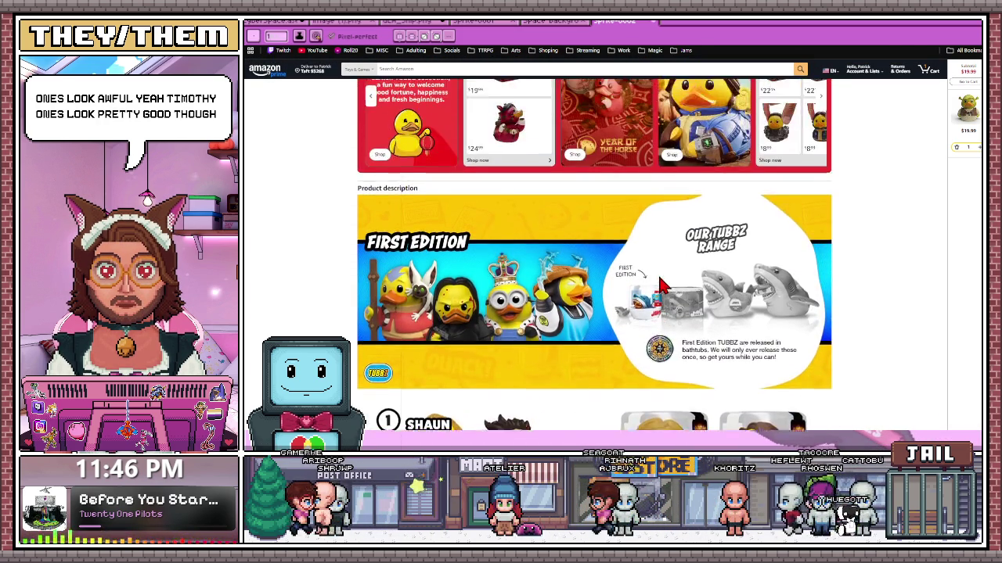
scroll(638, 298, "up", 2)
scroll(626, 290, "up", 10)
scroll(617, 286, "up", 2)
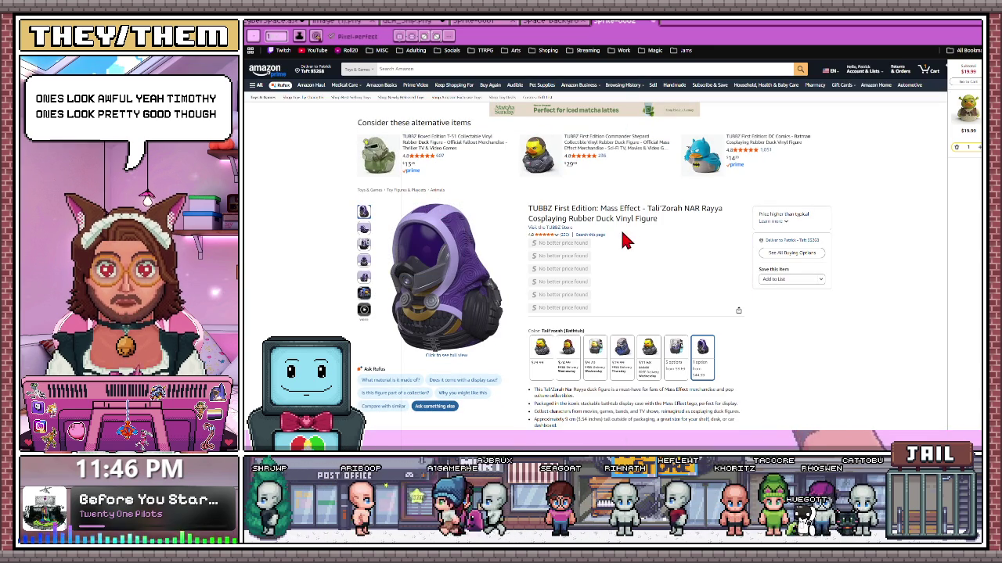
left_click(548, 228)
- Scroll the TUBBZ store to Recommendations and open the Solid Snake duck's page
scroll(633, 293, "down", 3)
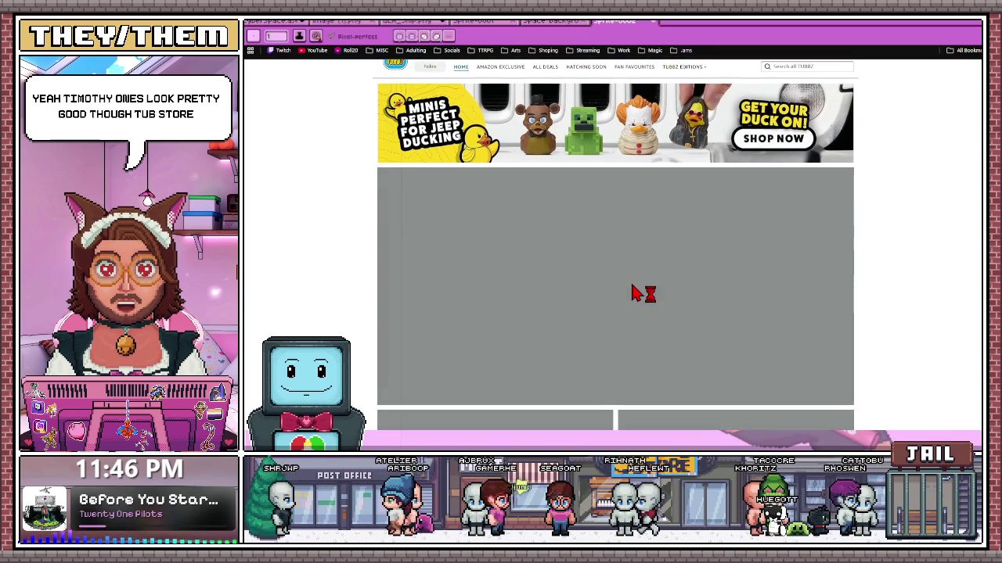
scroll(633, 292, "down", 1)
scroll(632, 291, "down", 5)
scroll(633, 291, "down", 1)
scroll(632, 291, "down", 1)
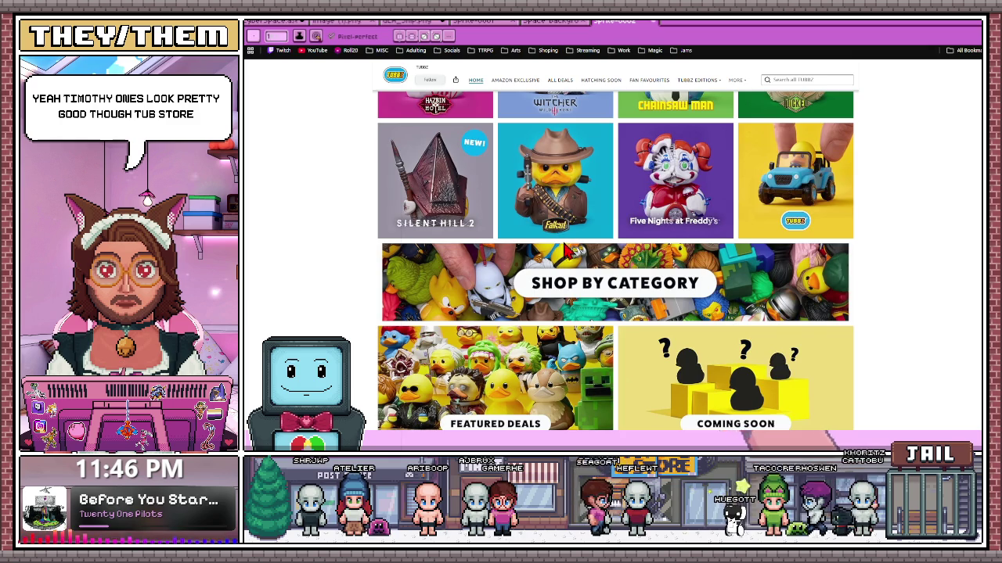
scroll(560, 248, "down", 3)
scroll(756, 289, "down", 2)
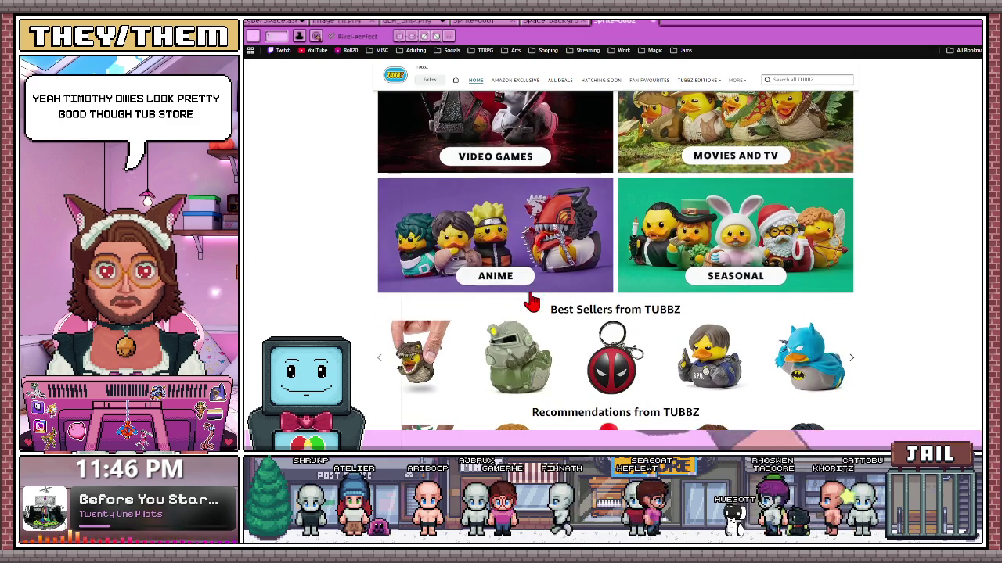
scroll(494, 296, "down", 3)
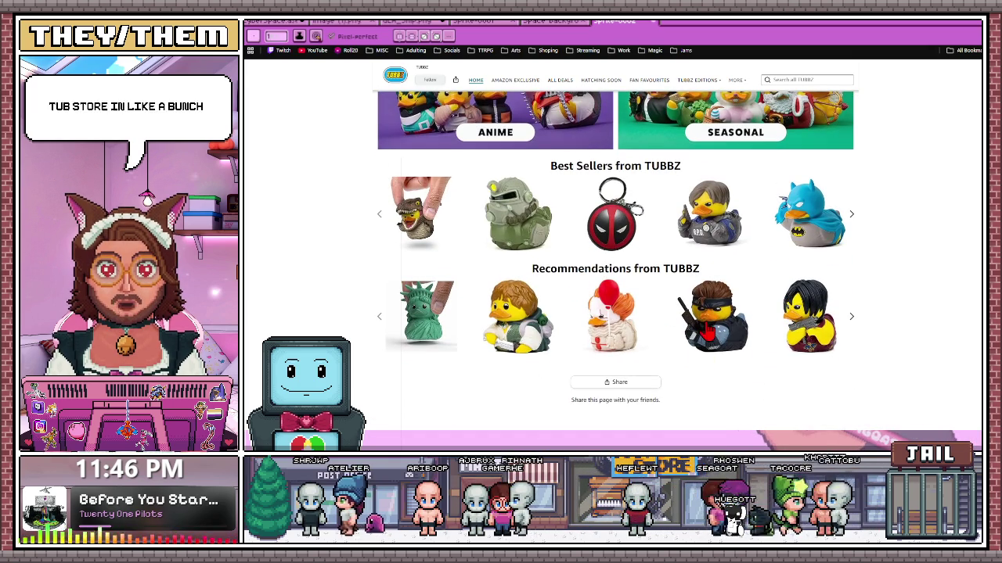
left_click(699, 328)
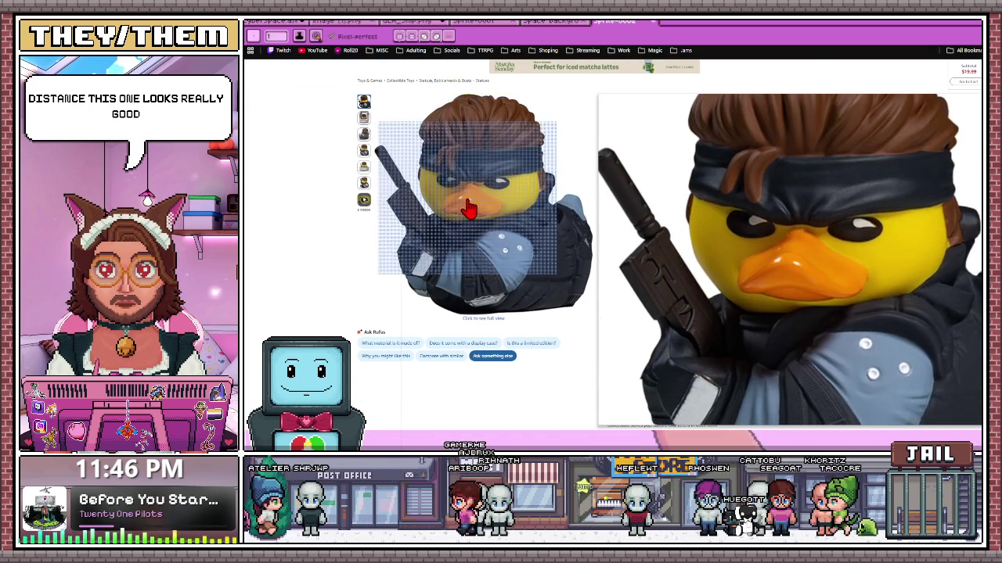
- Look over the Solid Snake duck listing, then return to the TUBBZ brand store
scroll(505, 213, "down", 1)
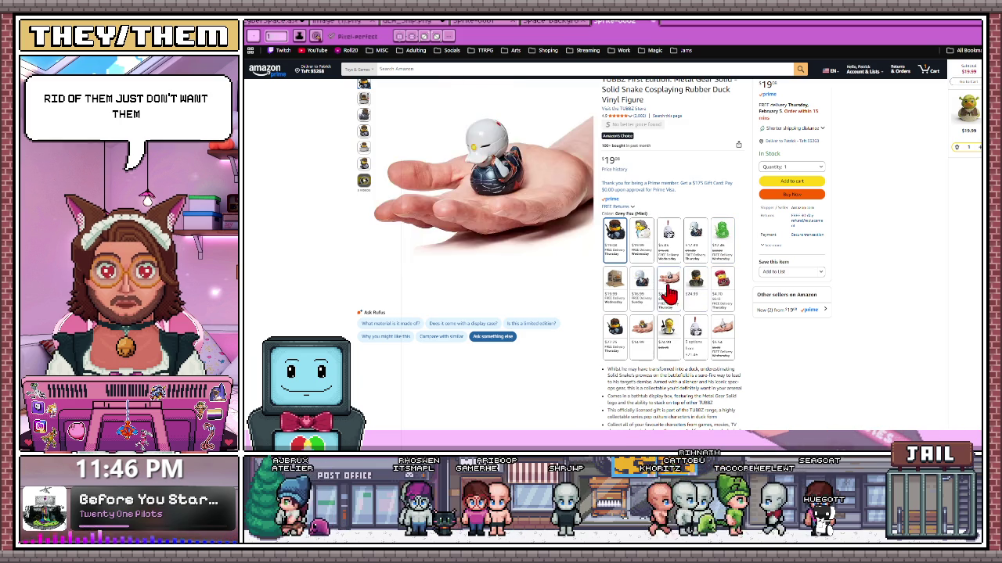
mouse_move(485, 180)
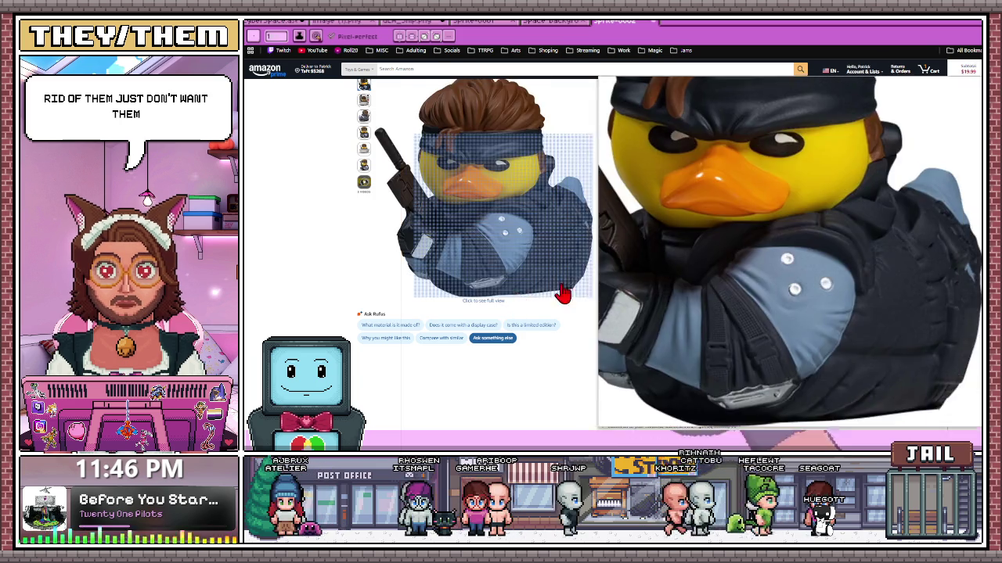
scroll(617, 205, "up", 1)
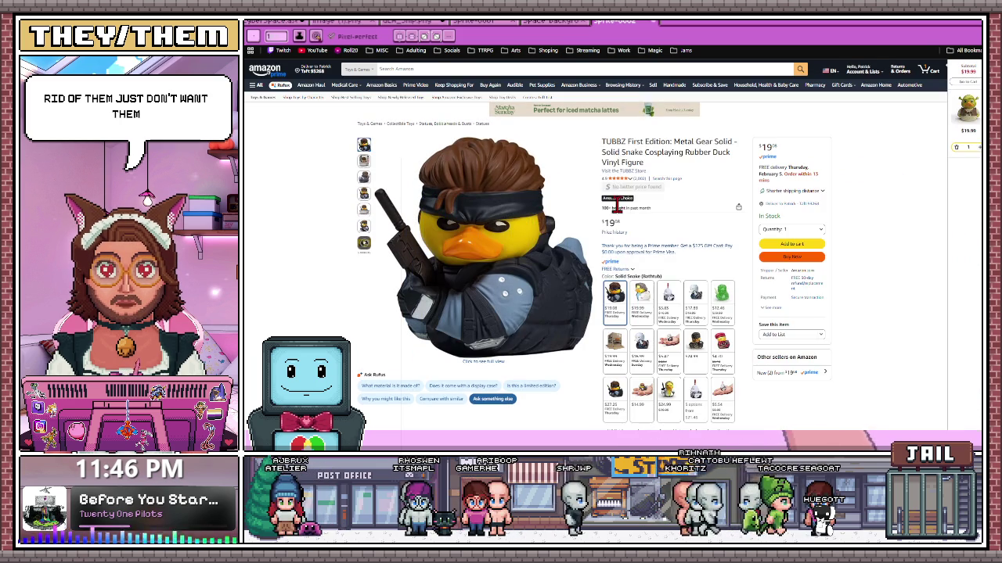
left_click(620, 172)
- Scroll the TUBBZ store down to Best Sellers, then return to the Aseprite canvas
scroll(537, 306, "down", 5)
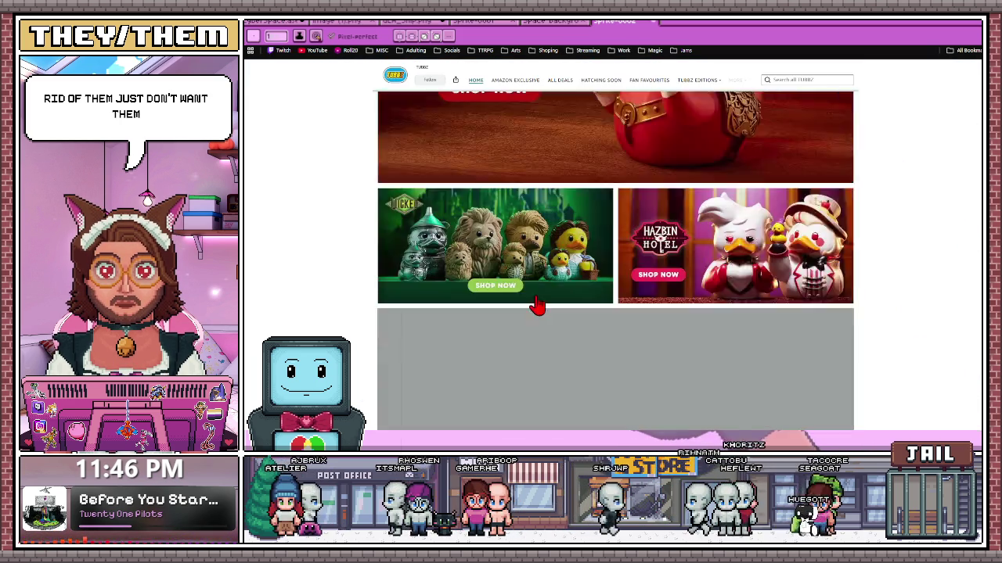
scroll(537, 306, "up", 3)
scroll(701, 190, "up", 2)
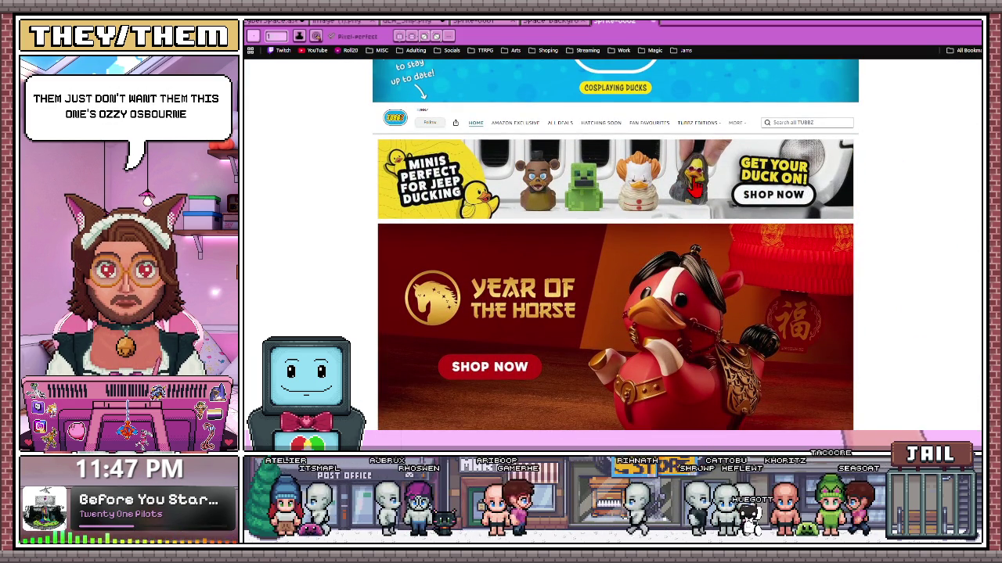
scroll(696, 235, "down", 5)
scroll(701, 300, "down", 1)
scroll(702, 296, "down", 3)
scroll(629, 291, "down", 1)
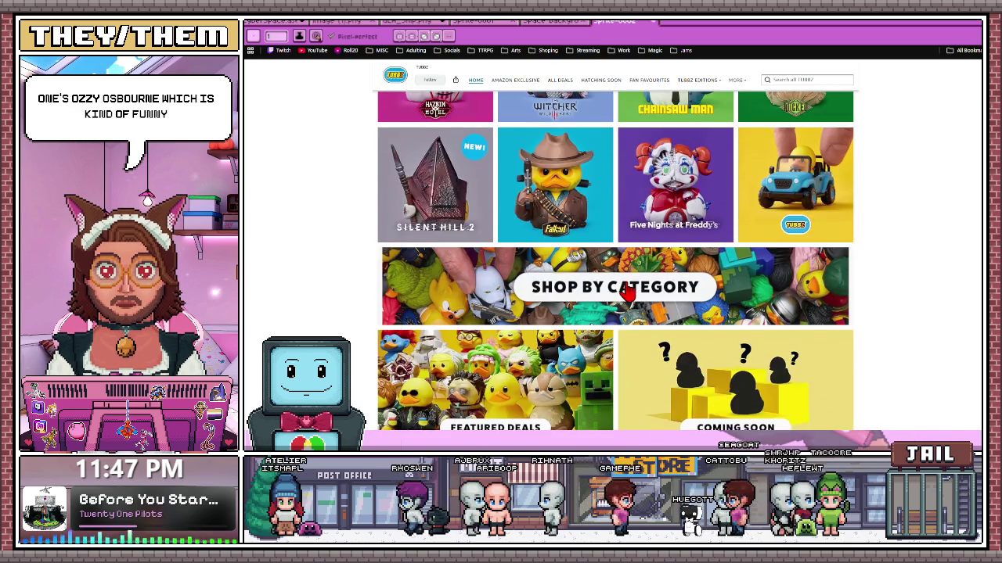
scroll(628, 291, "down", 4)
scroll(629, 290, "down", 1)
scroll(628, 290, "down", 2)
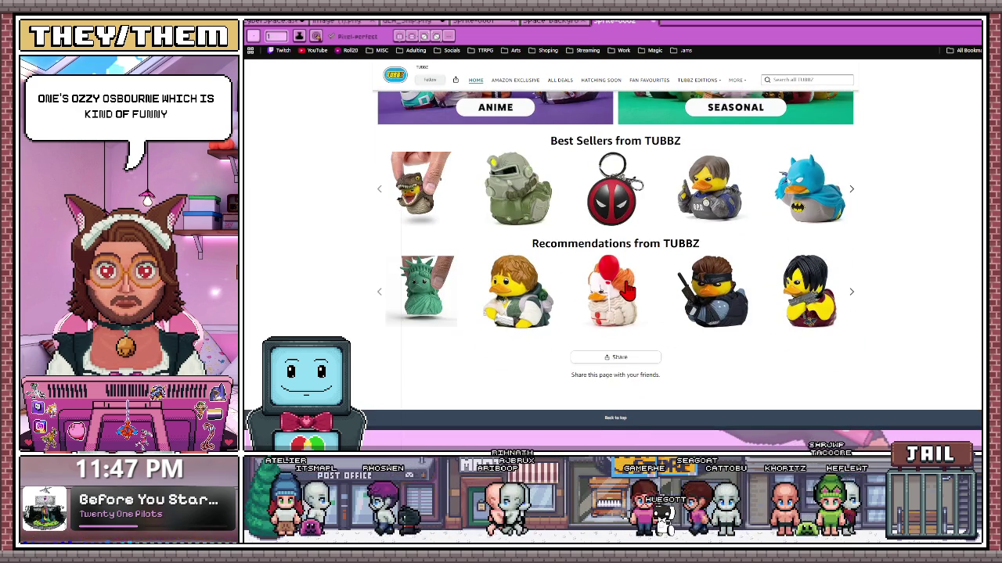
scroll(486, 307, "up", 1)
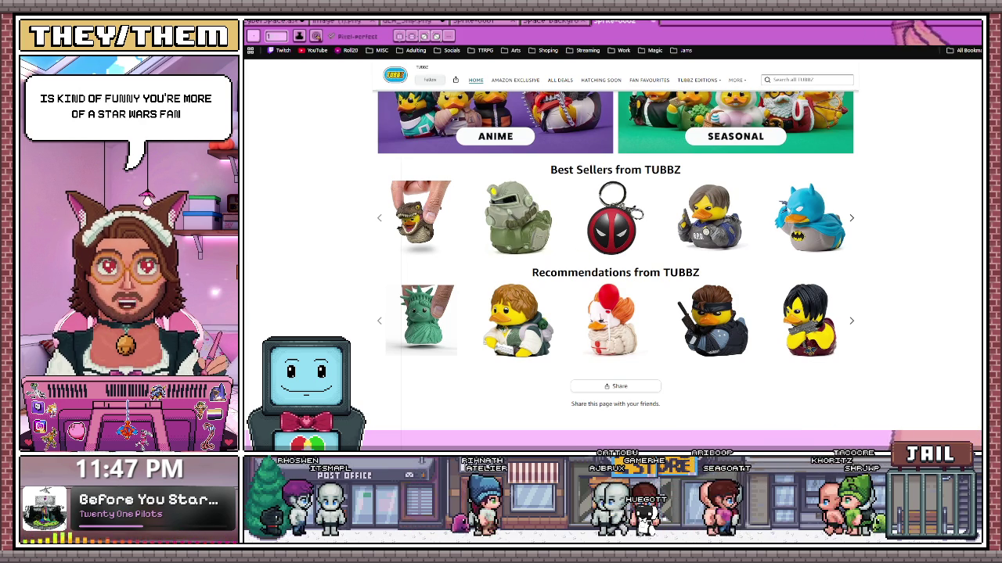
key("alt+Tab")
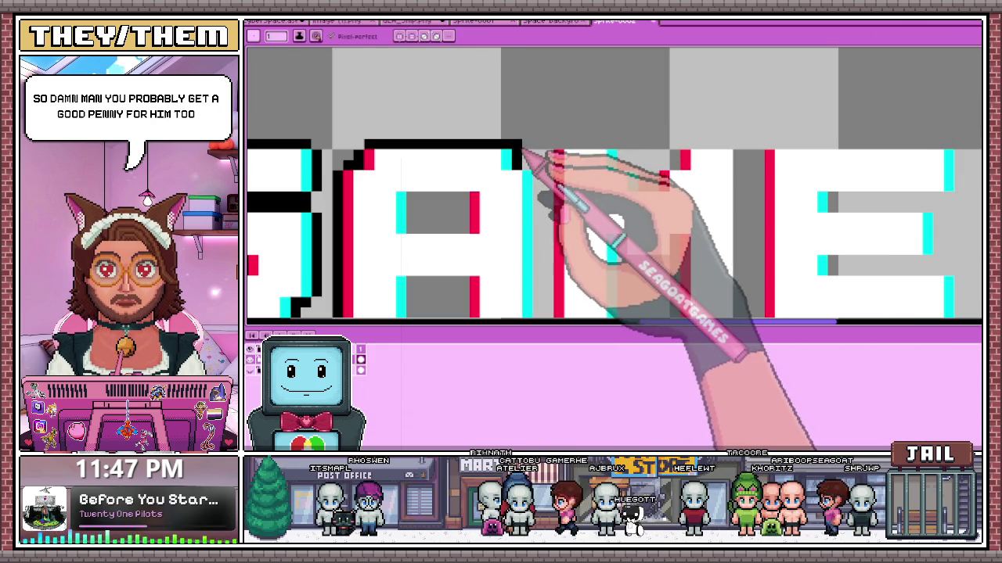
- Round the A's corner and outline its counter and both legs in black
left_click(516, 154)
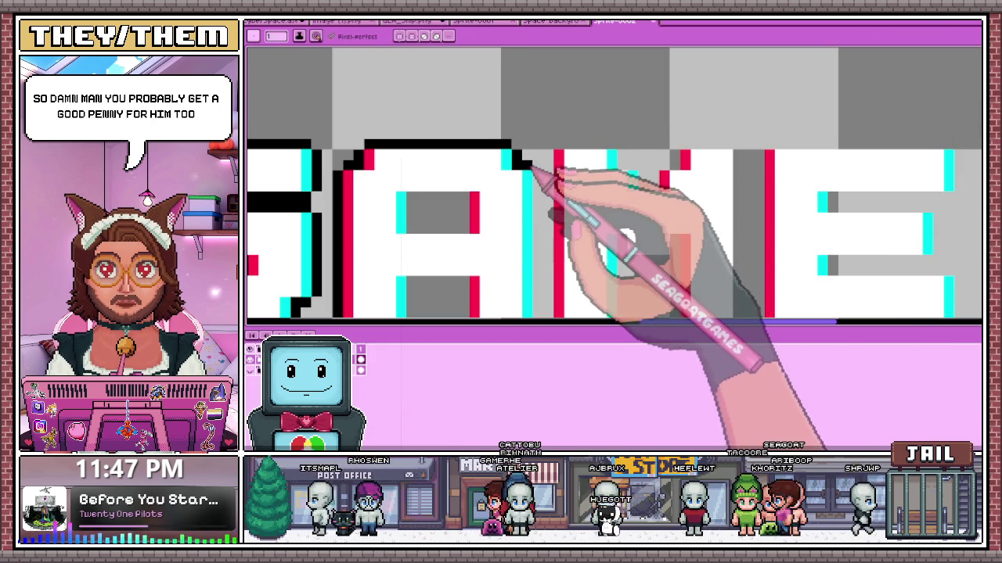
scroll(532, 166, "down", 2)
scroll(570, 212, "up", 1)
scroll(559, 212, "up", 1)
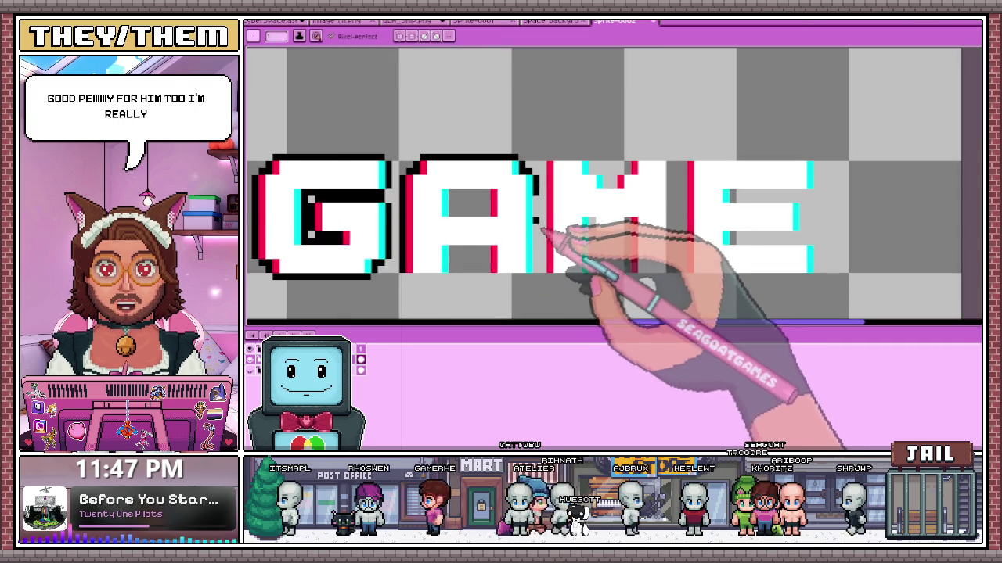
scroll(541, 229, "up", 1)
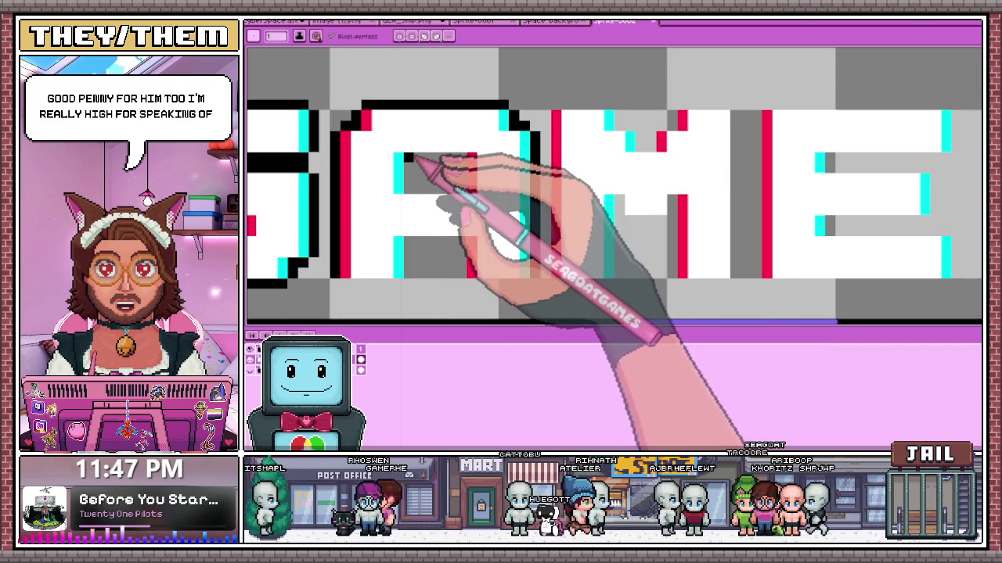
left_click_drag(408, 159, 469, 159)
mouse_move(405, 161)
left_mouse_down()
mouse_move(405, 190)
mouse_move(465, 190)
left_mouse_up()
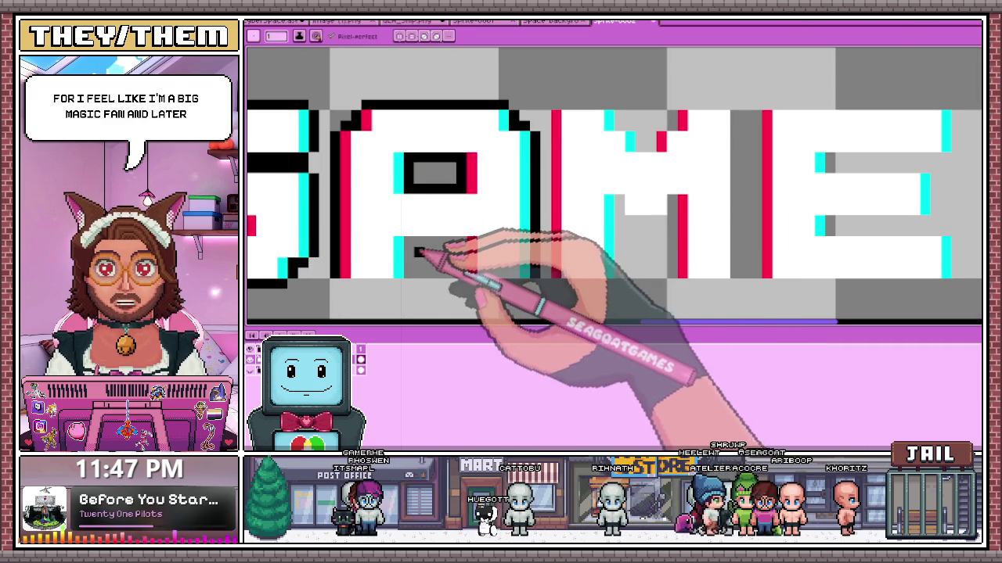
left_click_drag(407, 241, 443, 241)
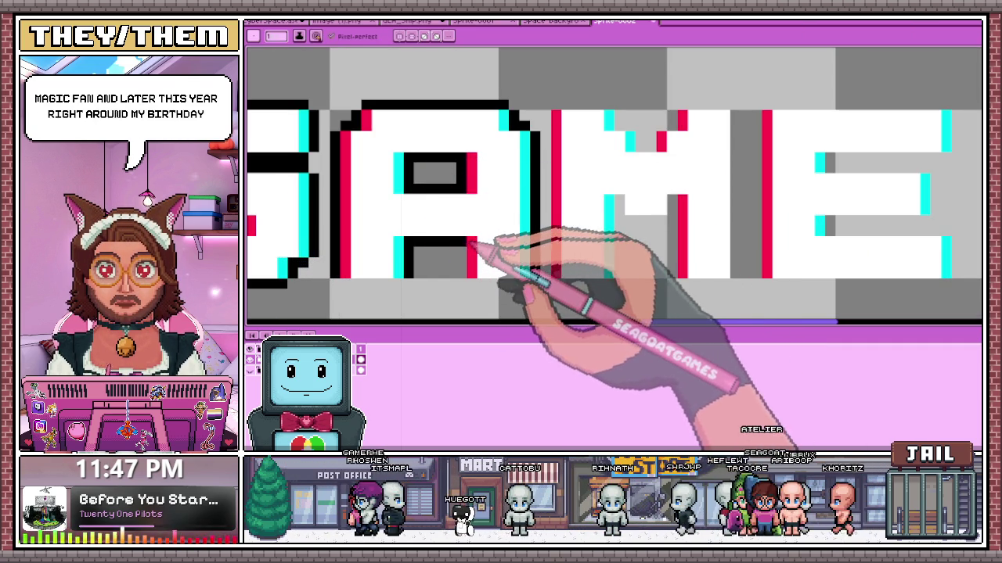
left_click_drag(470, 284, 521, 287)
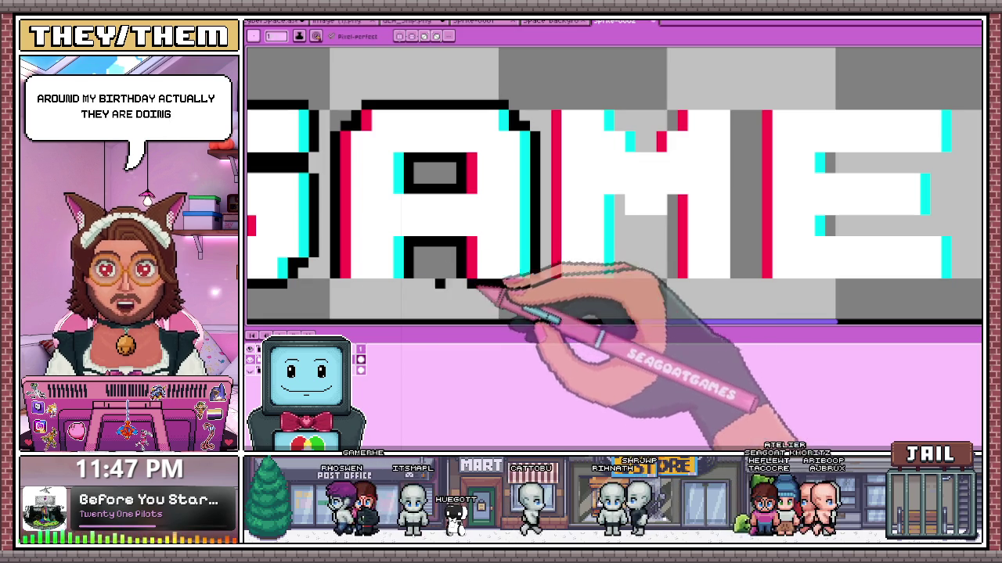
left_click_drag(347, 283, 402, 283)
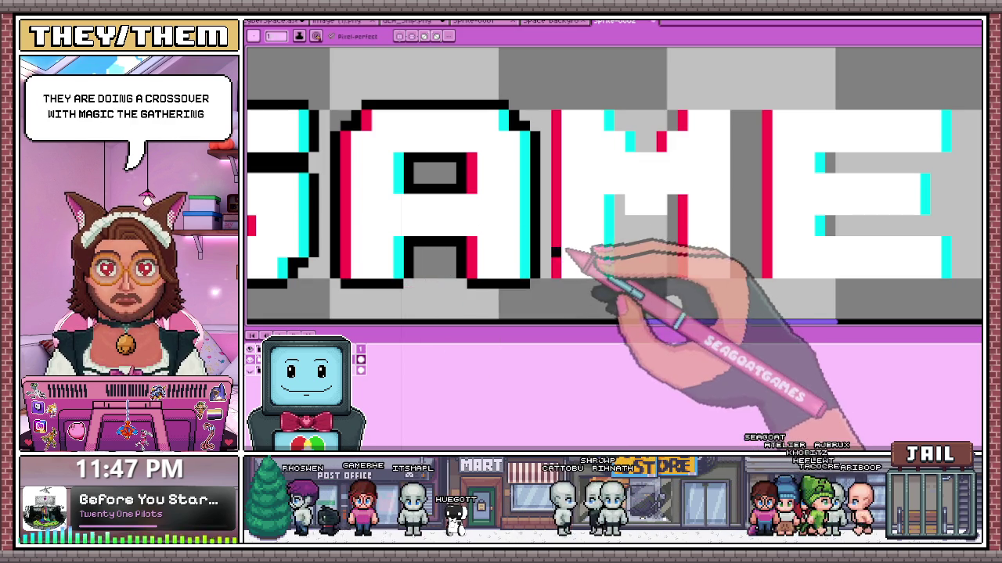
- Place a red highlight pixel on the M with a black pixel beside it
scroll(571, 227, "down", 2)
scroll(576, 262, "up", 2)
scroll(512, 239, "up", 2)
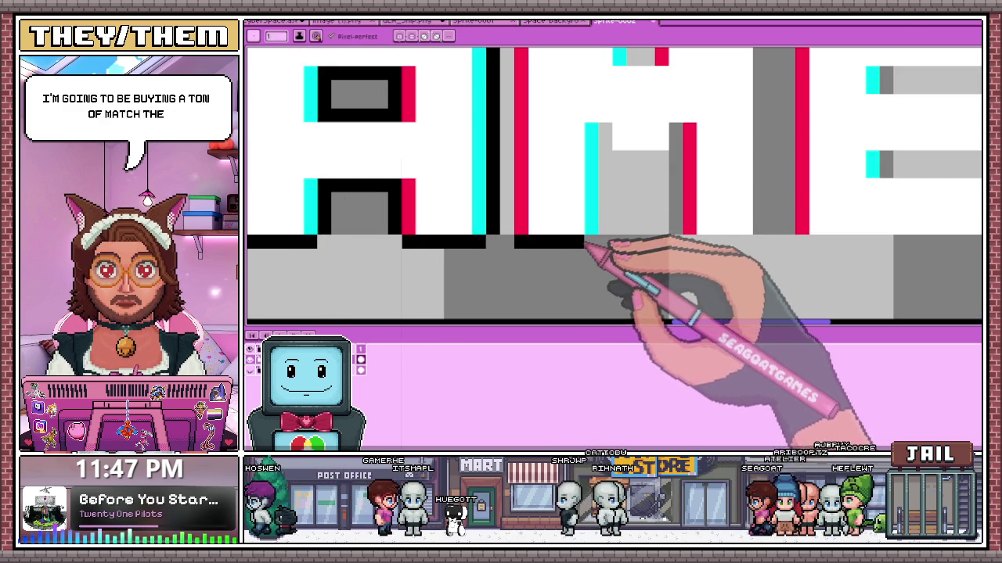
scroll(661, 141, "up", 2)
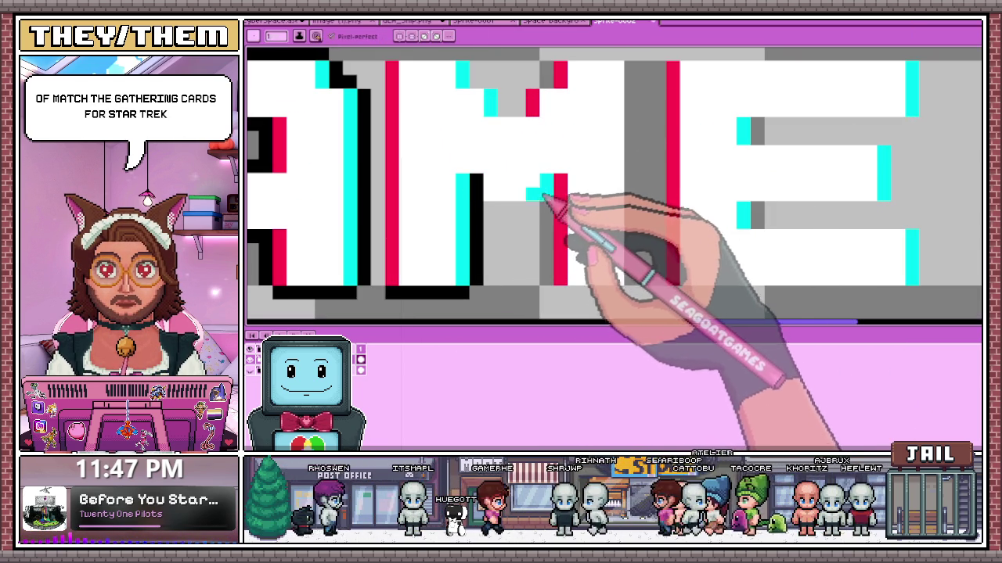
left_click(476, 187)
left_click(489, 206)
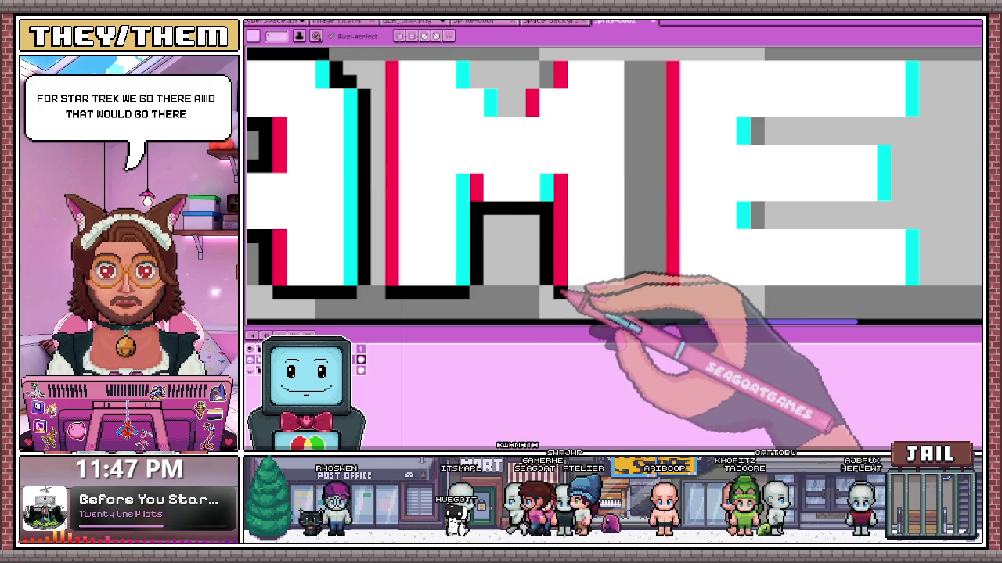
scroll(642, 235, "down", 2)
scroll(637, 134, "up", 2)
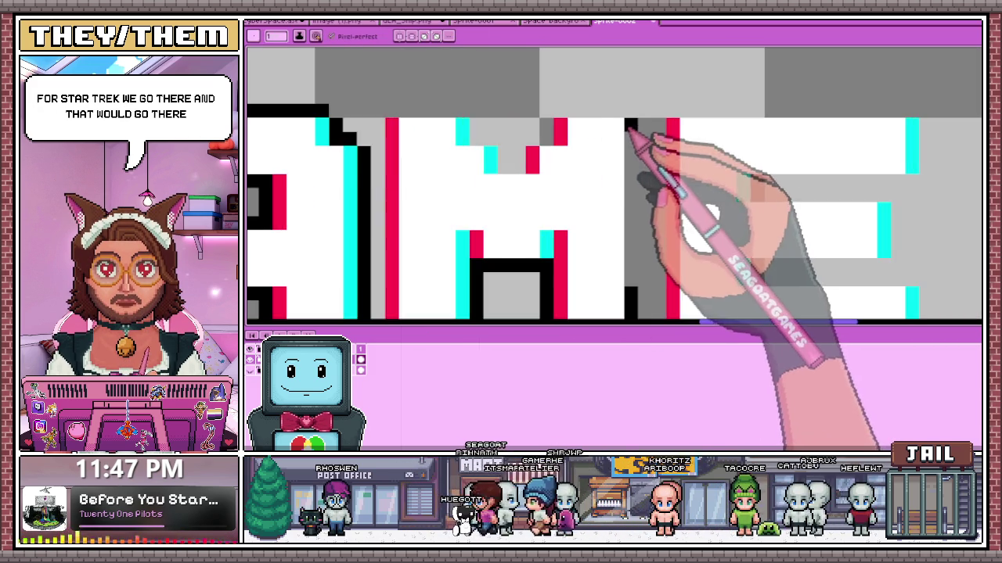
scroll(517, 180, "down", 2)
- Outline the tops of the E's upper and lower grey bars in black
key("b")
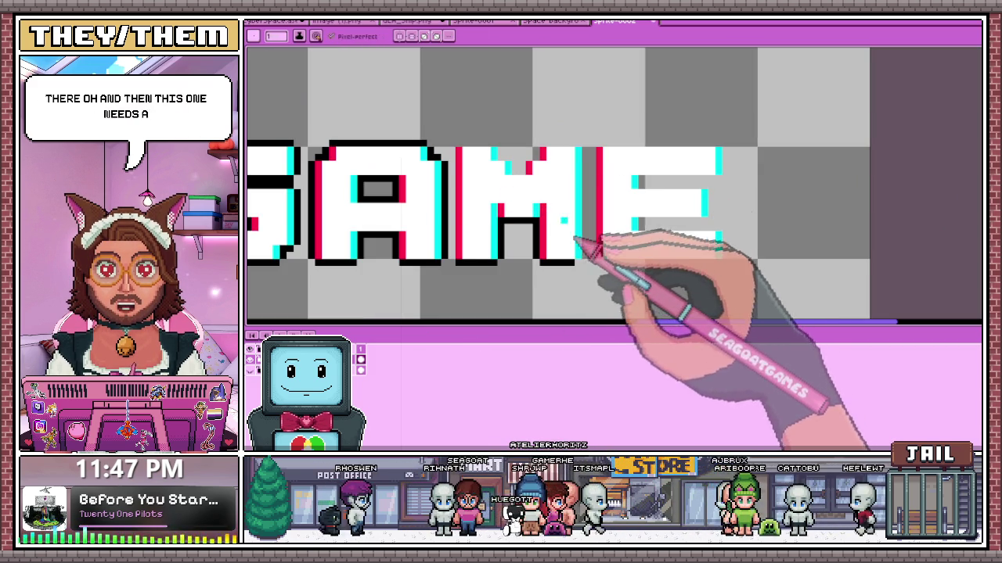
scroll(579, 265, "up", 1)
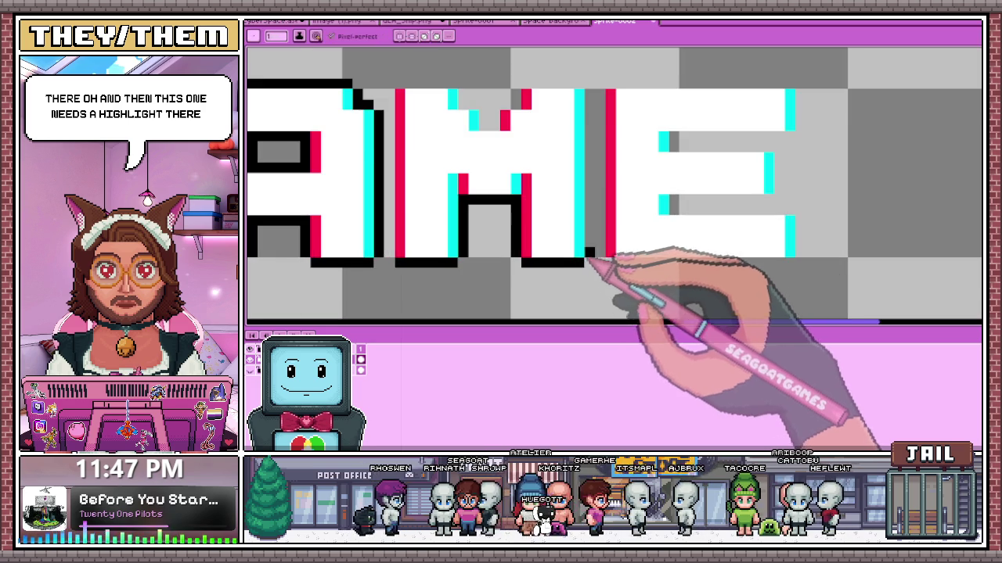
scroll(599, 220, "down", 2)
scroll(594, 172, "up", 1)
key("b")
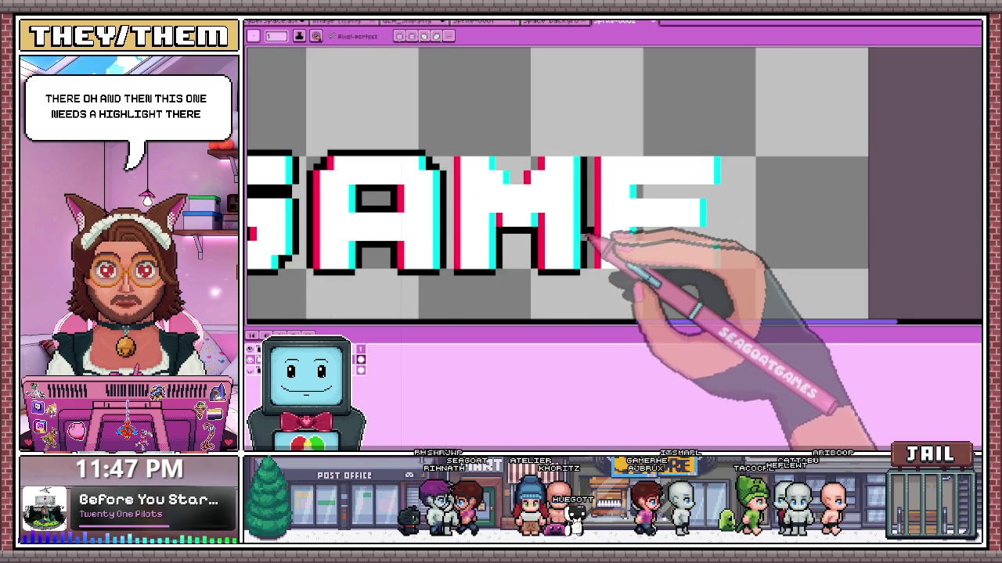
scroll(592, 237, "up", 1)
scroll(525, 168, "down", 2)
scroll(537, 157, "up", 2)
scroll(459, 224, "down", 2)
scroll(446, 173, "up", 1)
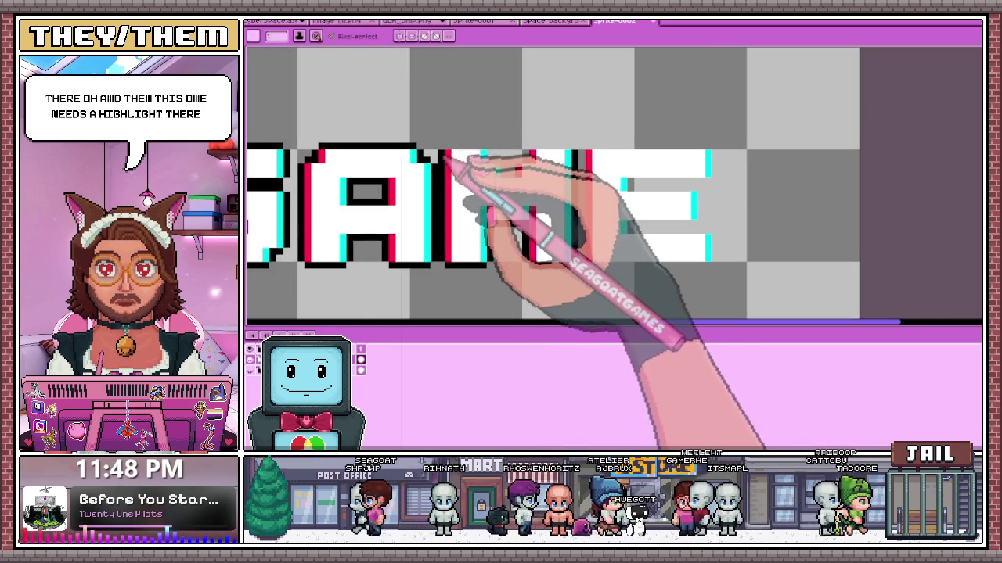
scroll(462, 160, "up", 1)
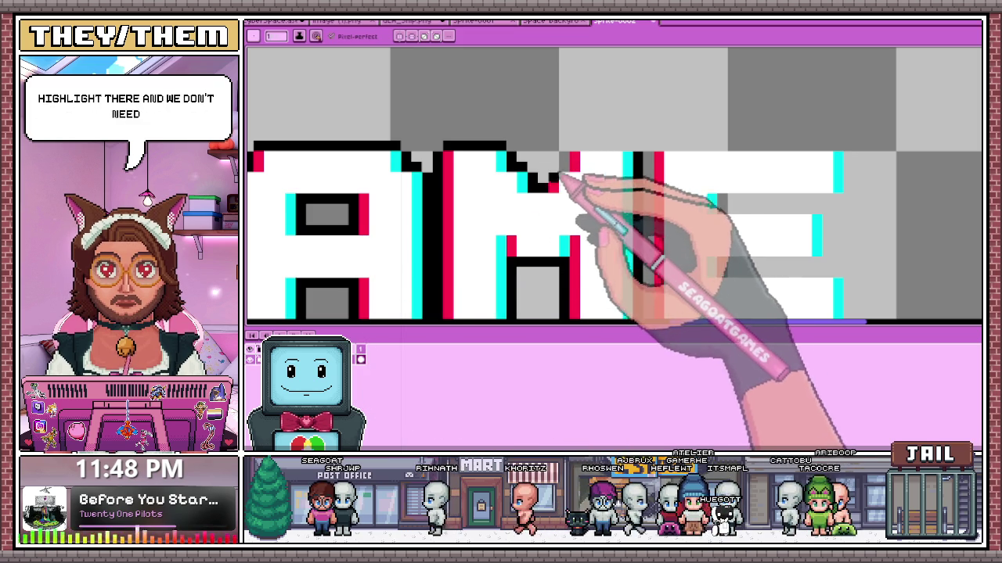
scroll(551, 179, "up", 1)
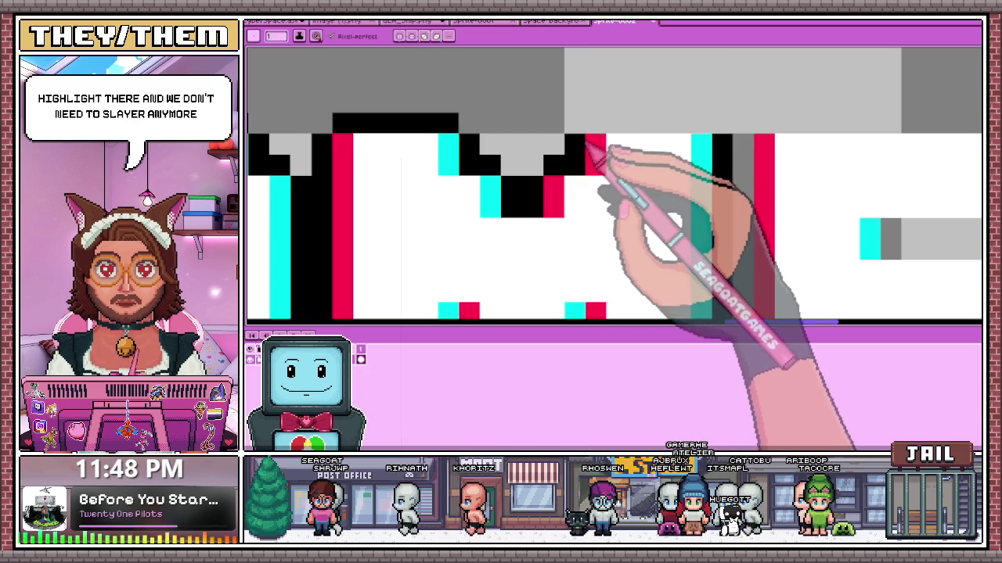
scroll(543, 212, "down", 2)
scroll(592, 195, "down", 1)
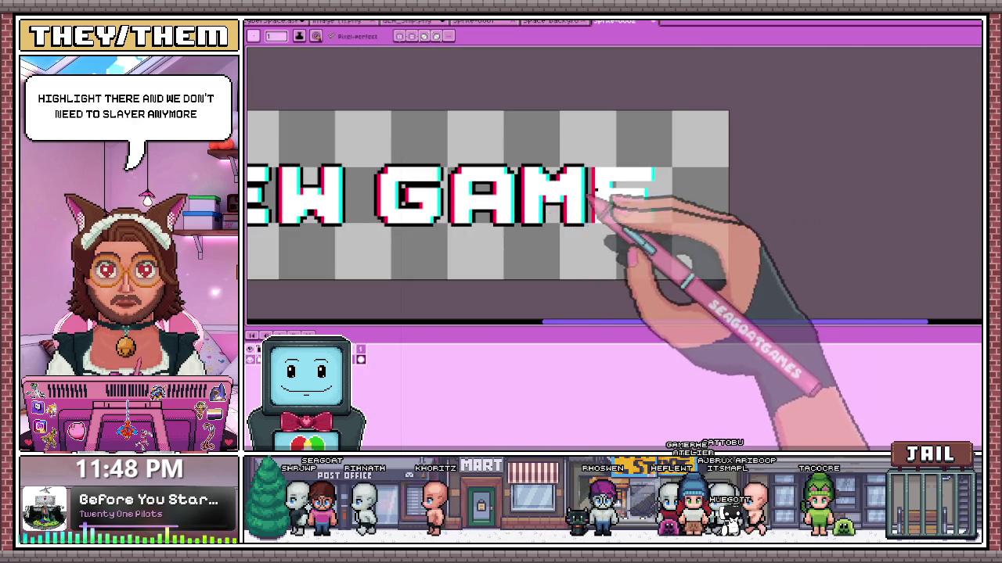
scroll(595, 199, "up", 1)
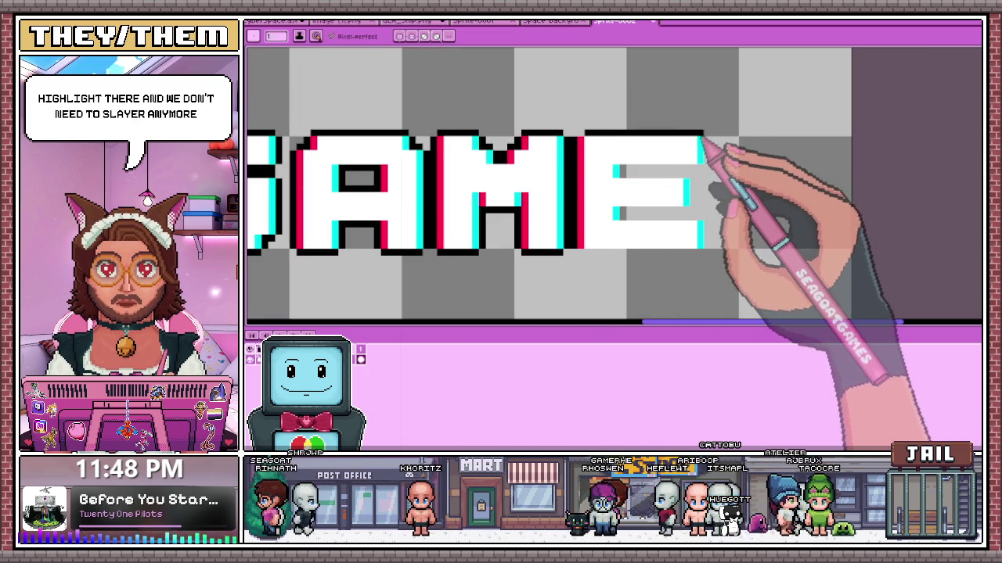
scroll(710, 166, "up", 2)
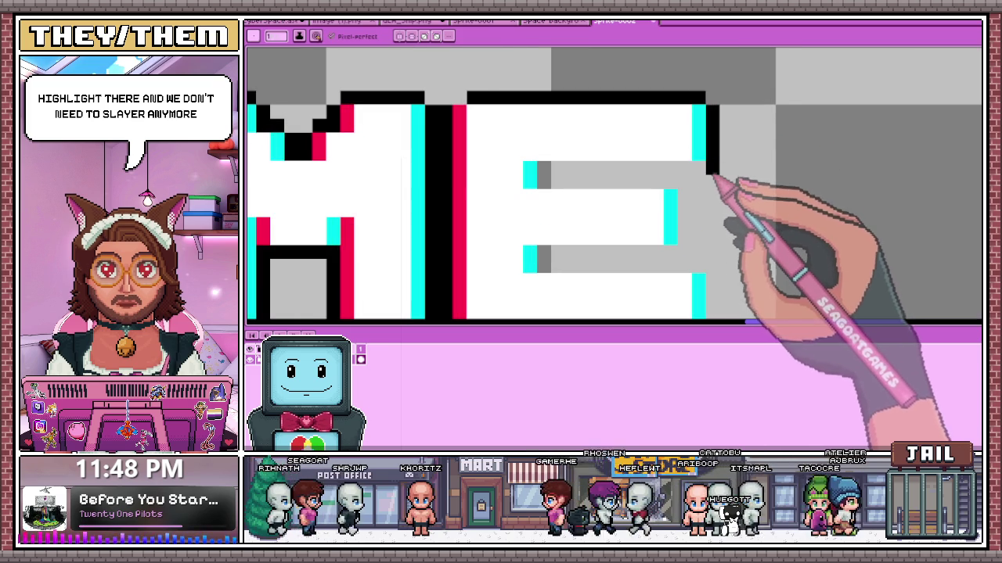
left_click_drag(708, 168, 566, 167)
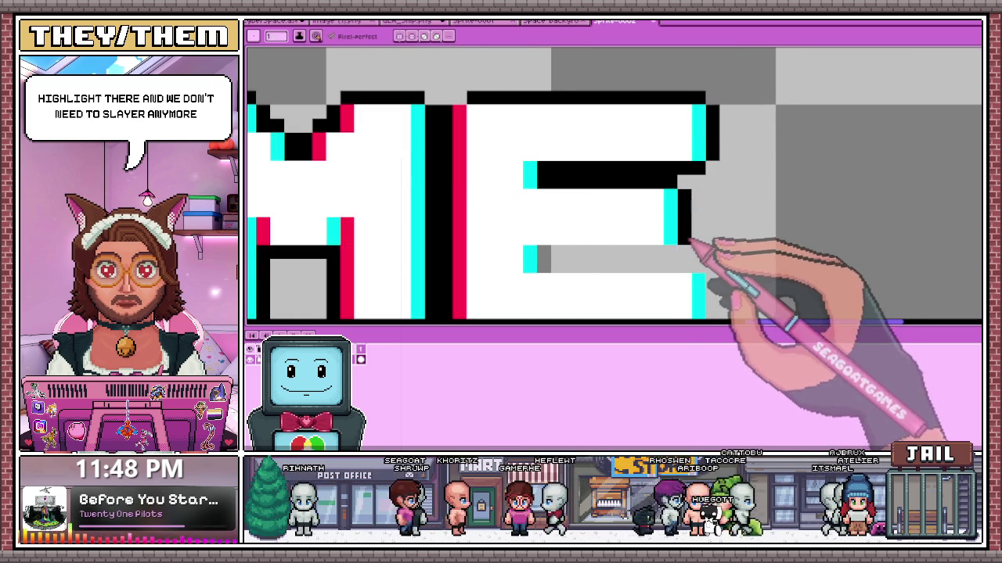
left_click_drag(670, 253, 552, 253)
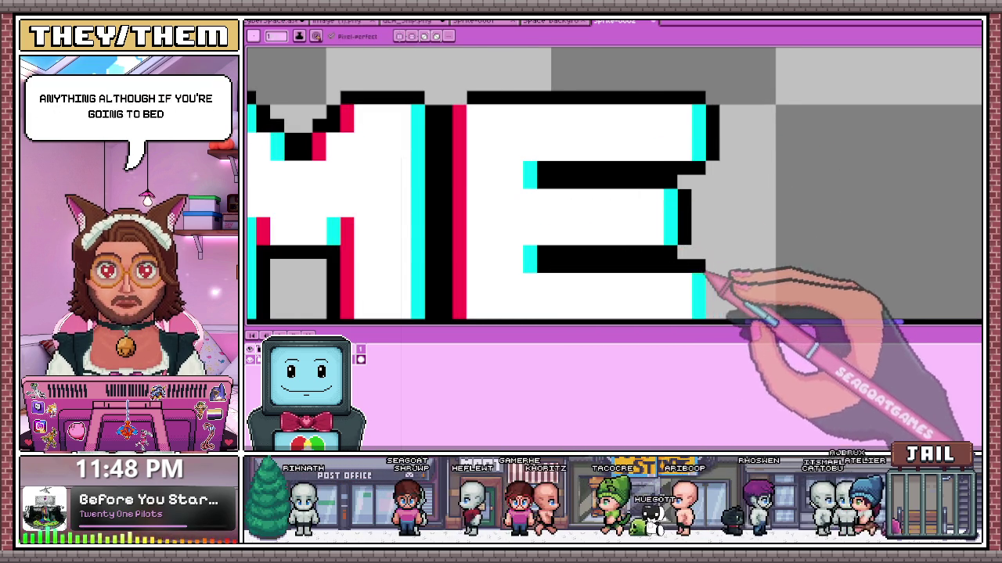
scroll(713, 288, "down", 4)
scroll(697, 270, "up", 4)
scroll(688, 282, "down", 1)
scroll(693, 290, "down", 2)
scroll(599, 257, "up", 2)
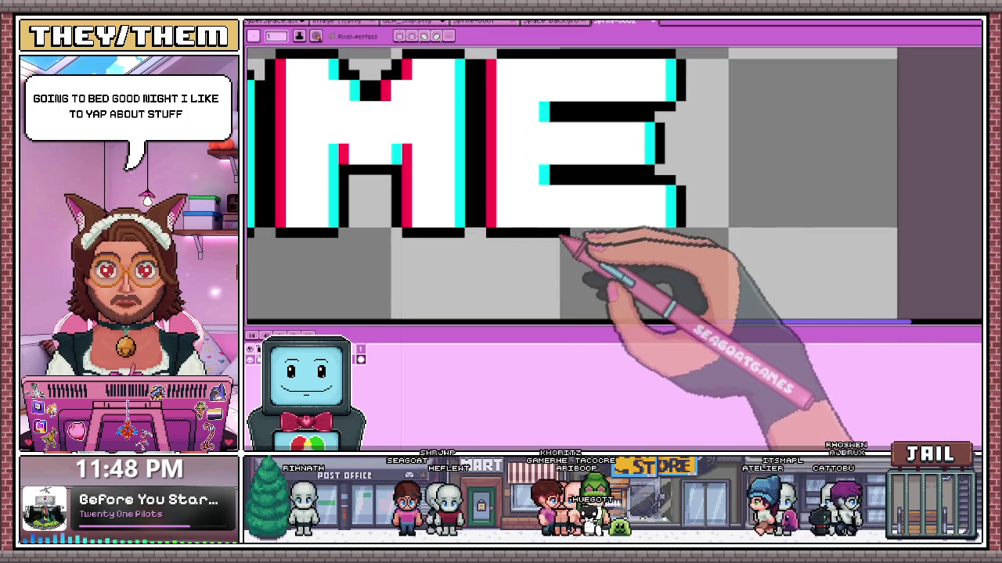
scroll(594, 254, "down", 2)
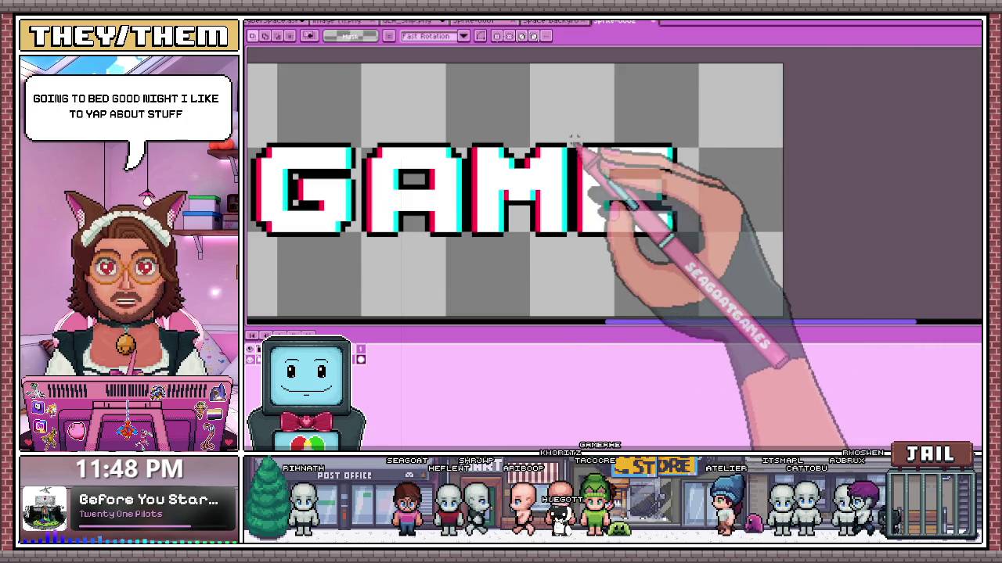
- Drag a rectangle over the E of NEW to work on its arms
scroll(573, 140, "up", 1)
key("b")
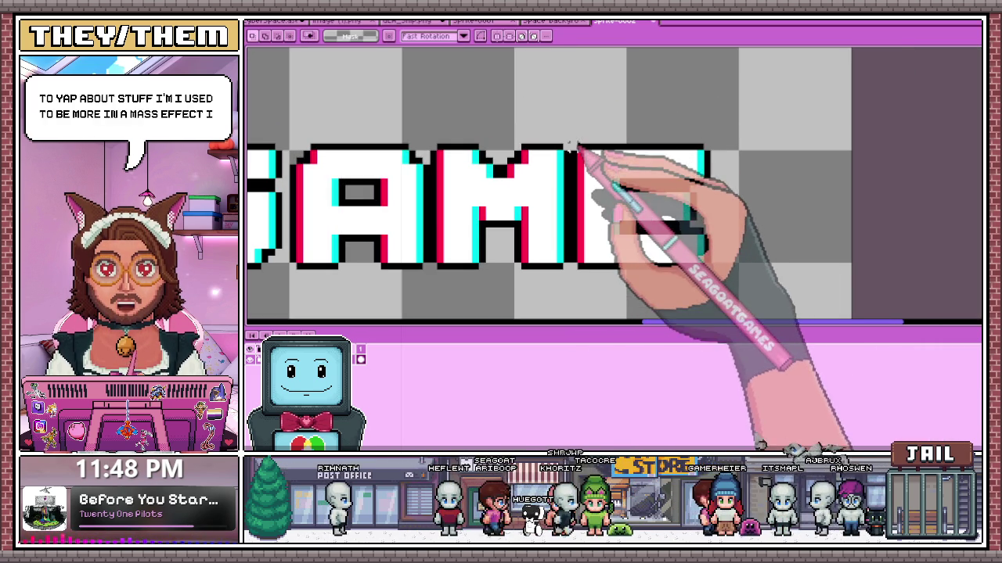
left_click_drag(580, 155, 761, 292)
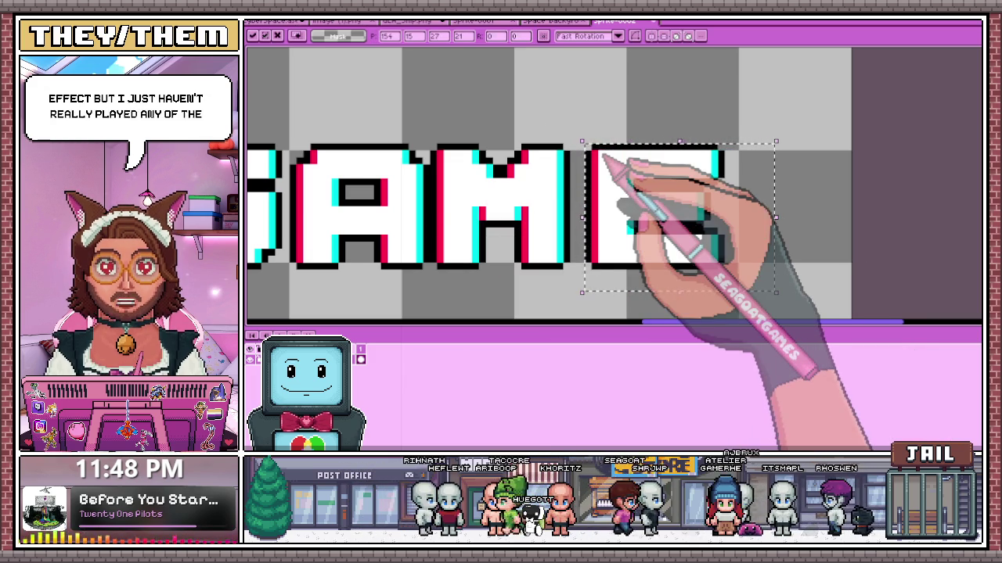
mouse_move(431, 272)
left_mouse_down()
mouse_move(603, 117)
mouse_move(771, 125)
left_mouse_up()
- Zoom in on the NEW GAME letters and switch to the pixel-perfect Pencil
scroll(603, 114, "down", 1)
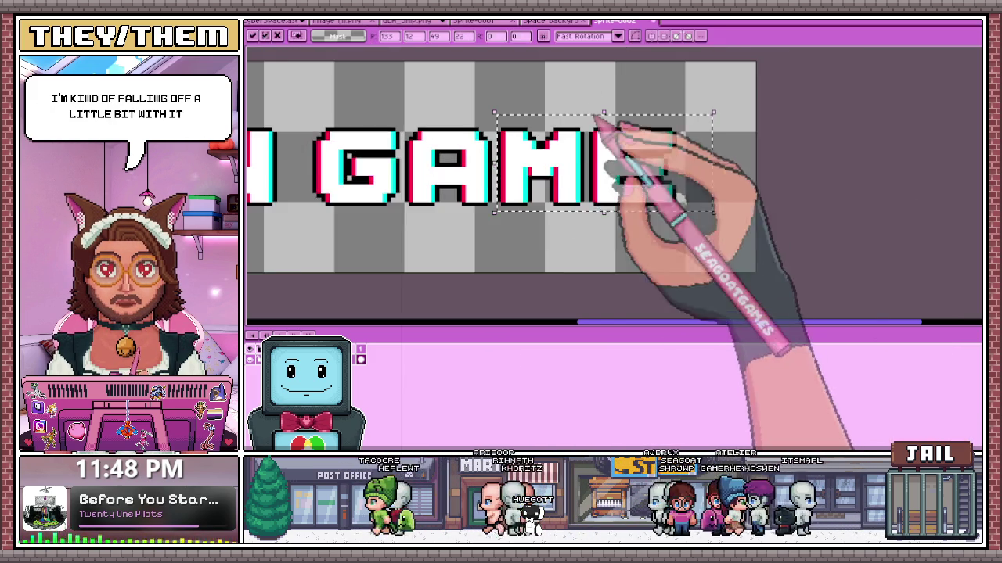
scroll(486, 235, "down", 1)
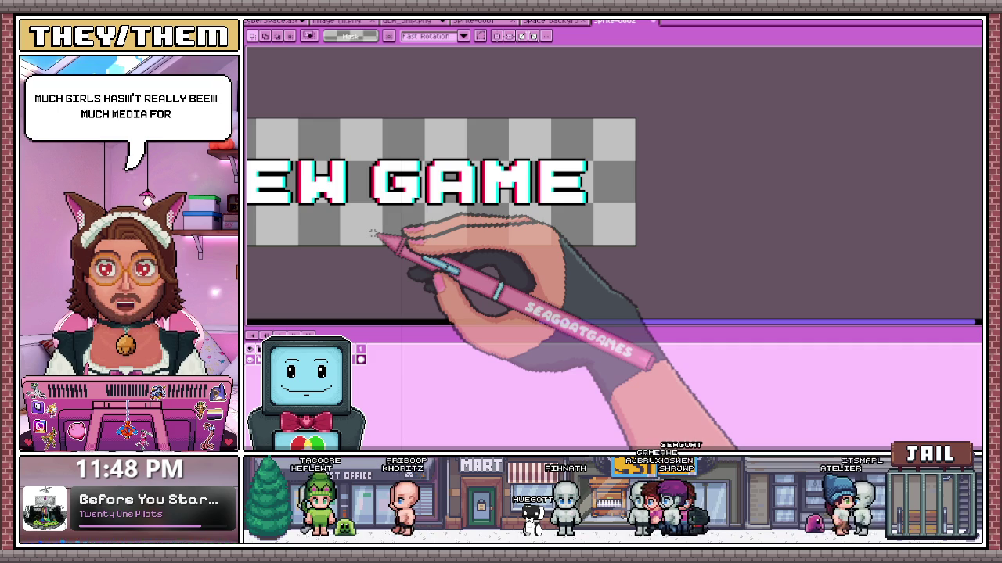
scroll(407, 180, "down", 2)
scroll(446, 211, "up", 1)
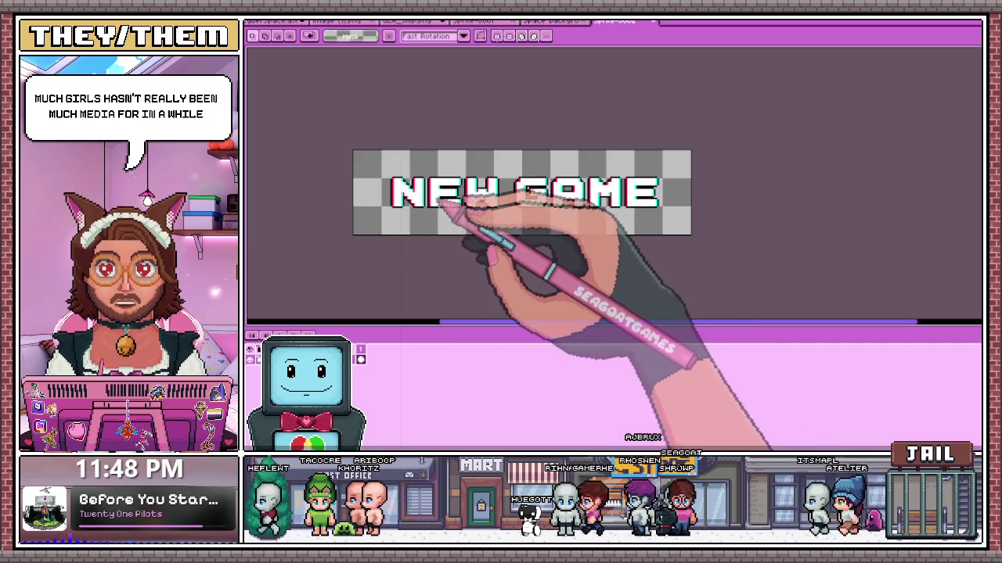
scroll(443, 178, "up", 2)
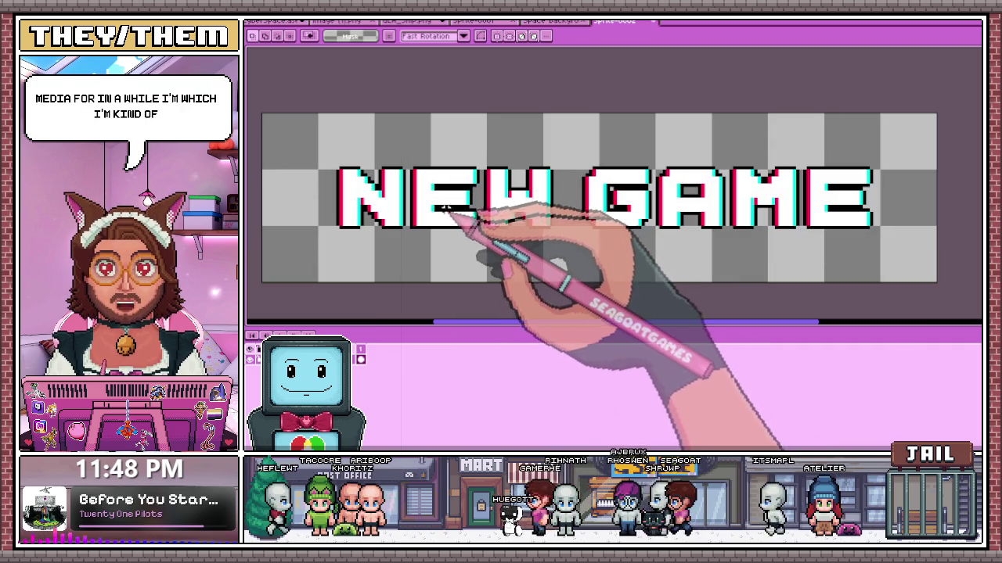
scroll(443, 208, "up", 1)
scroll(443, 208, "up", 2)
key("b")
scroll(443, 213, "down", 1)
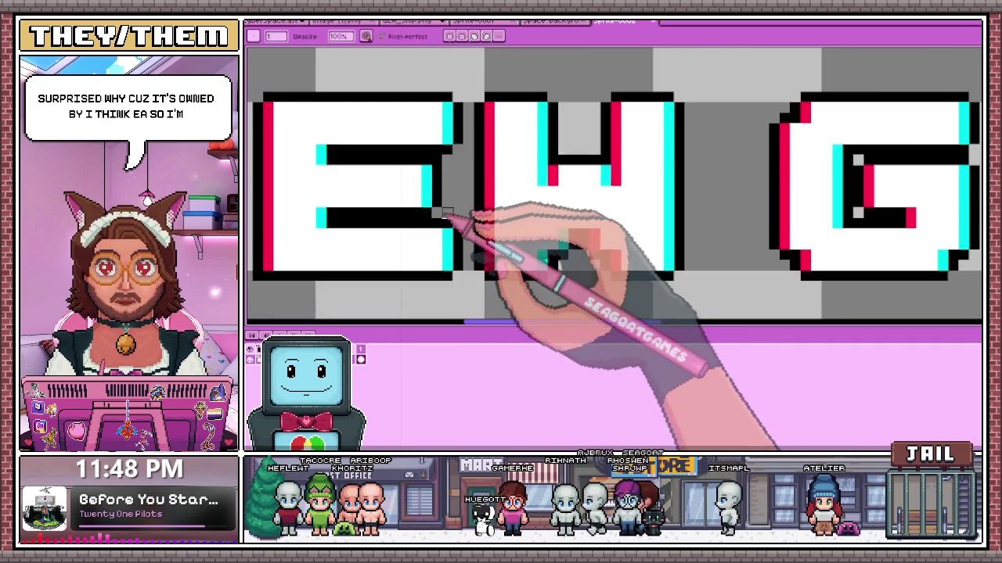
scroll(444, 210, "up", 1)
scroll(442, 205, "down", 2)
scroll(438, 196, "up", 2)
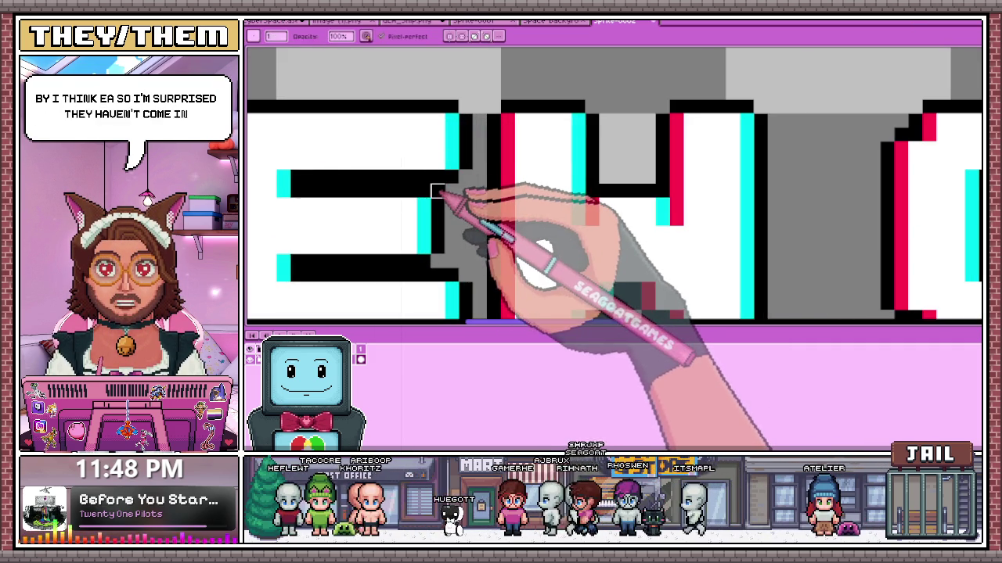
scroll(438, 232, "down", 1)
scroll(476, 261, "down", 1)
scroll(460, 221, "down", 1)
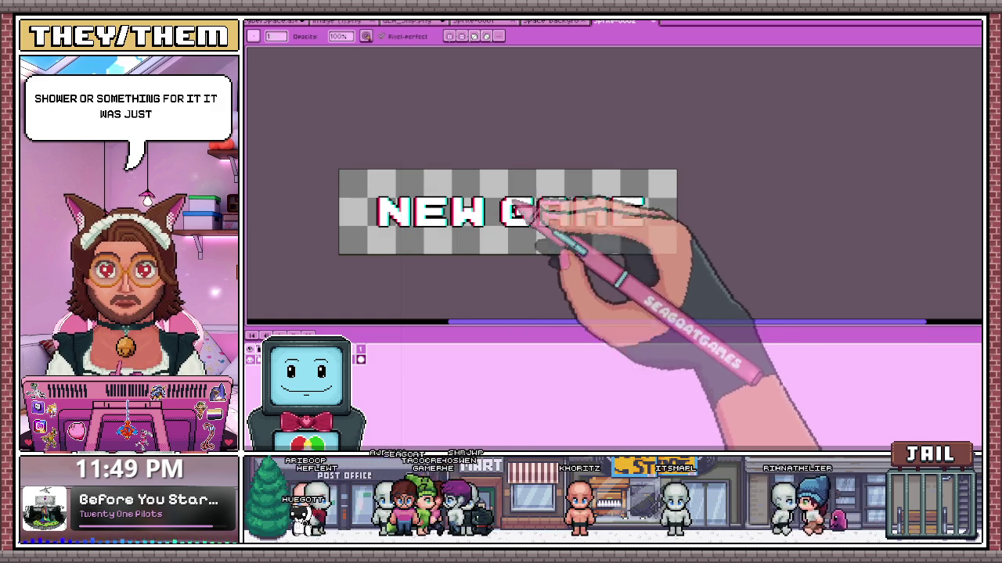
scroll(539, 224, "up", 2)
scroll(533, 228, "down", 2)
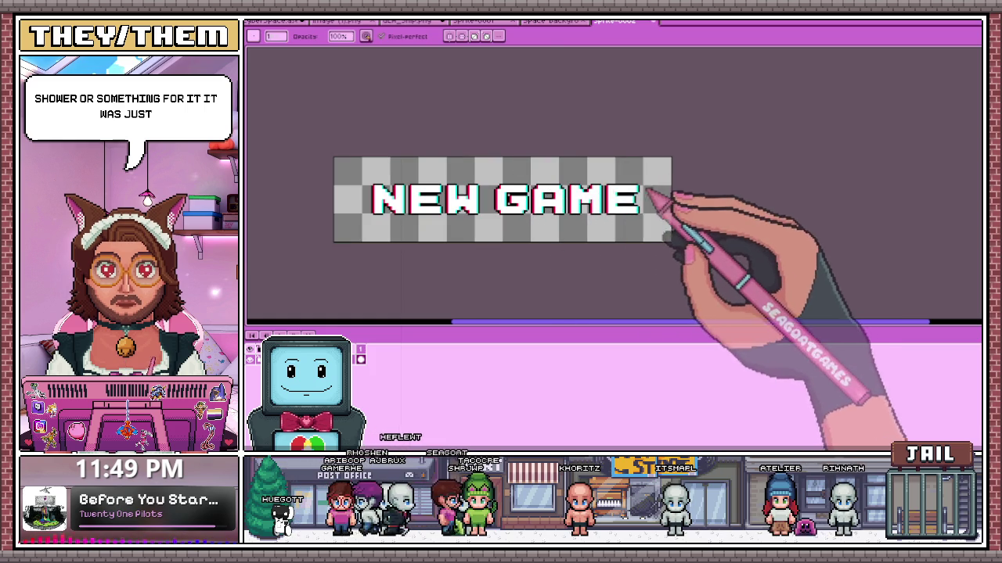
key("m")
key("ctrl+a")
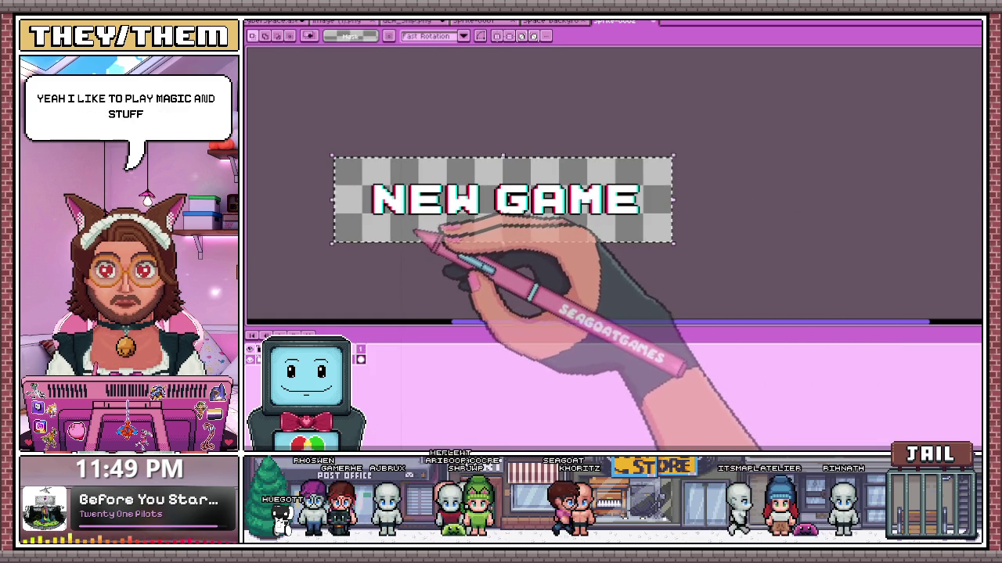
left_click(396, 284)
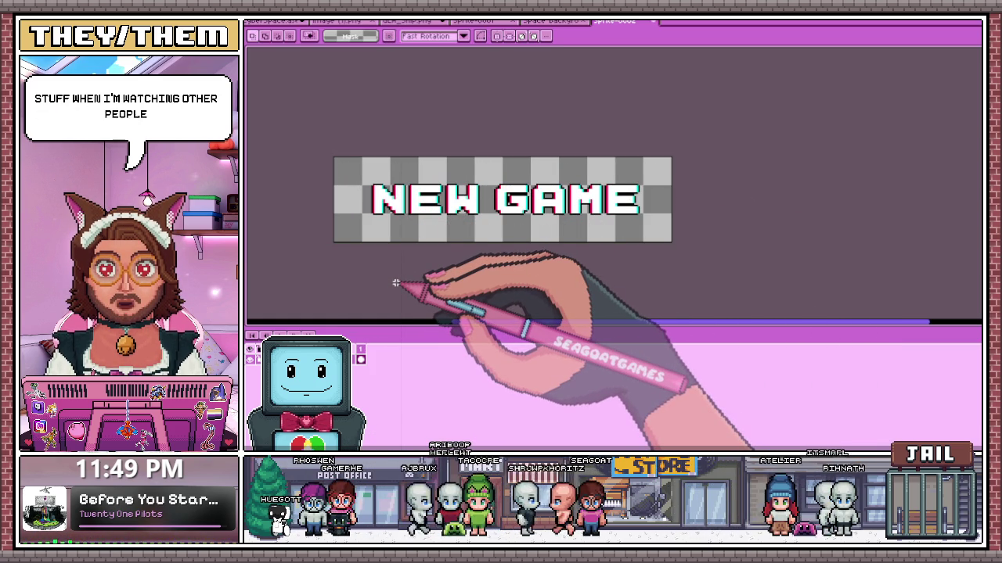
scroll(374, 210, "up", 2)
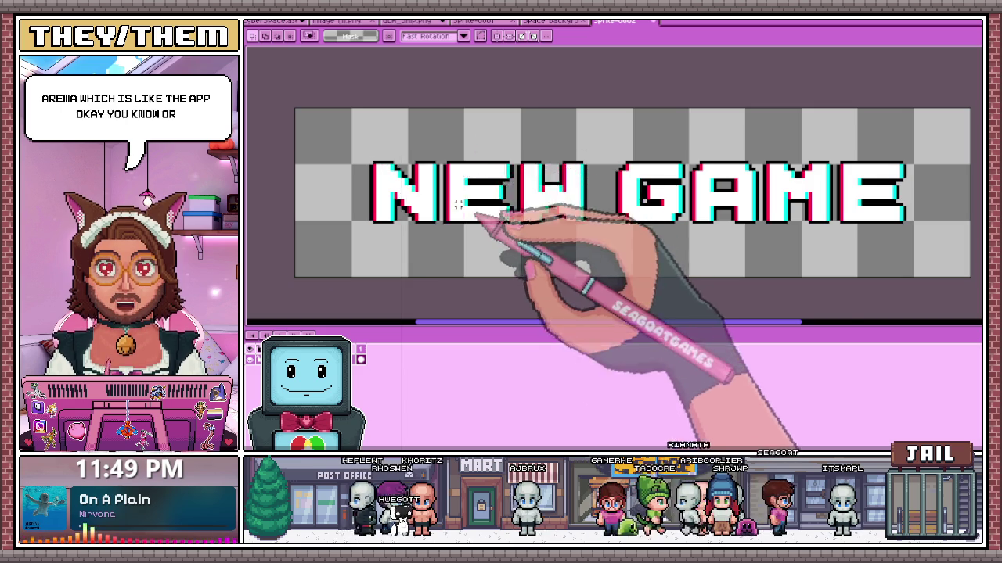
scroll(469, 199, "down", 1)
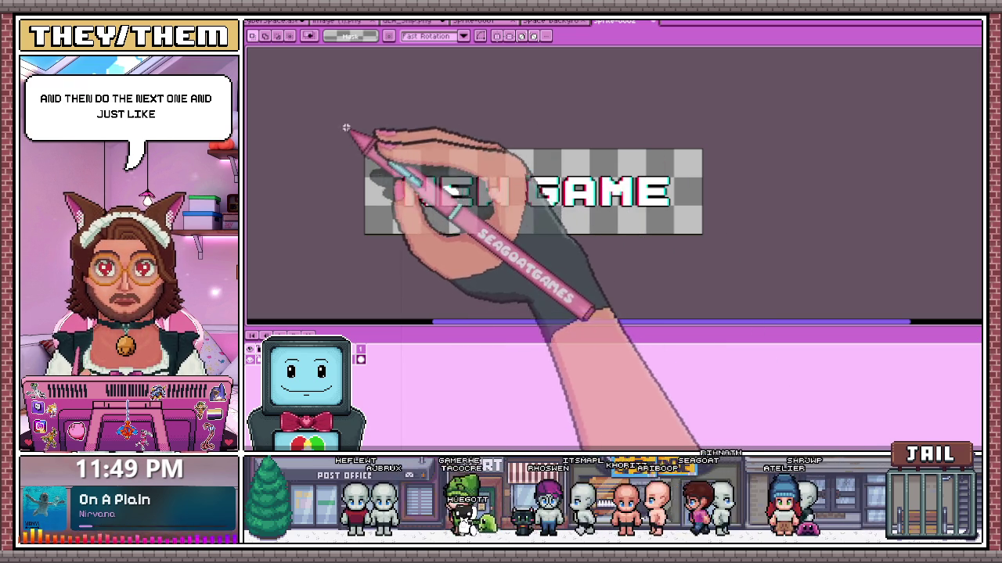
left_click_drag(347, 134, 802, 294)
key("ctrl+d")
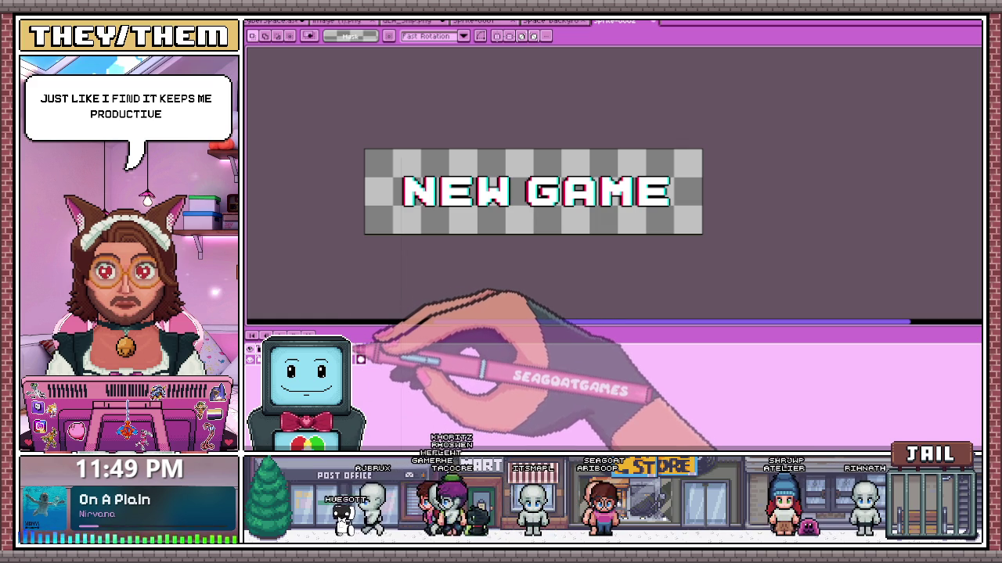
double_click(367, 354)
- Dismiss the layer properties and add a new layer for the next label
left_click(693, 270)
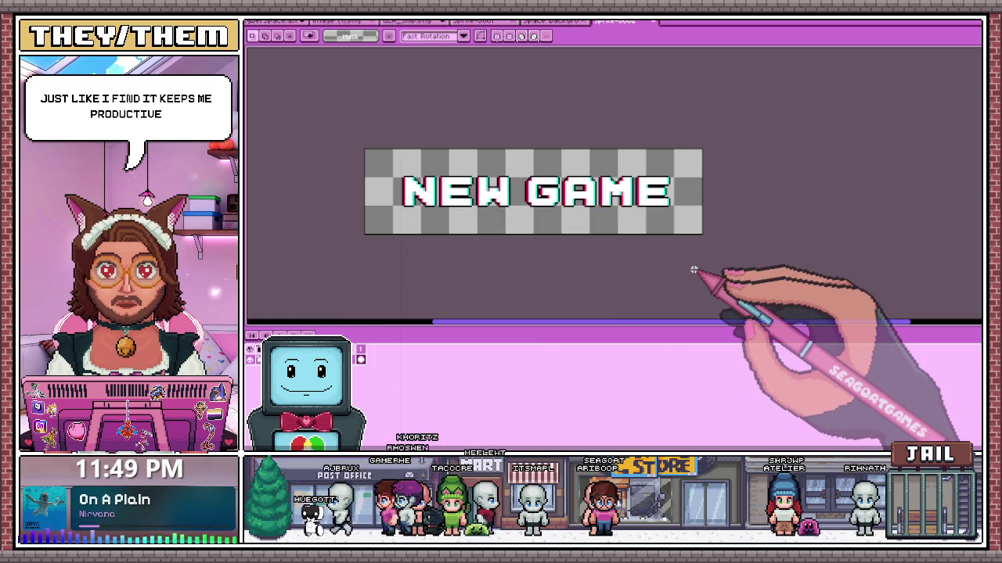
key("shift+p")
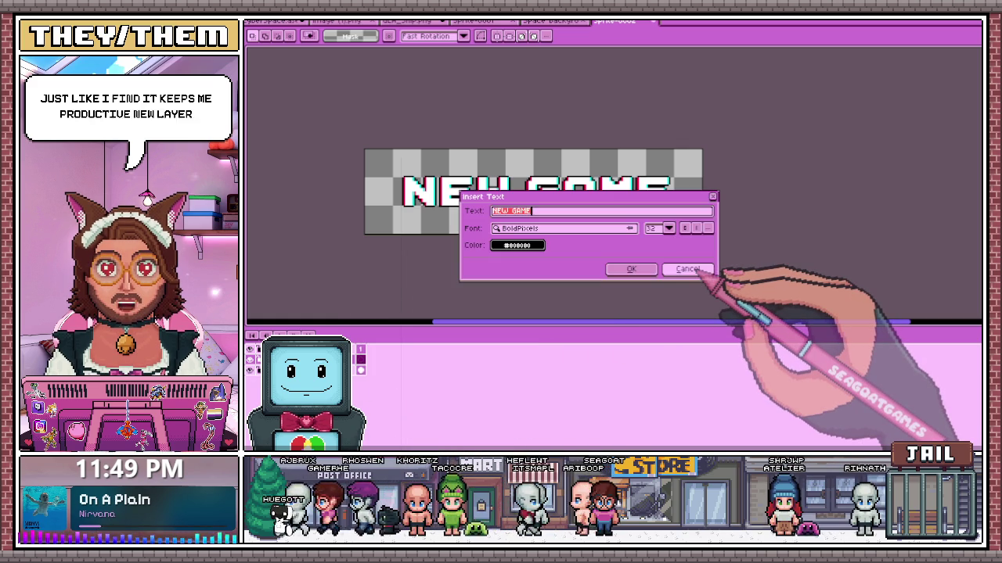
left_click(688, 270)
- Insert 'Continue' as white BoldPixels text, size 32, and hide NEW GAME
key("i")
key("t")
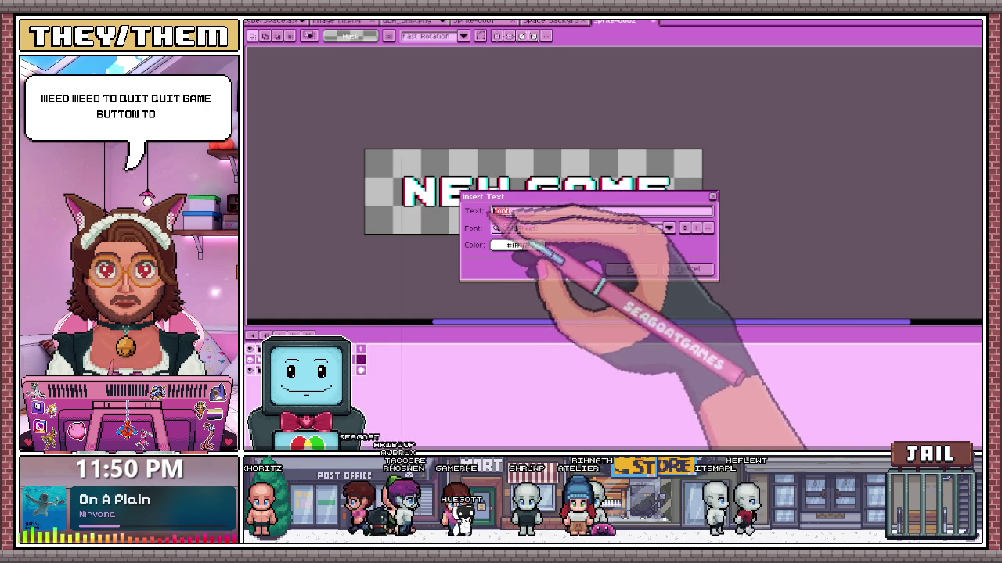
type("nue")
left_click(638, 269)
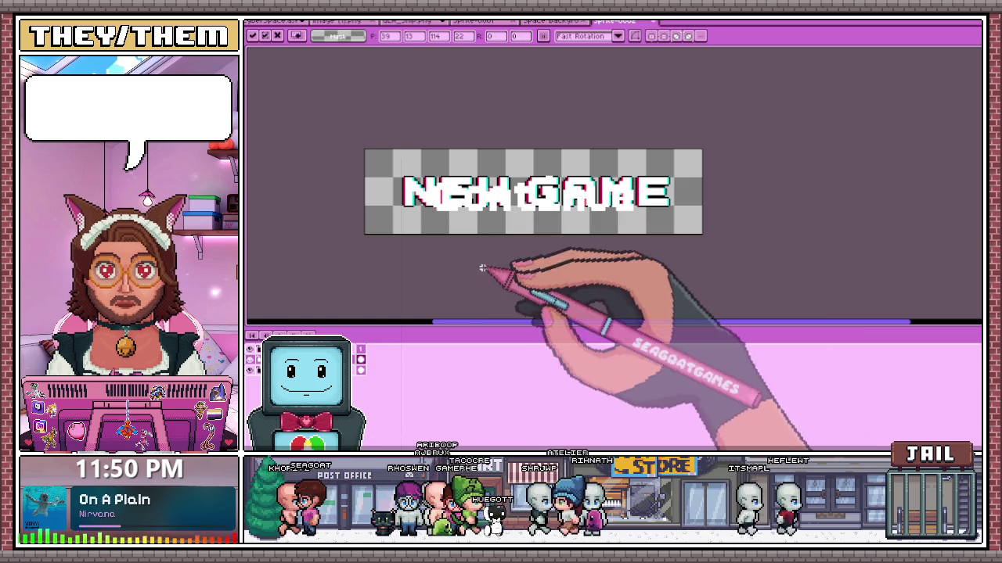
left_click(356, 358)
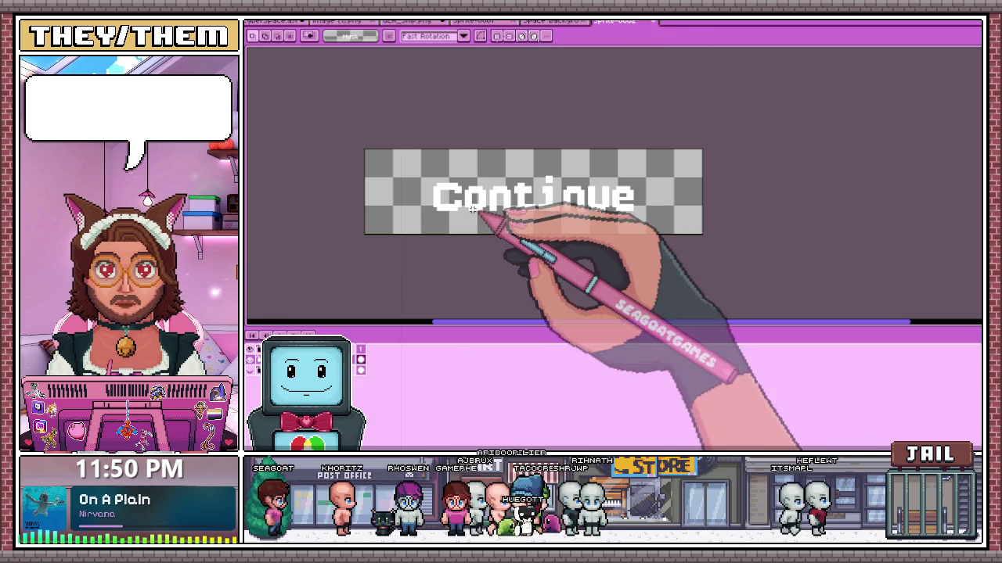
- Check the 192×48 canvas size unchanged, then re-commit the Continue text
key("ctrl+a")
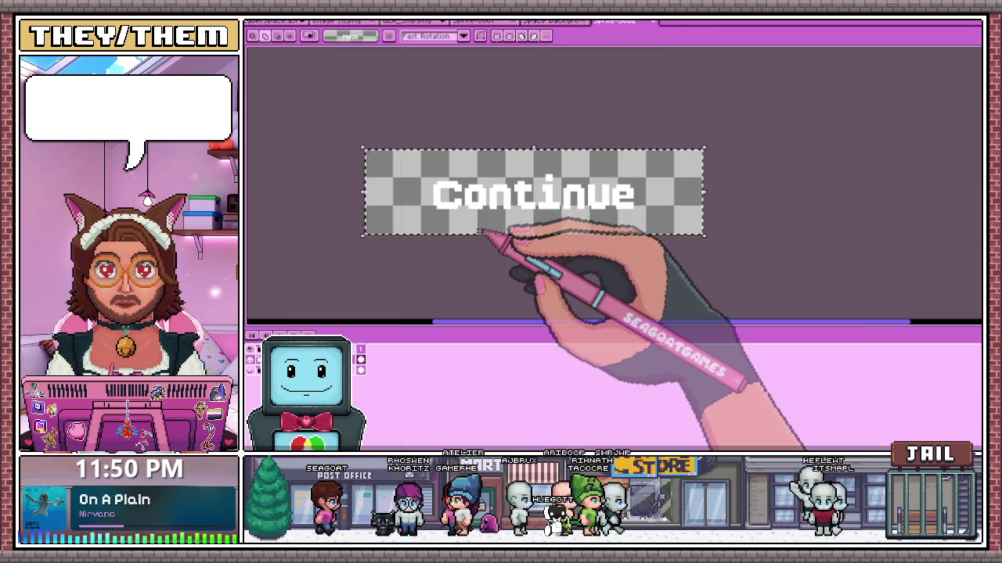
left_click(414, 197)
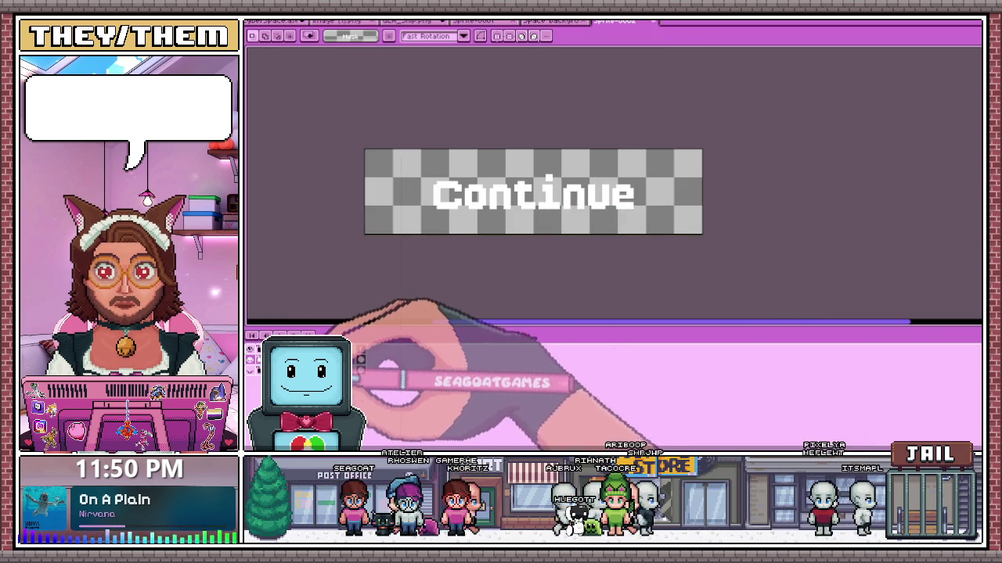
key("ctrl+alt+c")
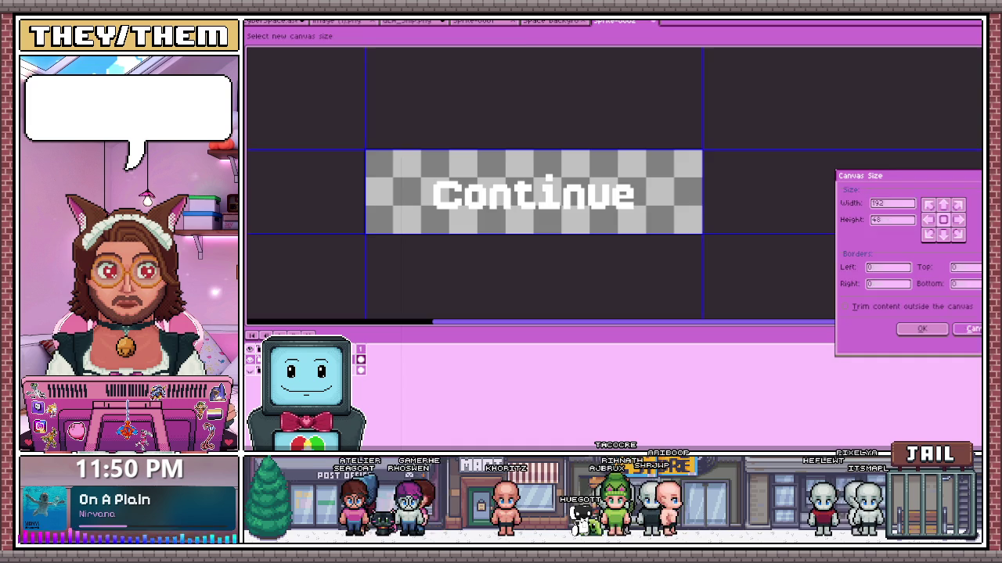
key("Escape")
key("ctrl+t")
left_click(630, 269)
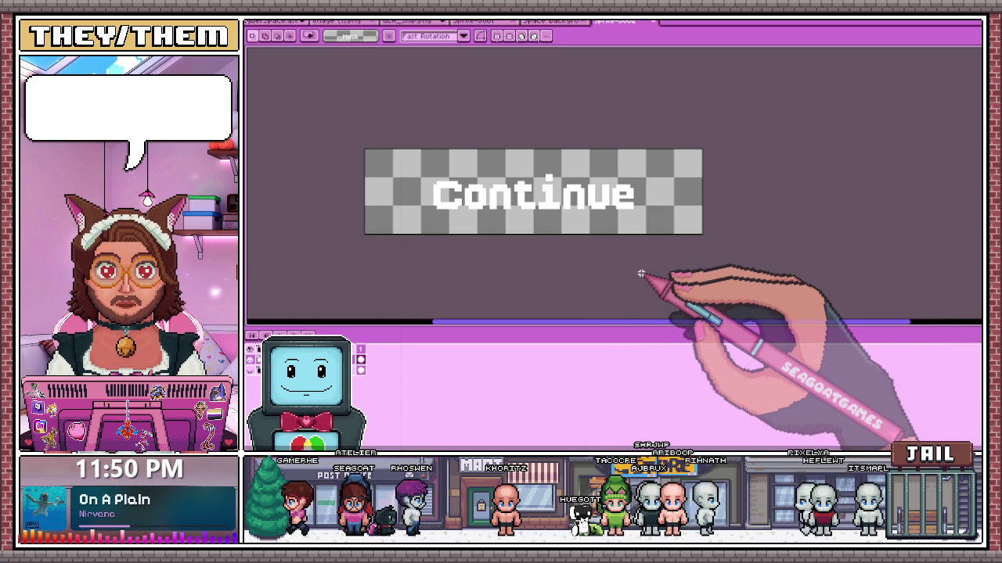
scroll(640, 273, "up", 4)
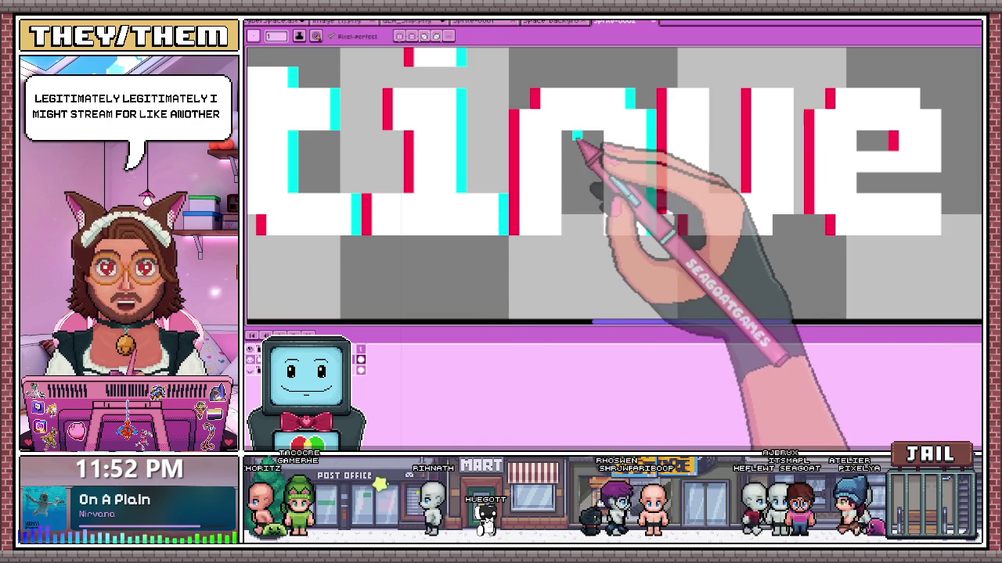
- Add white and cyan pixels inside the u and along the e's right edge and bottom
scroll(583, 227, "down", 2)
scroll(702, 247, "up", 2)
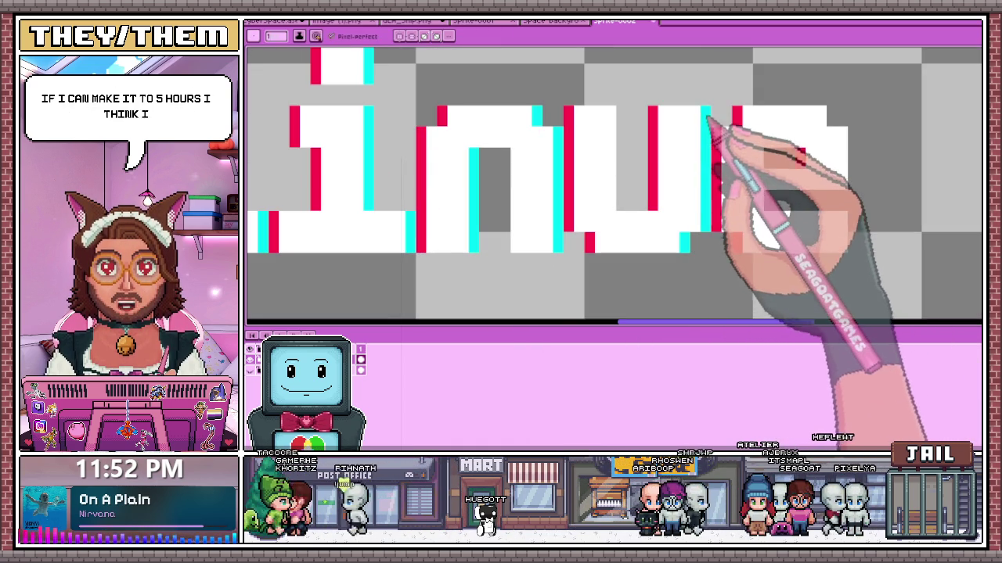
left_click_drag(614, 160, 618, 192)
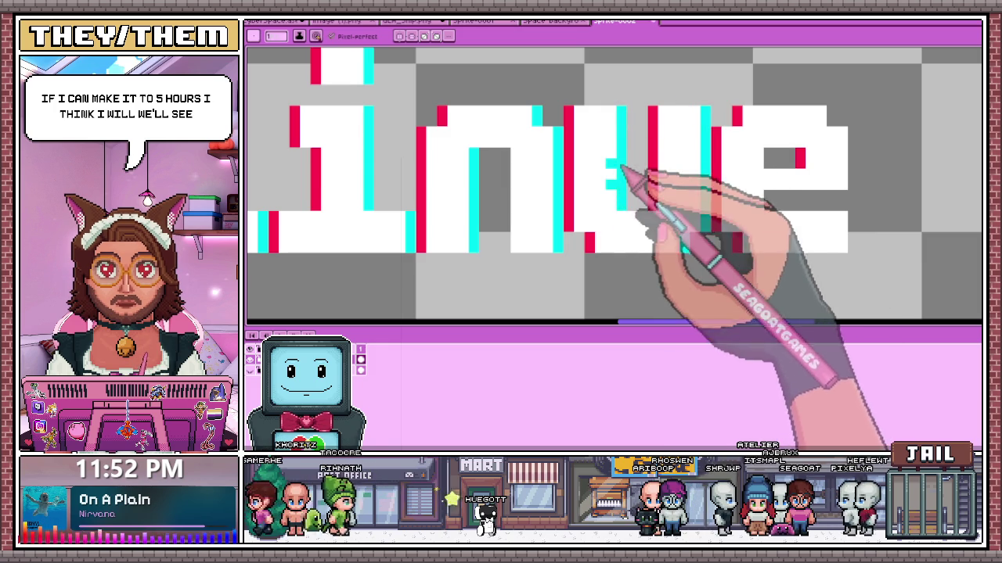
scroll(673, 188, "down", 2)
scroll(665, 176, "up", 2)
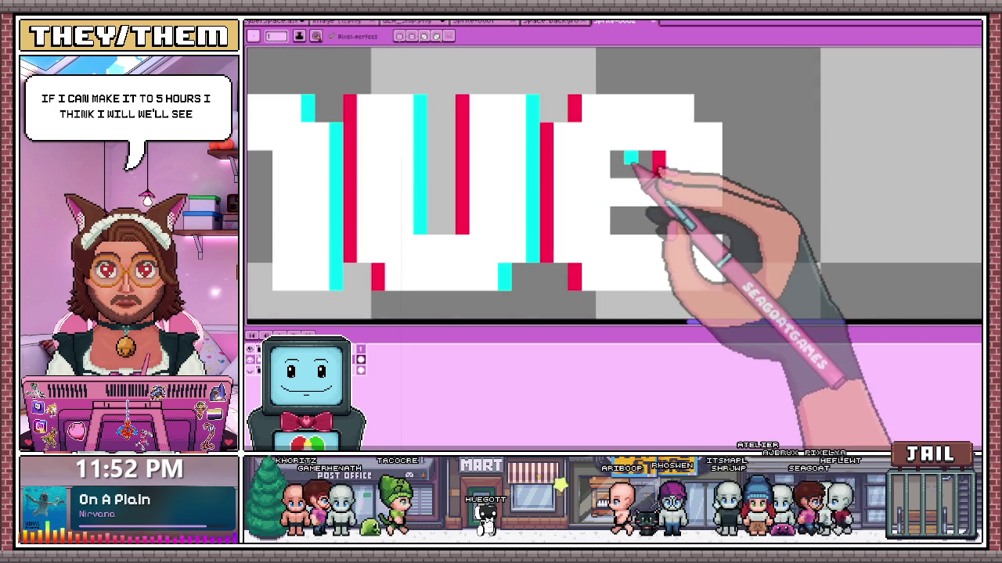
left_click_drag(732, 125, 732, 191)
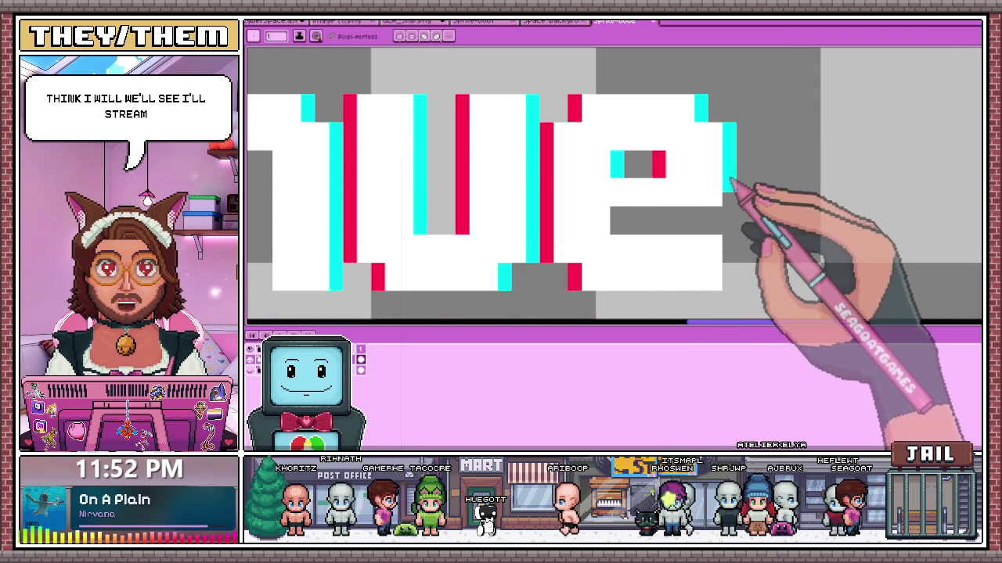
left_click(616, 214)
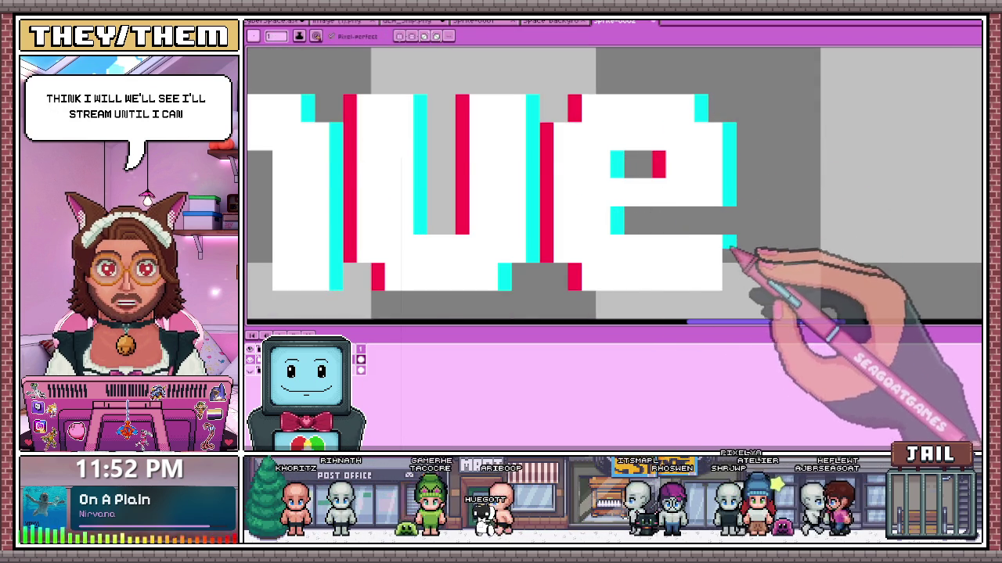
scroll(704, 246, "down", 1)
scroll(610, 251, "down", 1)
scroll(540, 238, "down", 1)
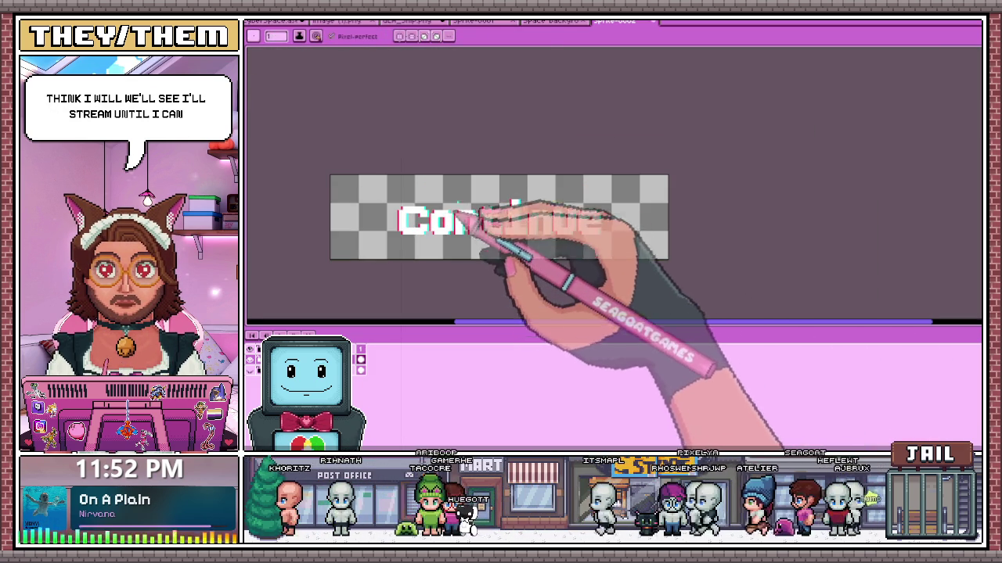
key("m")
scroll(477, 227, "up", 2)
- Nudge the C of Continue one pixel left and reselect the word's left letters
left_click_drag(389, 201, 427, 276)
scroll(427, 275, "up", 1)
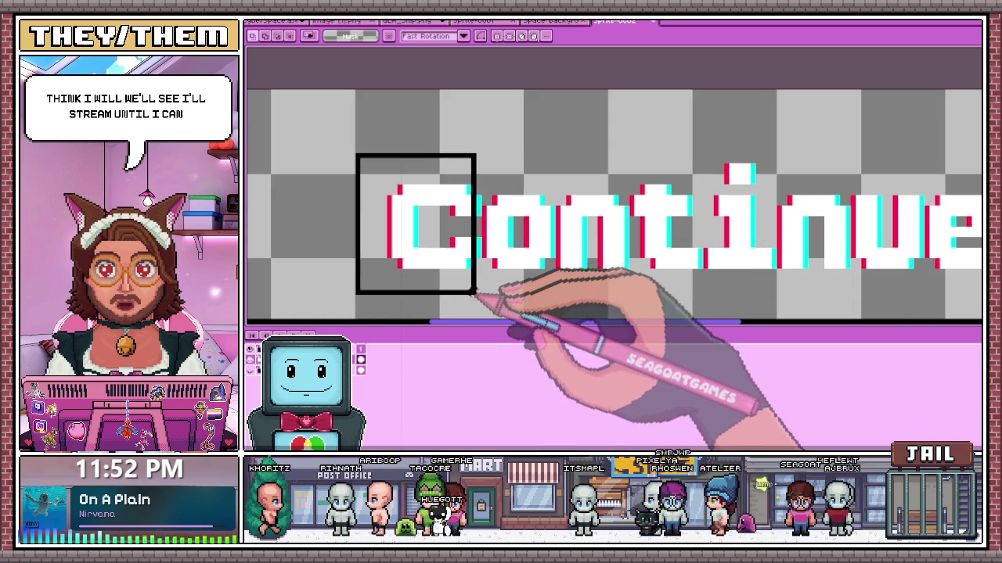
left_click_drag(478, 294, 478, 291)
key("Left")
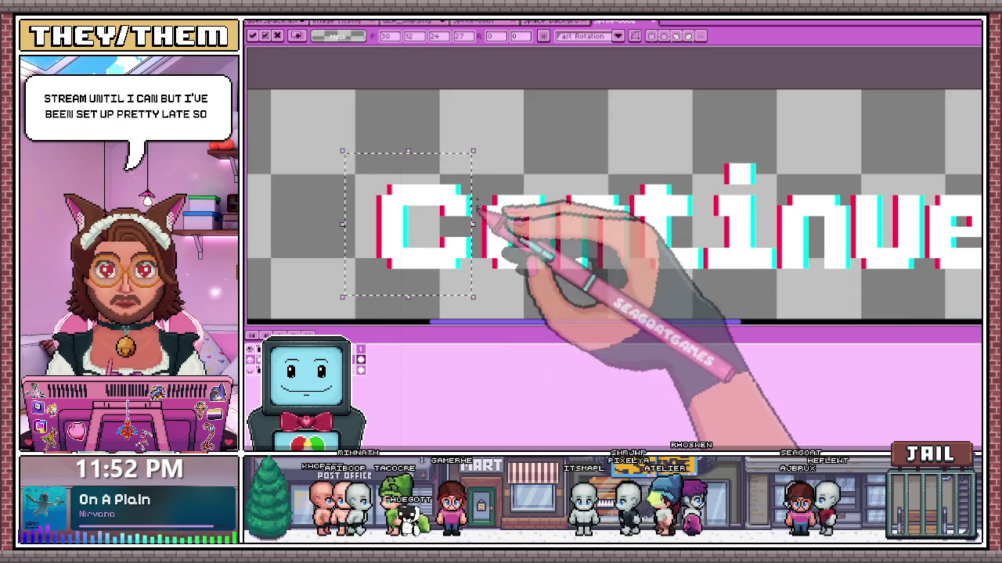
left_click_drag(327, 163, 546, 301)
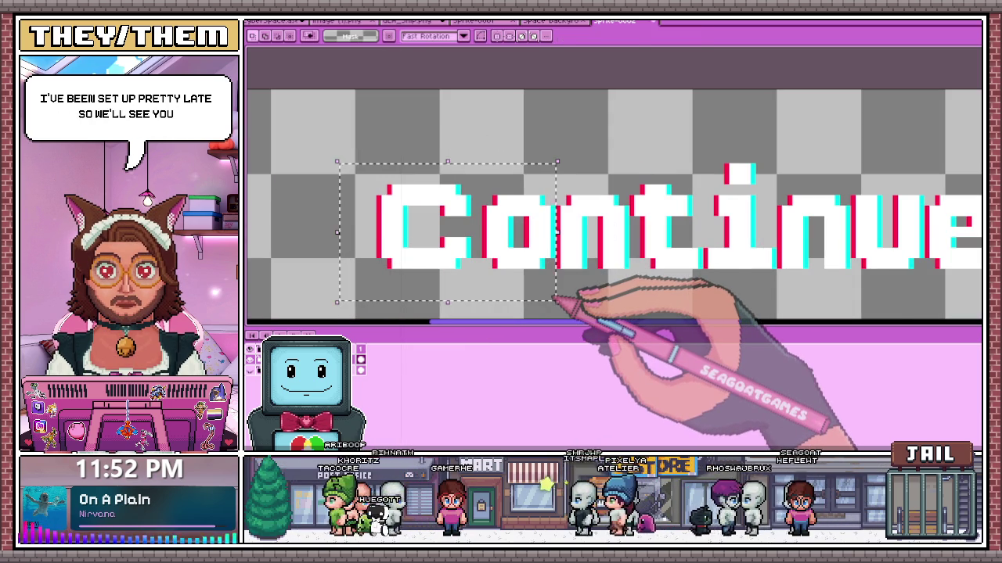
mouse_move(328, 151)
left_mouse_down()
mouse_move(402, 242)
mouse_move(631, 312)
left_mouse_up()
scroll(631, 302, "down", 1)
scroll(642, 258, "down", 1)
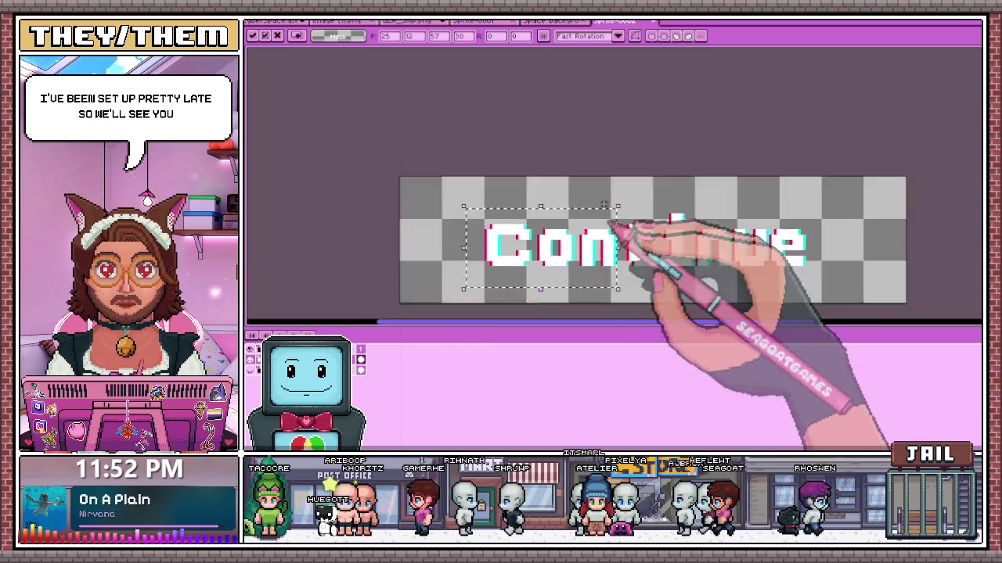
scroll(649, 251, "down", 1)
scroll(603, 242, "up", 2)
mouse_move(333, 112)
left_mouse_down()
mouse_move(637, 263)
mouse_move(666, 255)
left_mouse_up()
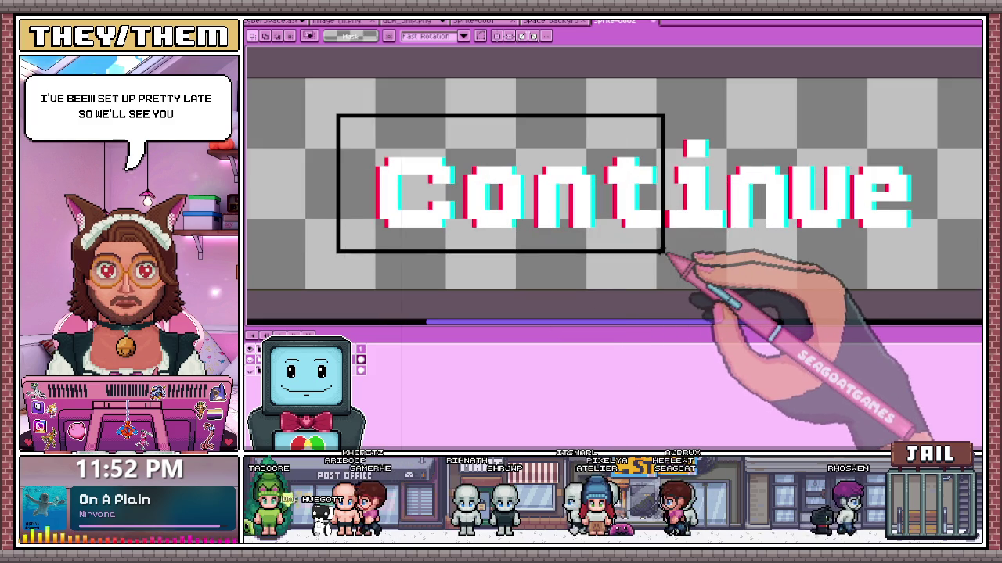
scroll(595, 235, "down", 1)
mouse_move(425, 134)
left_mouse_down()
mouse_move(491, 229)
mouse_move(728, 255)
left_mouse_up()
scroll(492, 229, "up", 1)
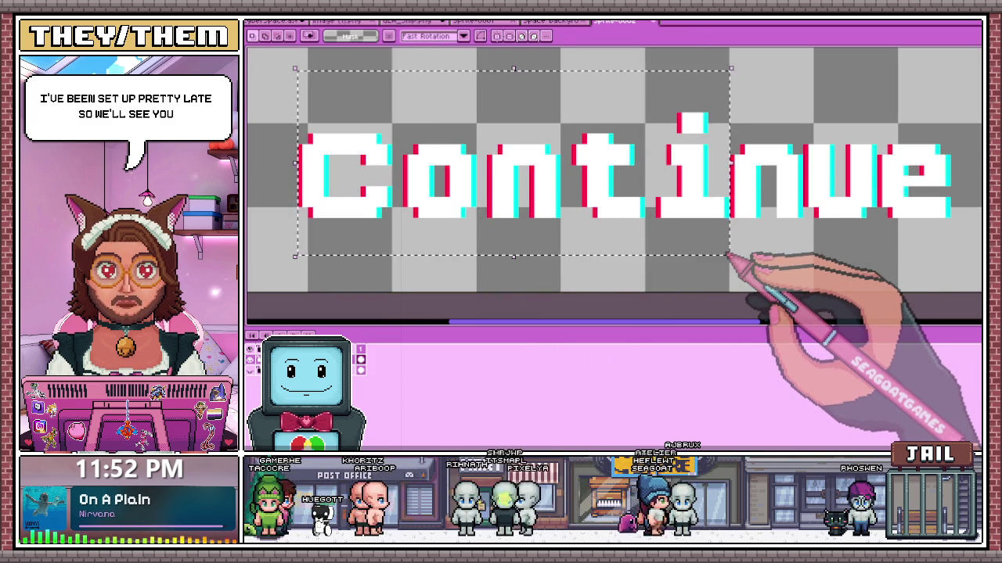
scroll(727, 264, "down", 1)
scroll(585, 313, "down", 1)
scroll(752, 235, "down", 2)
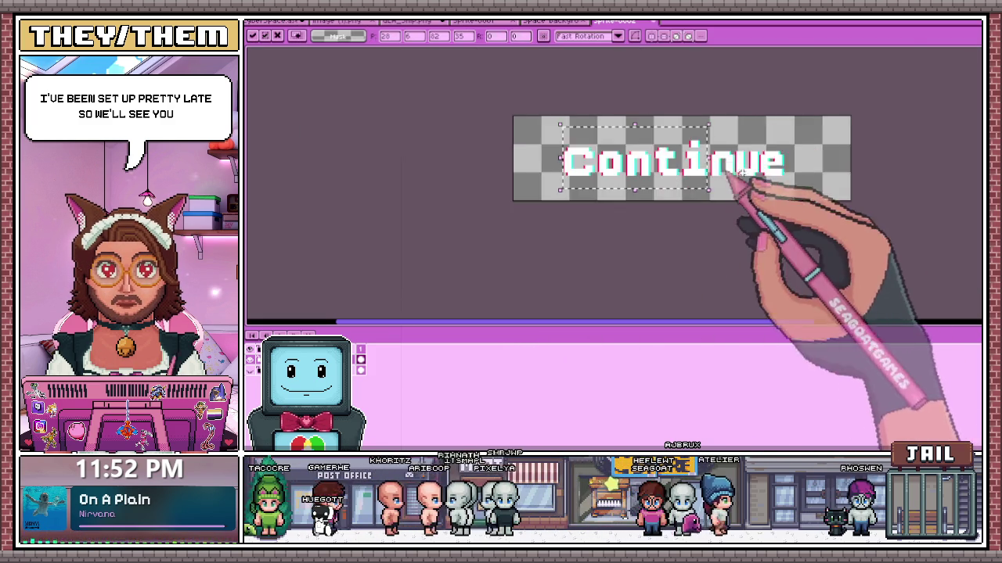
scroll(741, 174, "up", 1)
scroll(793, 190, "up", 1)
- Shift the 'ue' letters right, deselect, and preview a black Outline effect
left_click_drag(662, 109, 828, 217)
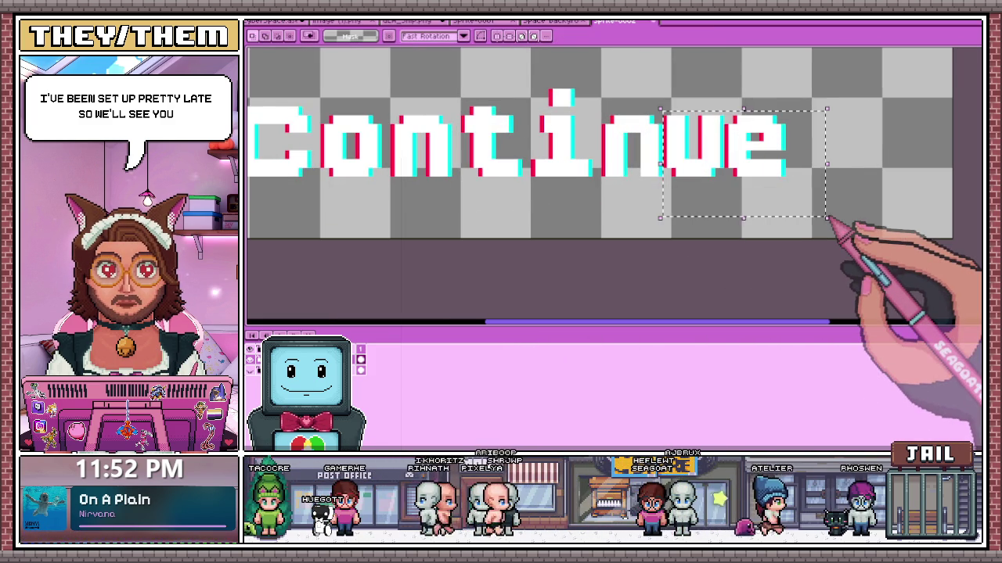
key("Right")
key("Right")
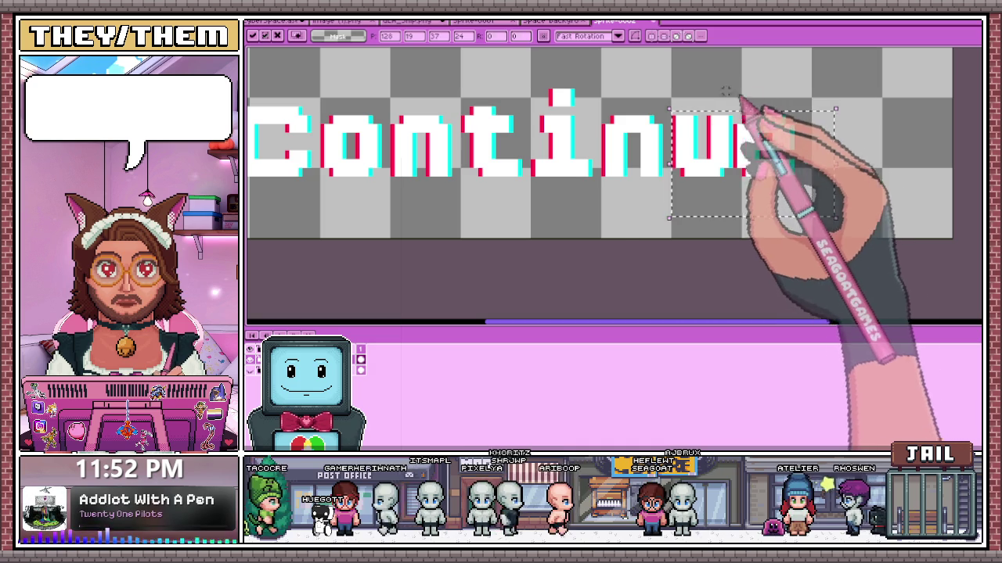
left_click_drag(729, 104, 835, 217)
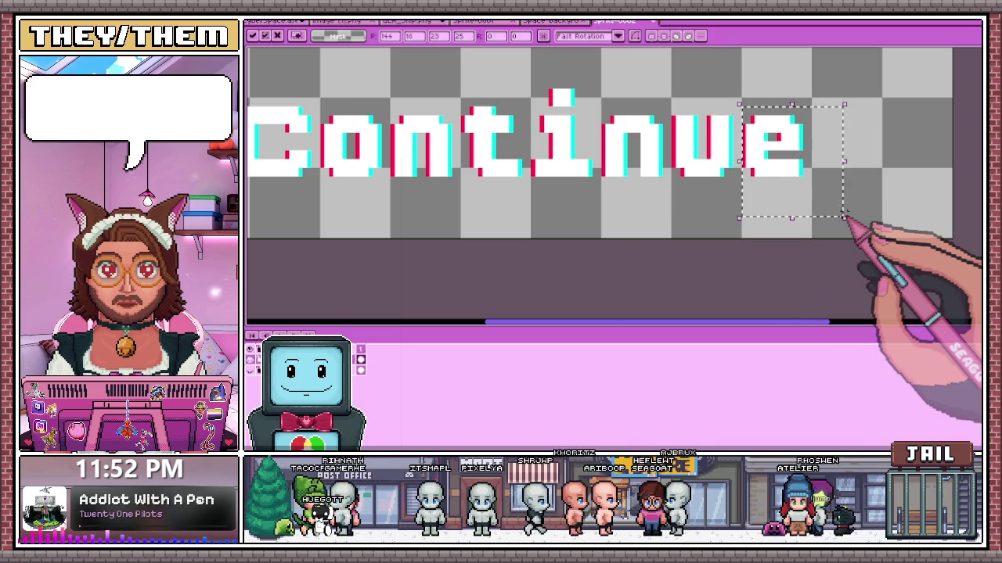
left_click(567, 213)
scroll(566, 216, "down", 1)
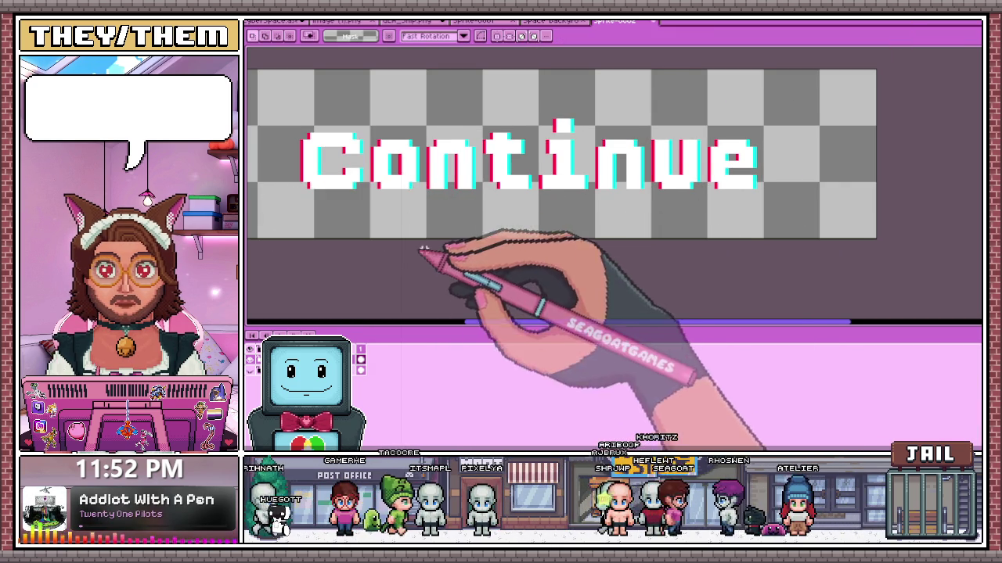
key("shift+o")
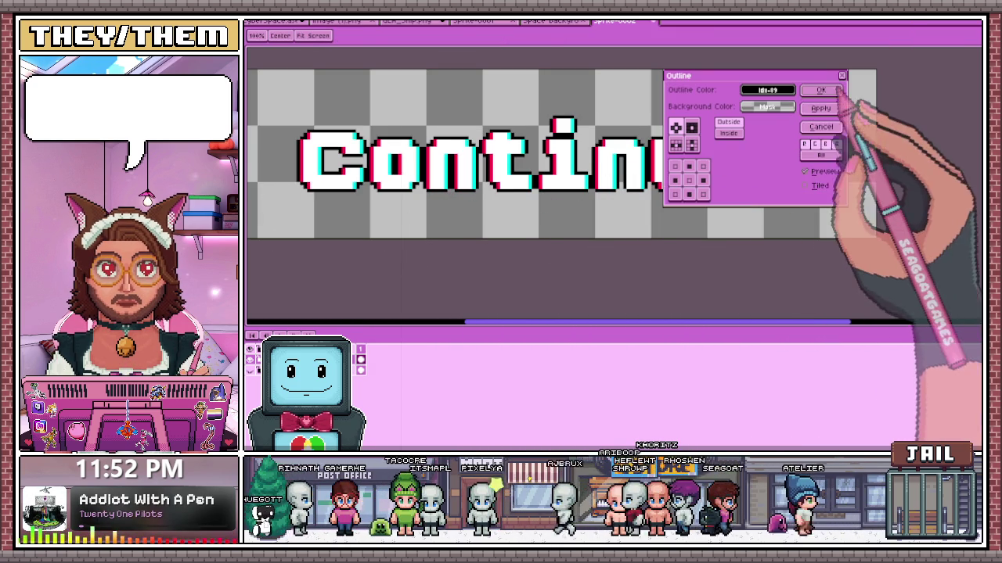
- Apply the black outline to the Continue lettering and inspect the C
left_click(829, 89)
left_click_drag(278, 113, 342, 197)
scroll(342, 197, "up", 1)
scroll(380, 205, "down", 1)
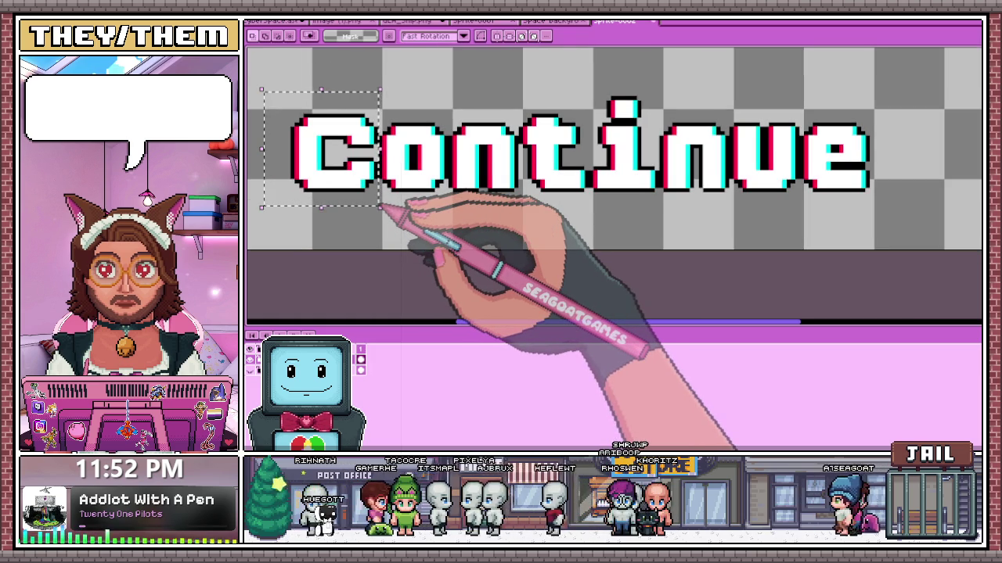
scroll(439, 259, "down", 1)
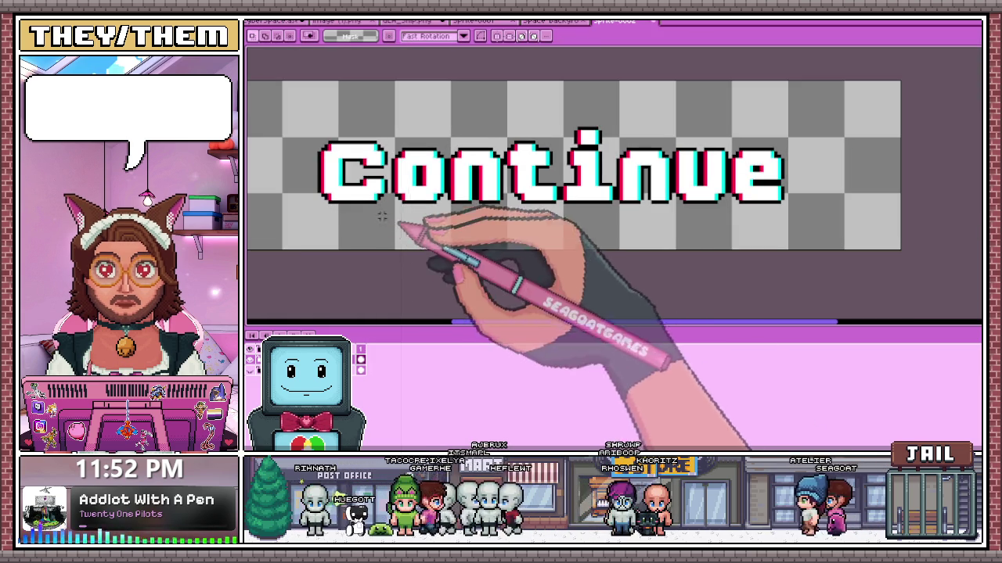
- Marquee-select Continue's letters to check spacing, then select the whole sprite
left_click_drag(291, 129, 448, 238)
left_click(448, 237)
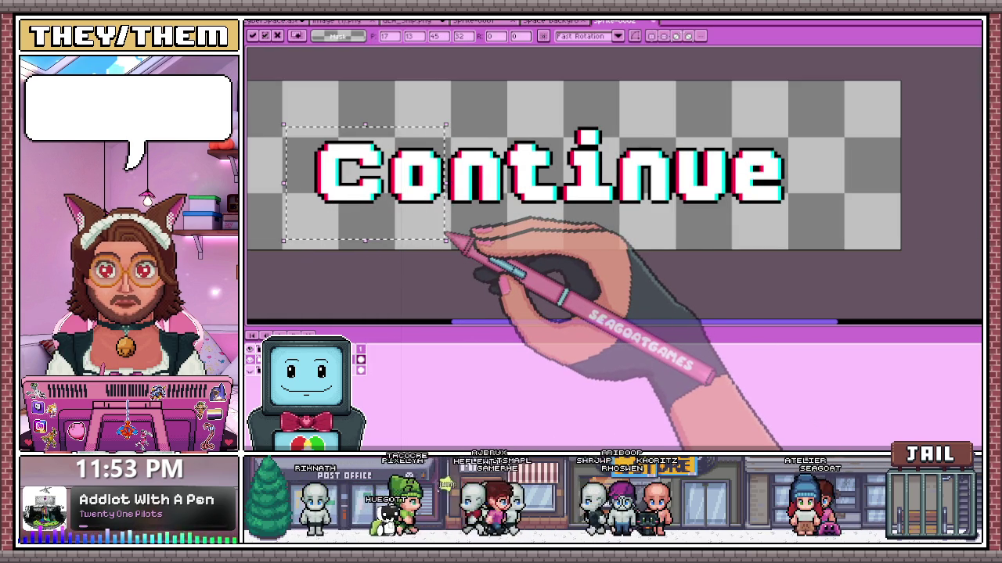
left_click_drag(305, 117, 501, 244)
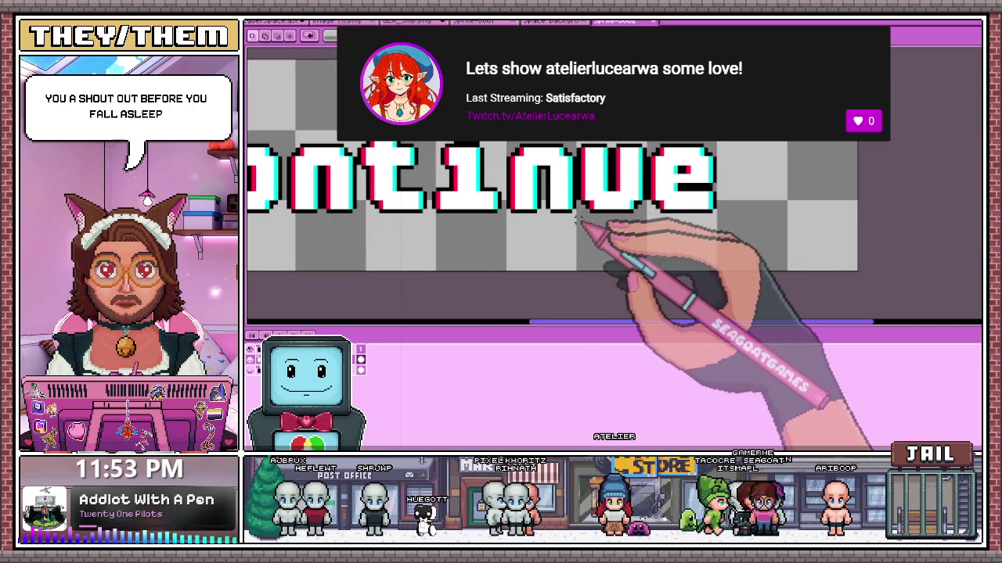
left_click_drag(578, 222, 747, 147)
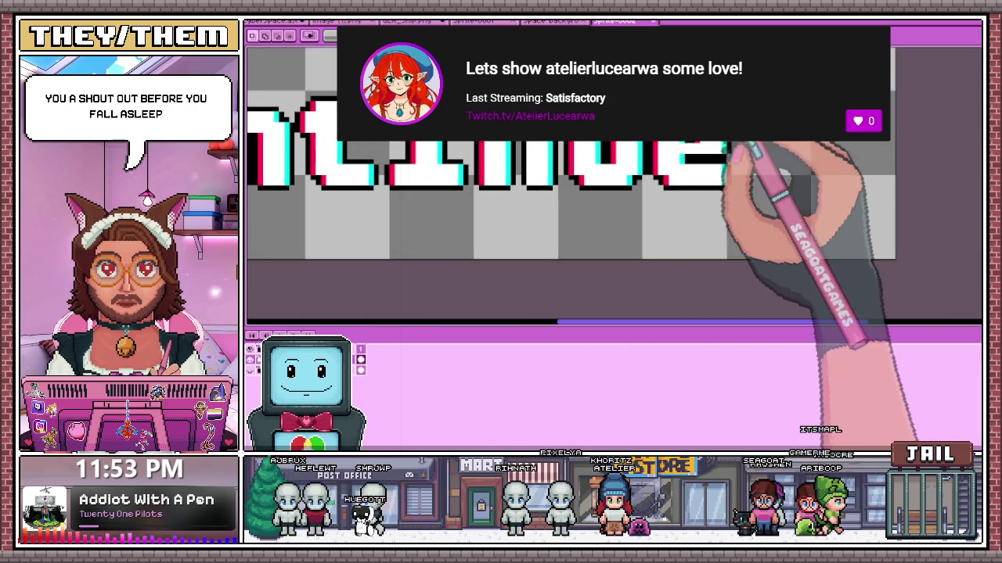
left_click_drag(651, 142, 771, 256)
scroll(626, 235, "down", 3)
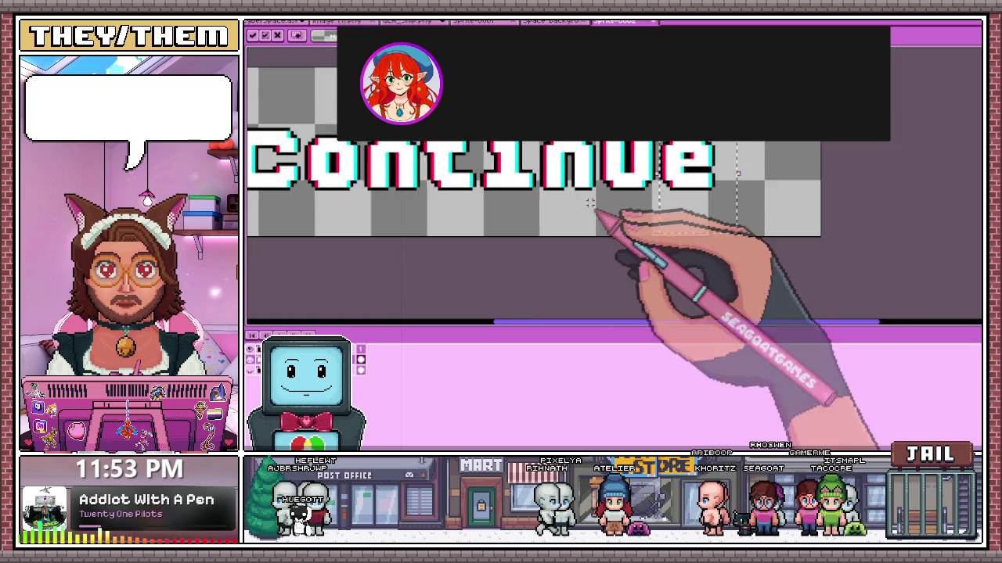
key("ctrl+a")
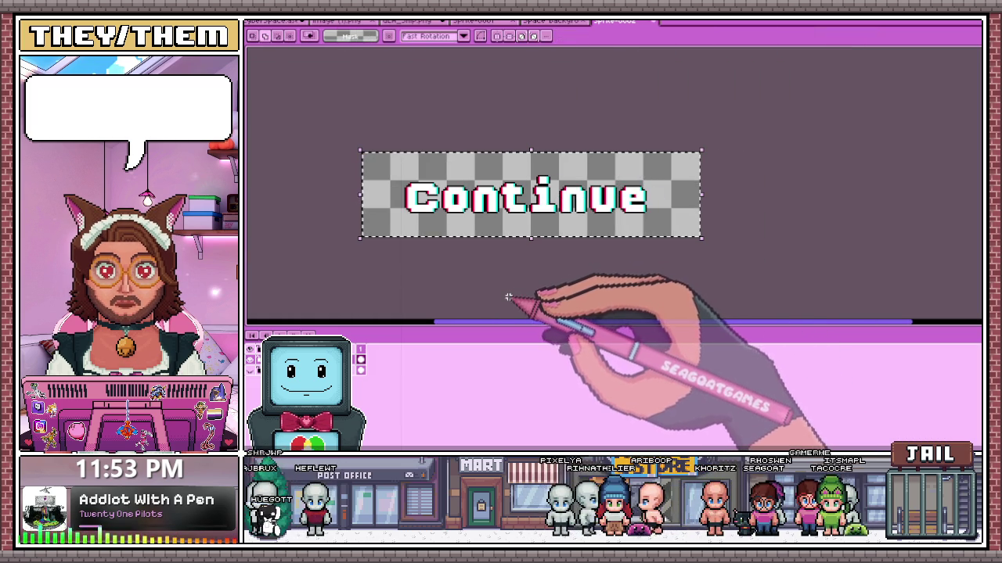
- Nudge the Continue lettering right to centre it, hiding it and showing NEW GAME
key("Right")
key("Right")
key("ctrl+d")
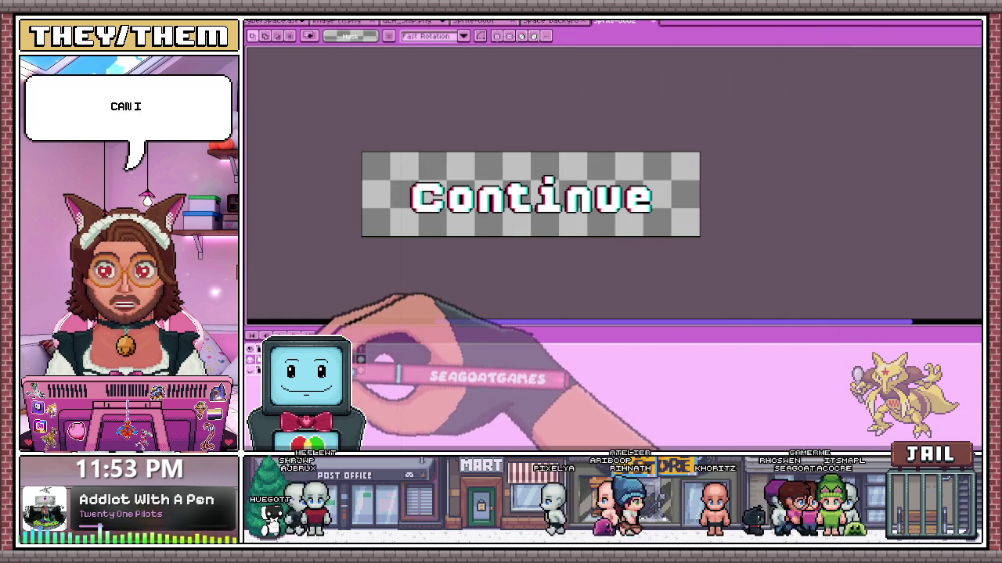
key("Delete")
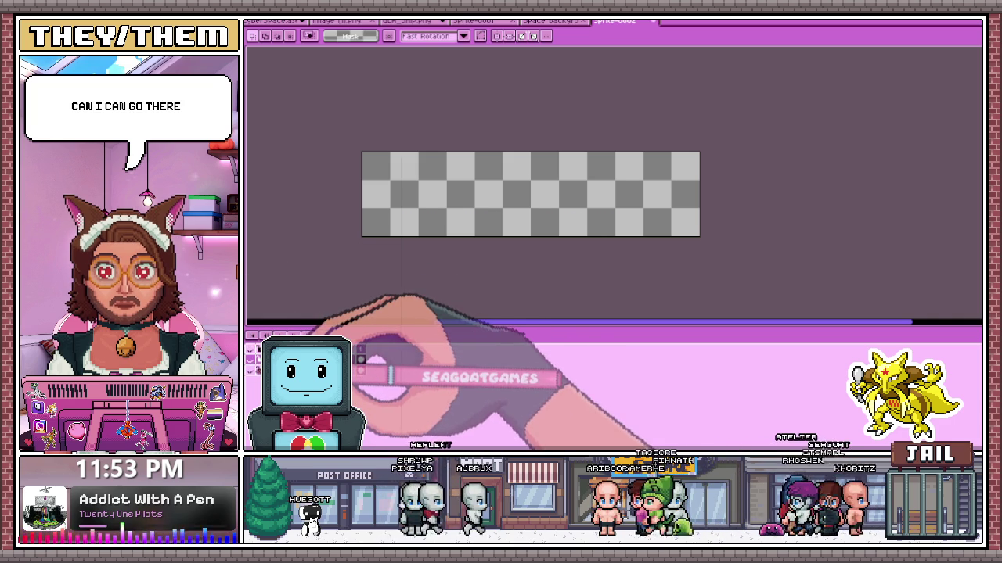
key("ctrl+v")
- Rename the NEW GAME lettering layer to 'New Game'
key("shift+p")
type("New")
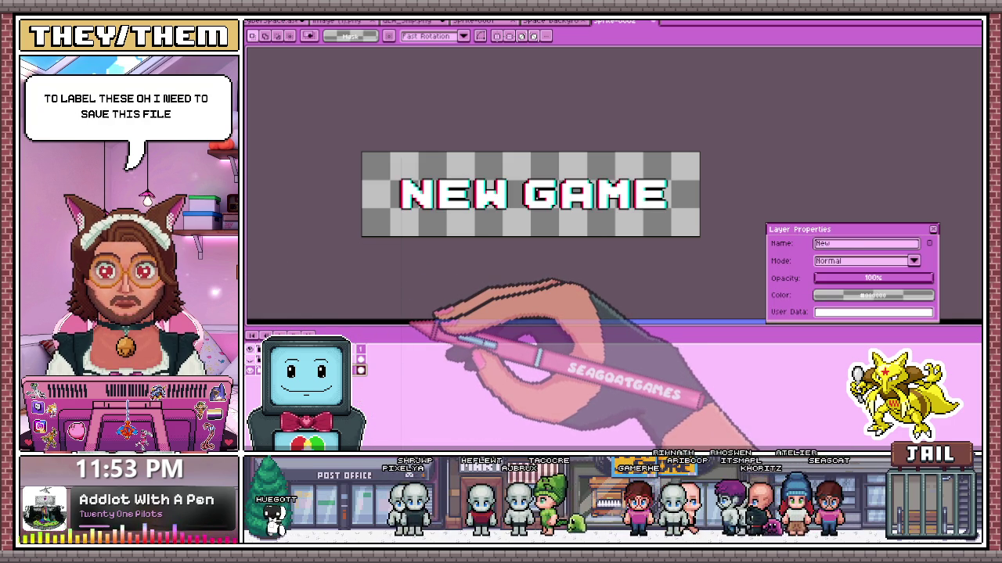
type(" Game")
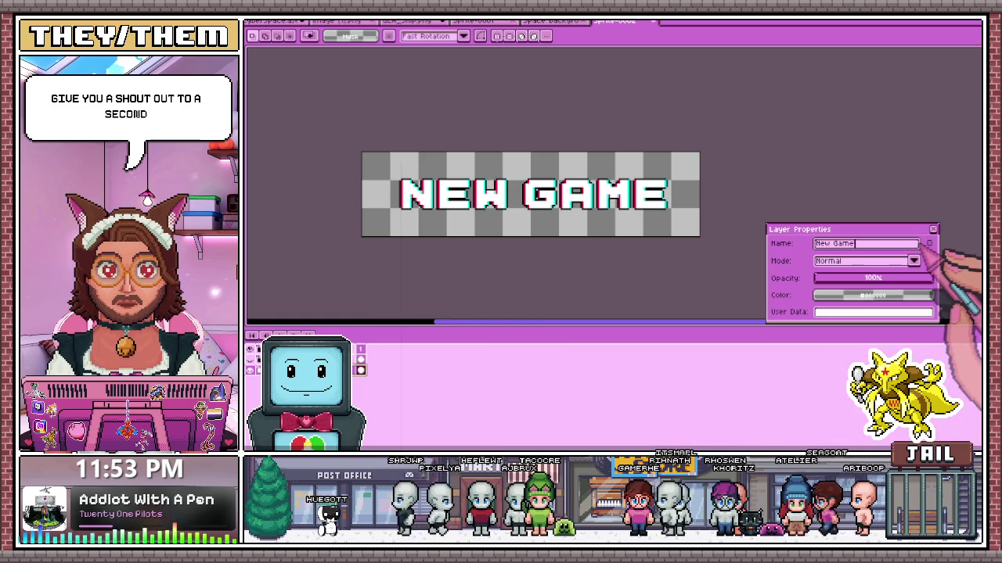
left_click(932, 229)
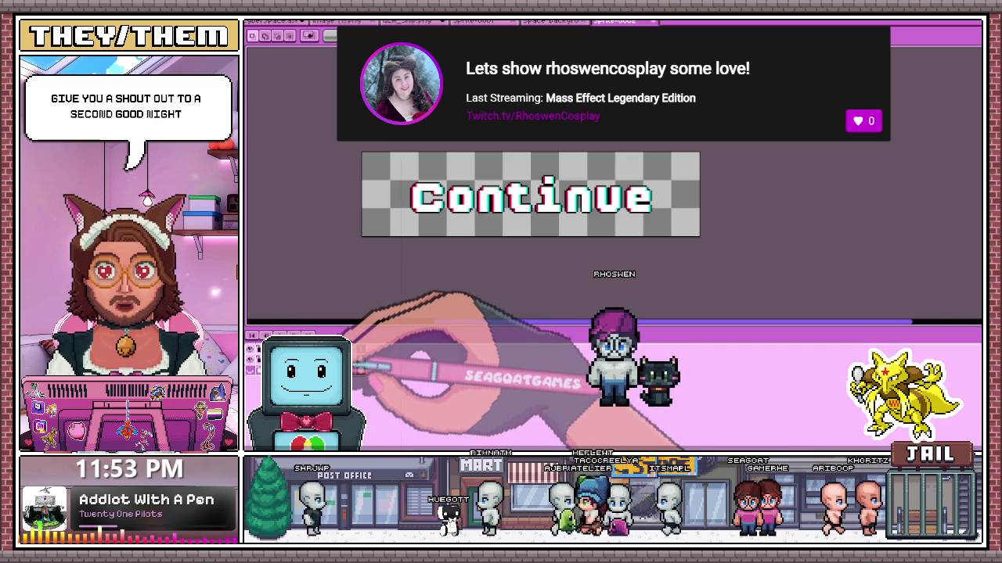
- Rename the Continue lettering layer to 'Continue'
key("shift+p")
type("Continue")
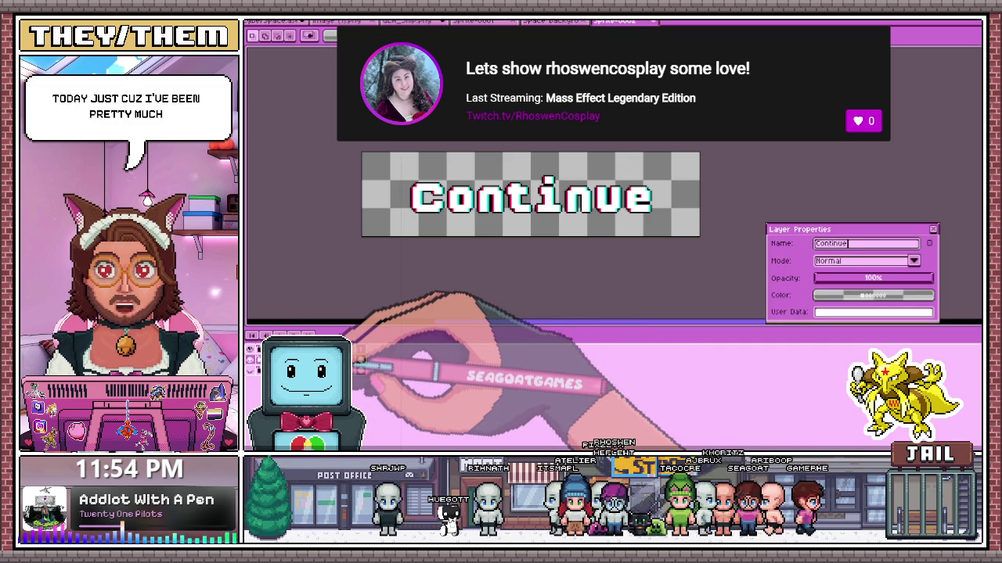
key("Return")
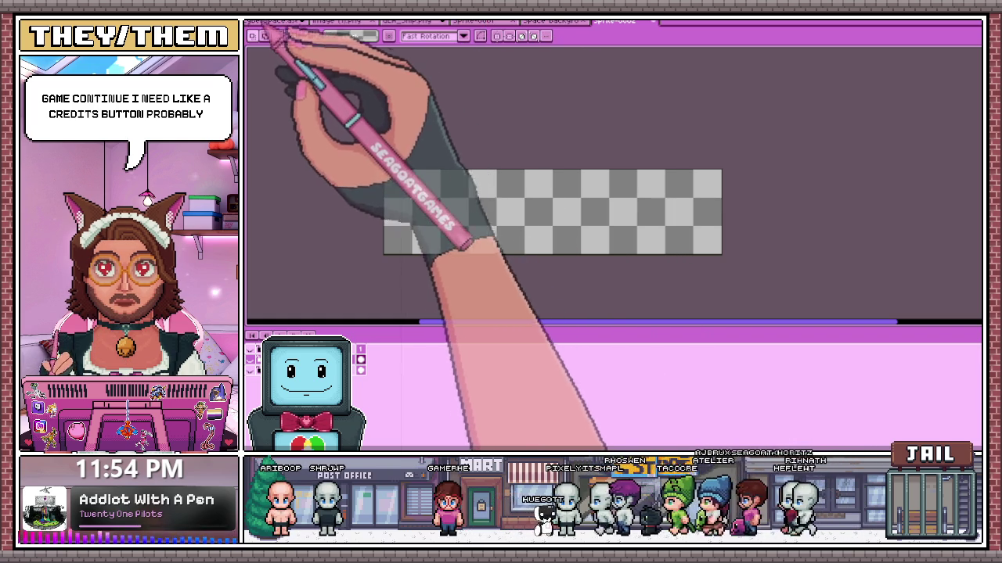
- Start inserting a new text label on the blank 192×48 canvas
left_click(475, 227)
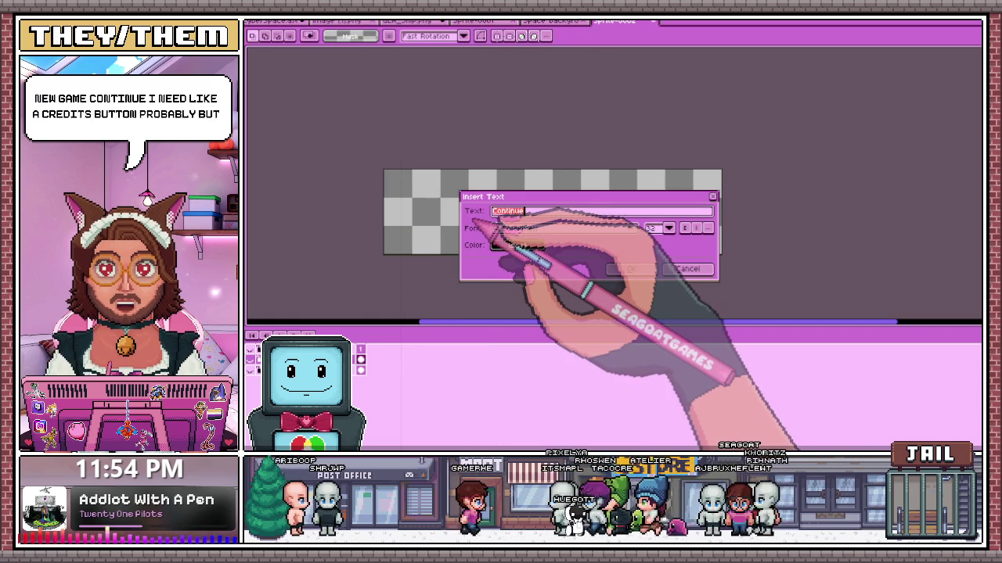
- Place and commit the 'Credits' text on the canvas
left_click(631, 268)
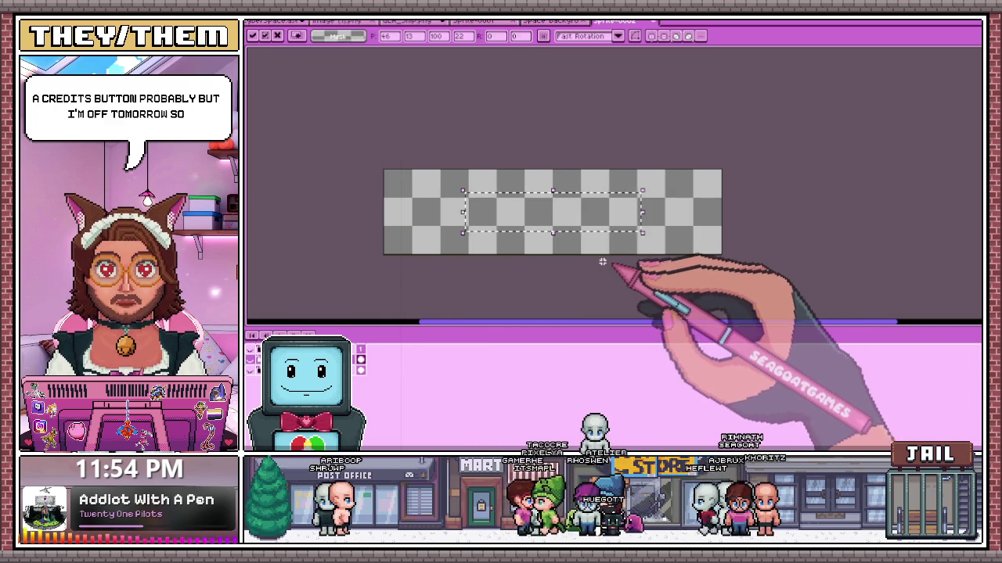
left_click(593, 260)
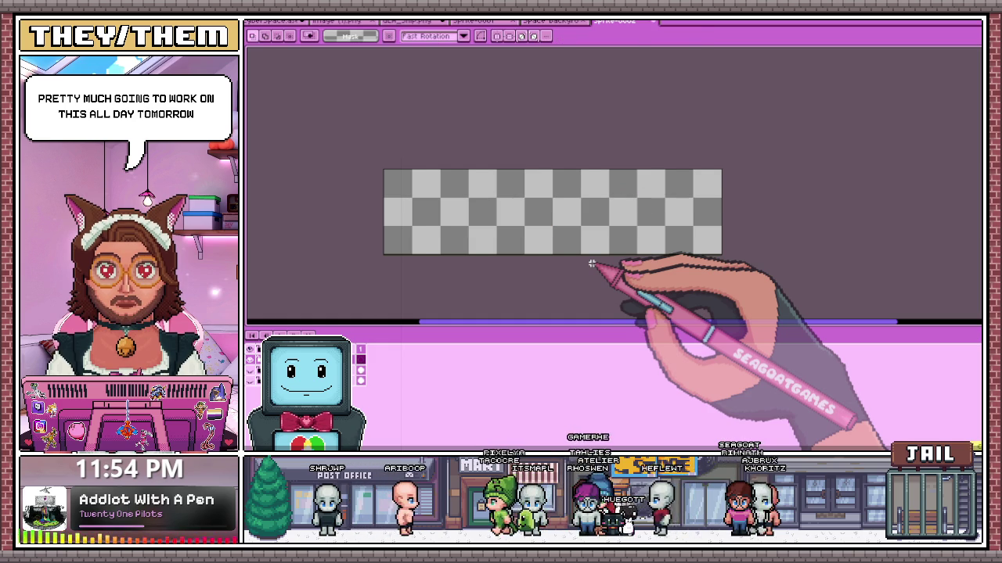
left_click(481, 287)
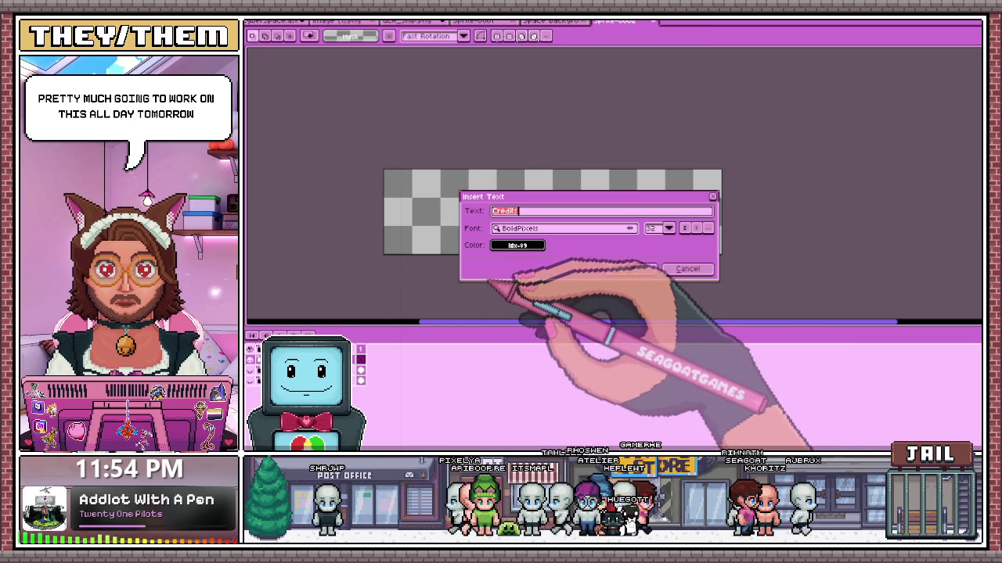
left_click(624, 270)
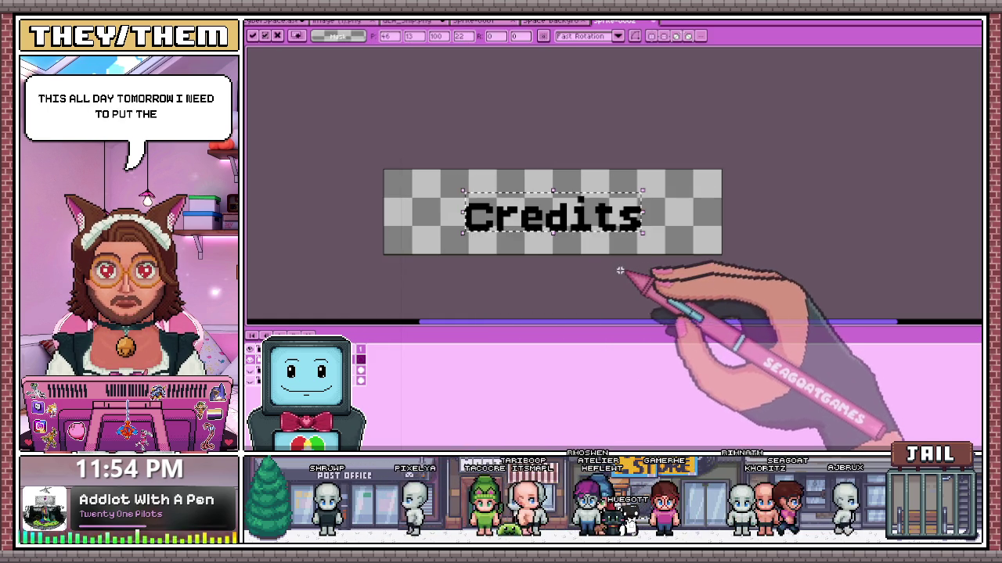
left_click(540, 273)
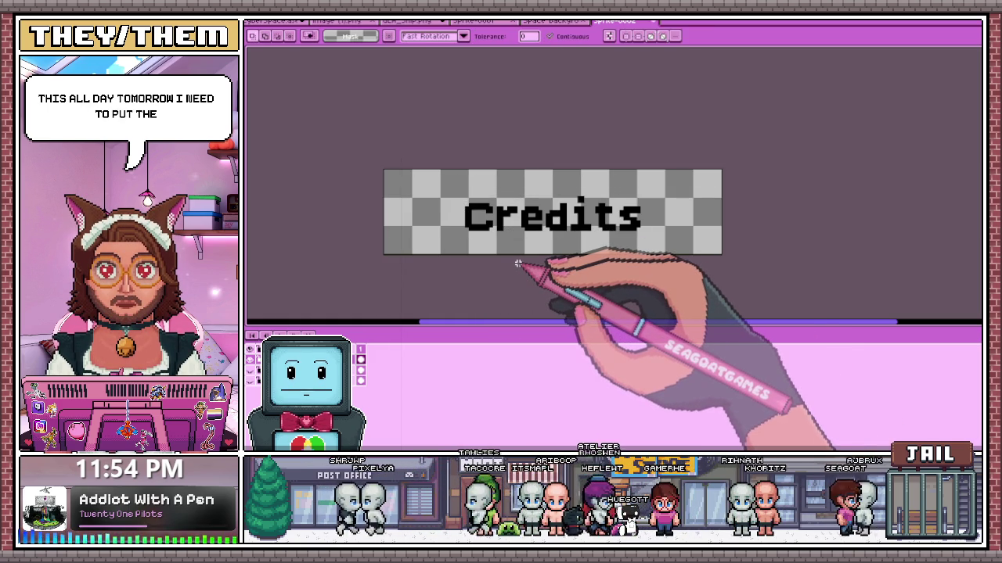
- Turn each letter C, r, e, d, i, t, s white, then deselect
scroll(505, 213, "up", 1)
left_click_drag(443, 196, 491, 242)
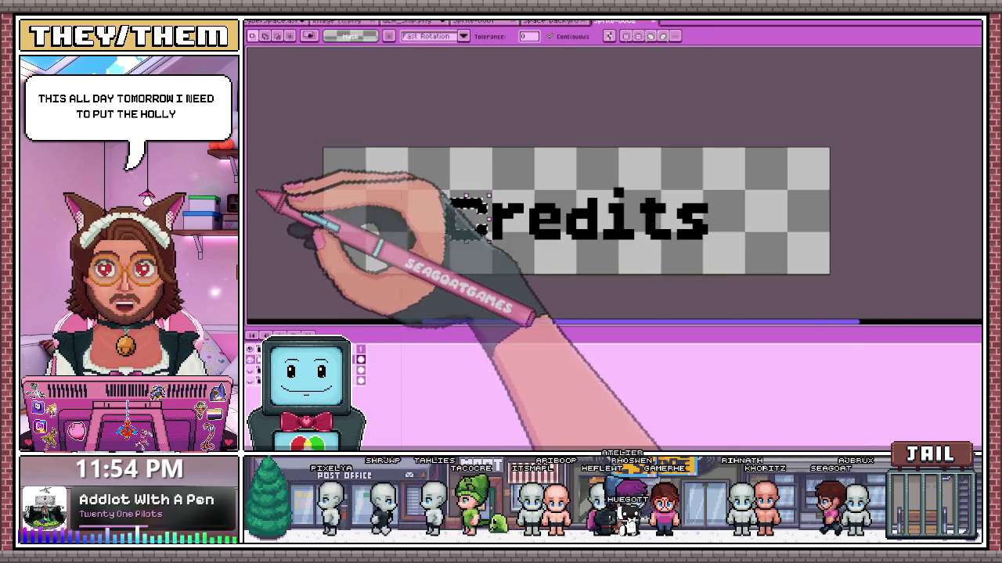
left_click_drag(490, 201, 529, 242)
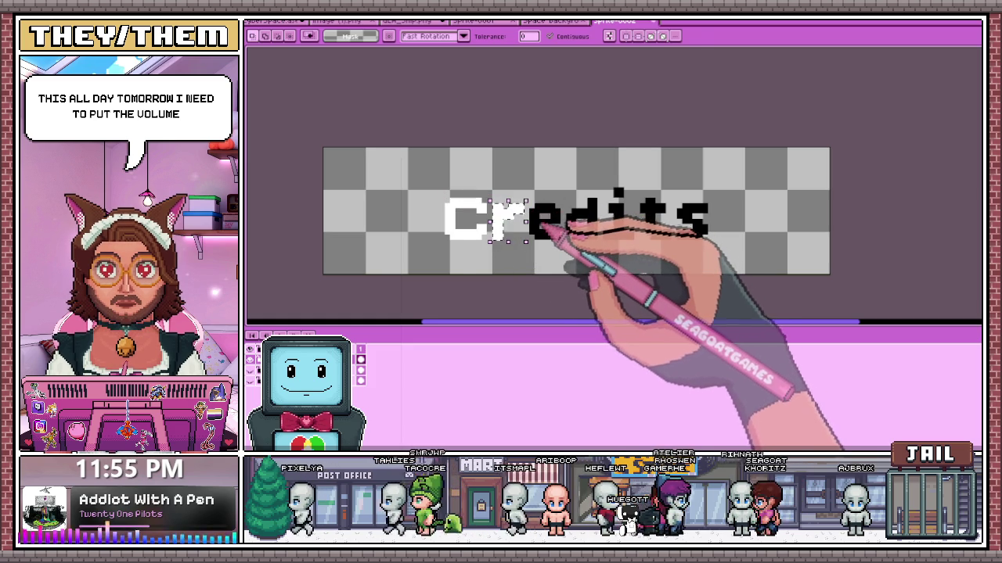
left_click(542, 227)
scroll(542, 226, "up", 1)
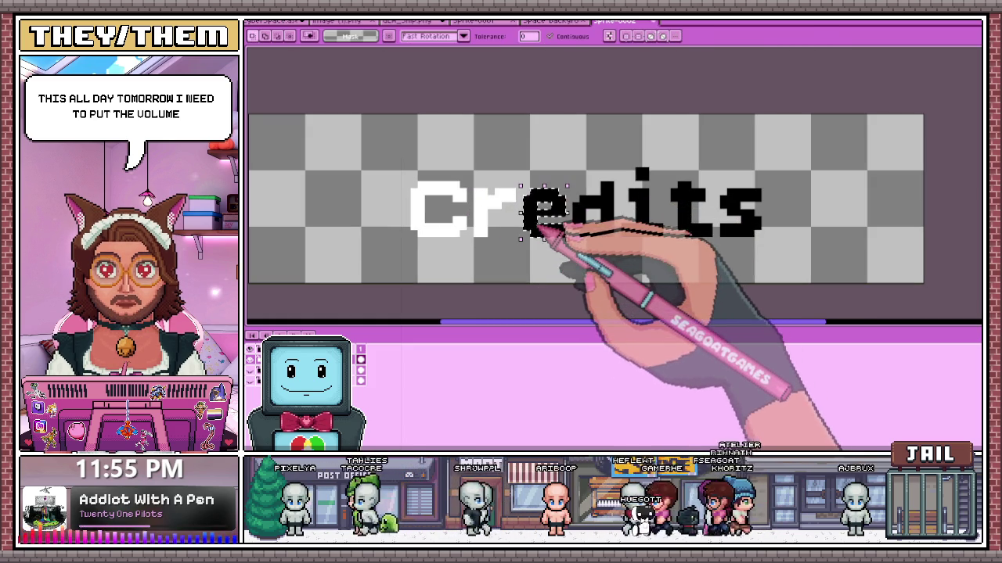
left_click_drag(521, 188, 568, 239)
left_click(599, 215)
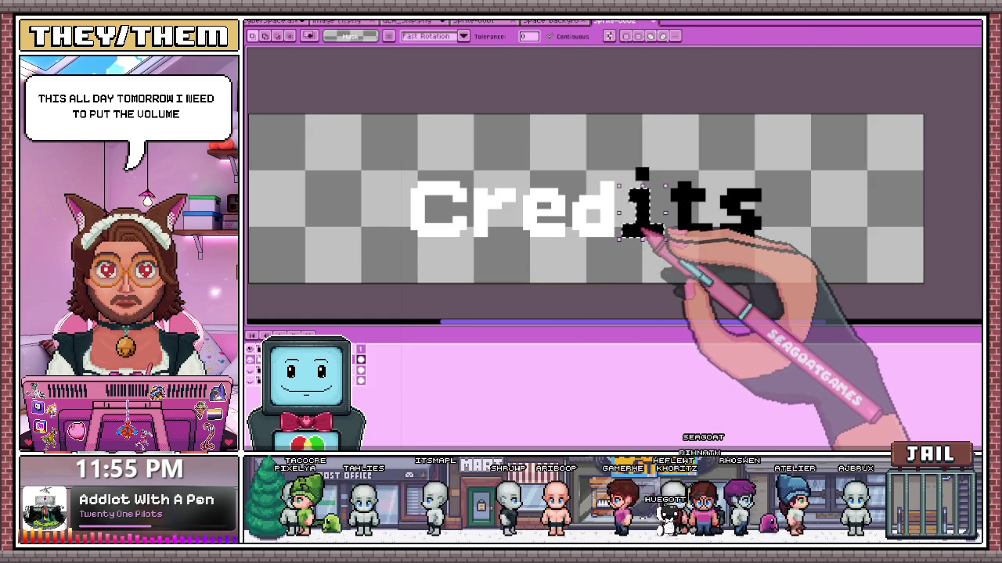
left_click(649, 223)
left_click(688, 210)
left_click(740, 211)
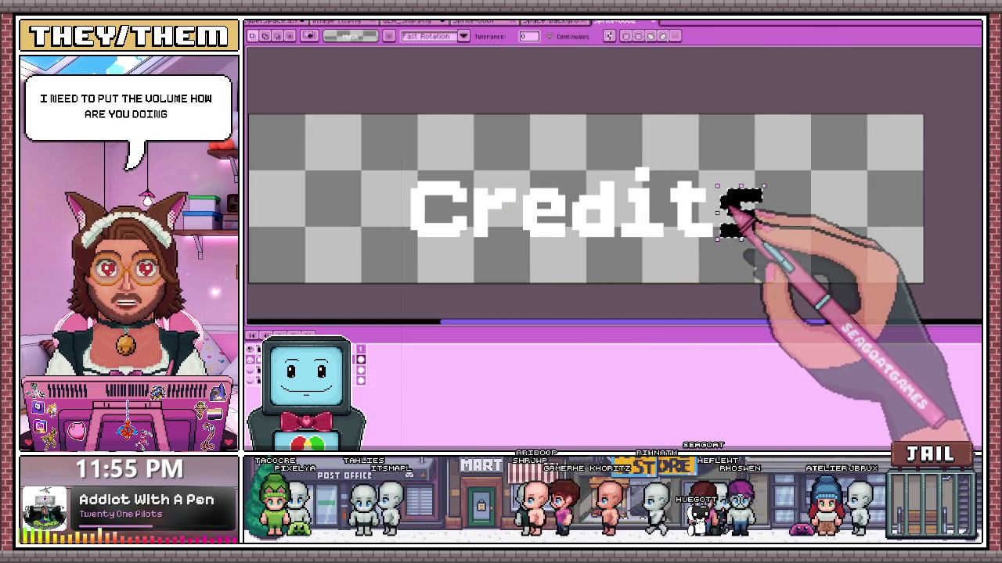
key("ctrl+d")
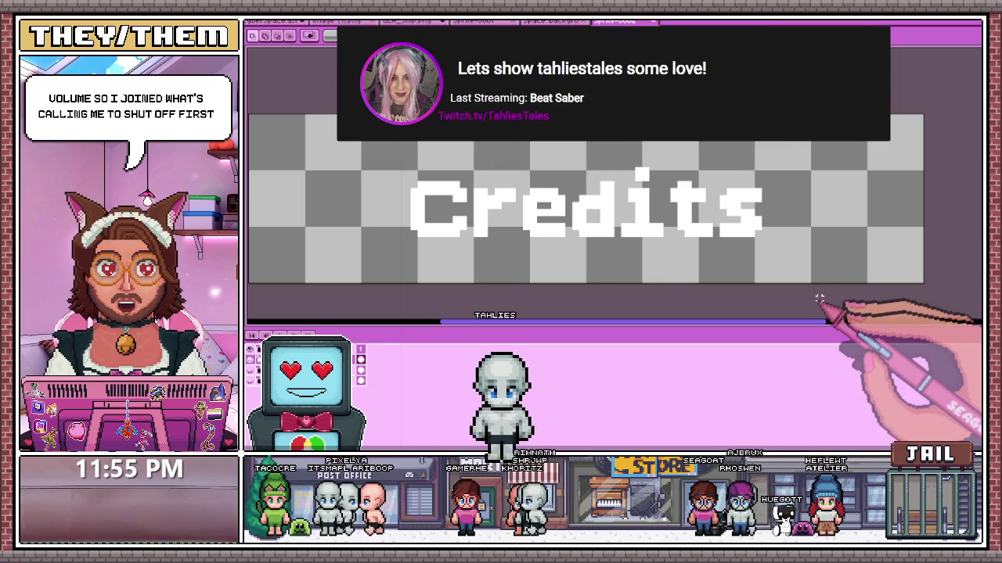
- Zoom the canvas out and in to check the white Credits sprite
scroll(820, 302, "down", 1)
scroll(819, 302, "down", 3)
scroll(818, 302, "up", 3)
scroll(759, 289, "down", 3)
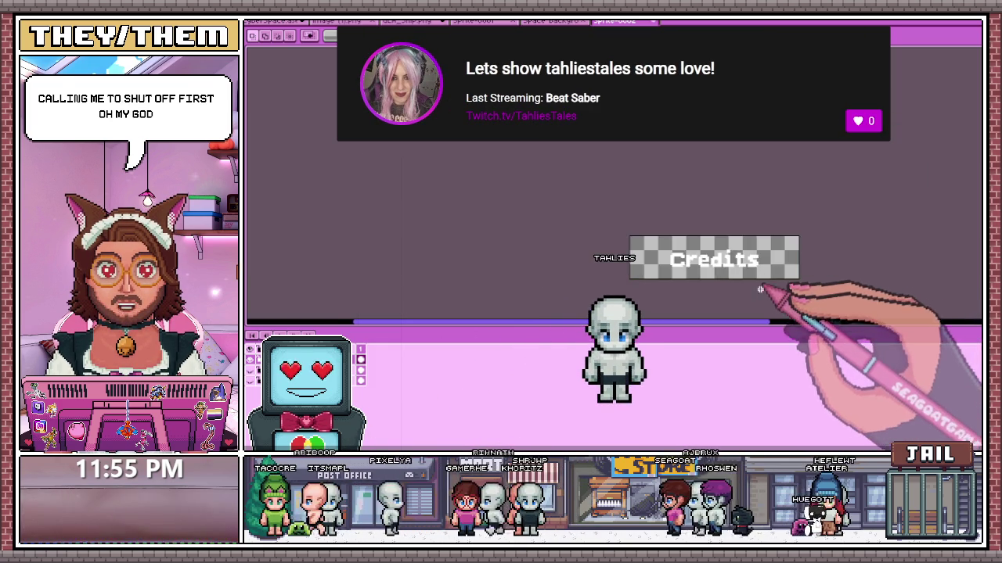
scroll(759, 290, "up", 3)
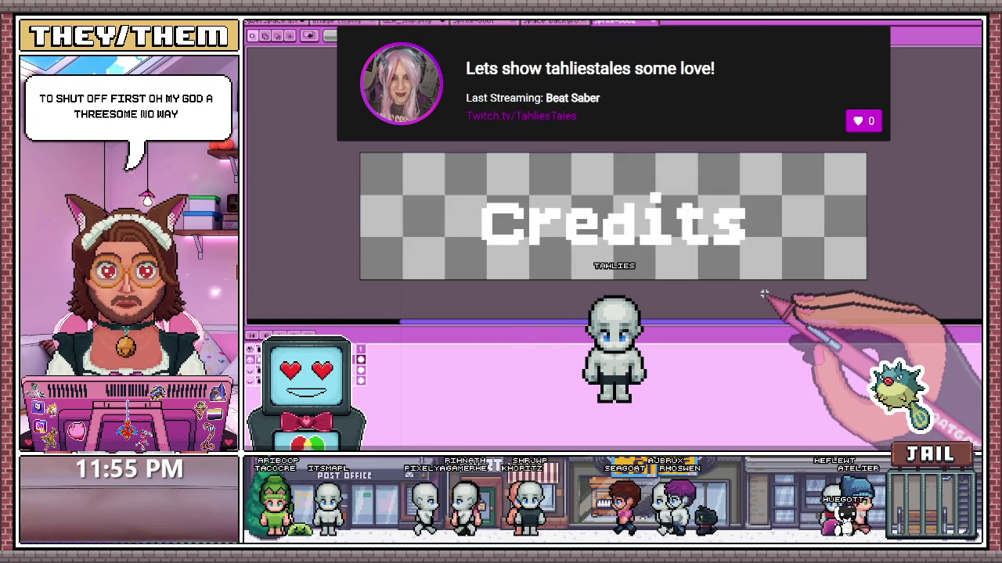
scroll(761, 294, "down", 3)
scroll(760, 293, "up", 3)
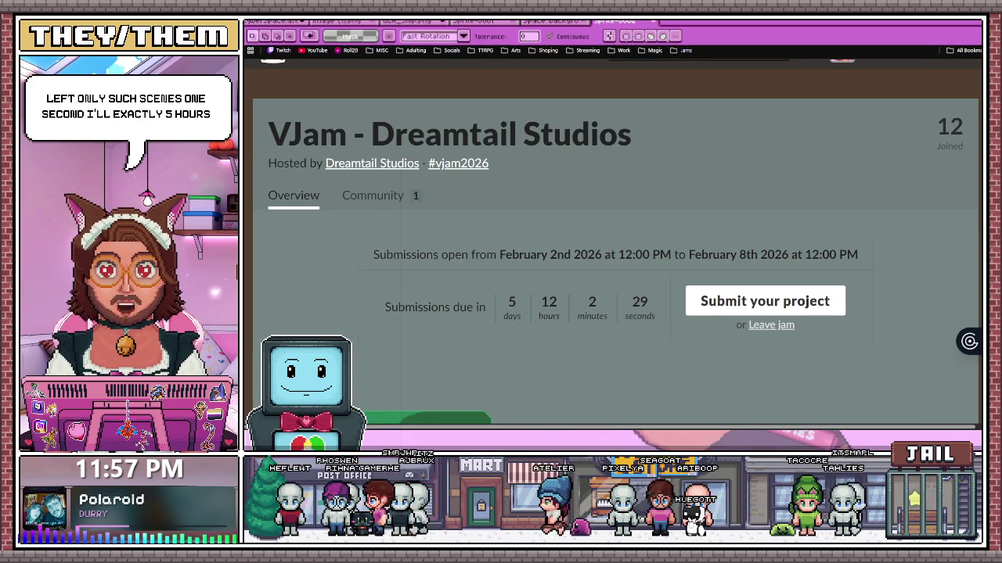
- Scroll through the VJam jam page's rules and details
scroll(615, 258, "down", 1)
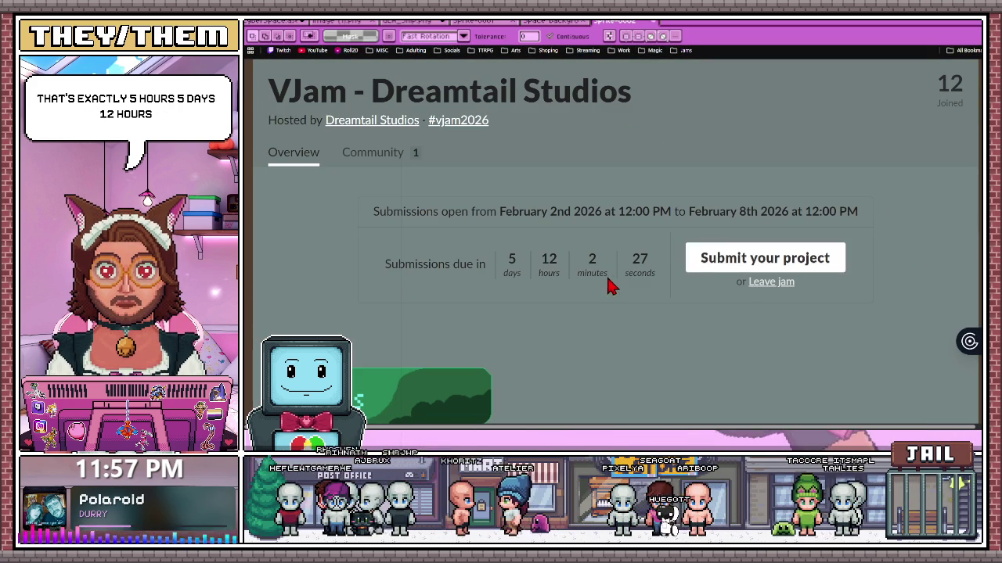
scroll(547, 286, "down", 1)
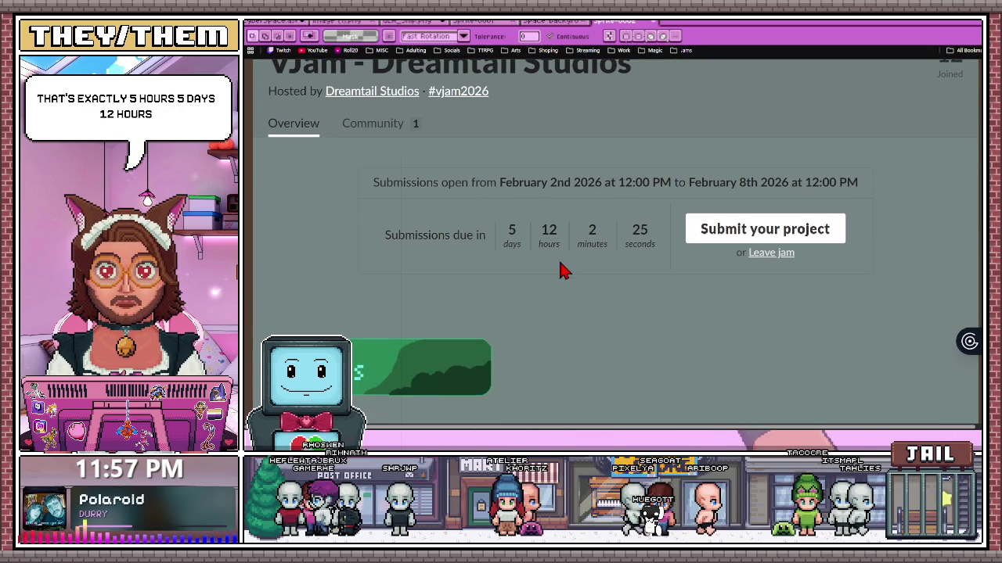
scroll(557, 278, "down", 2)
scroll(548, 243, "up", 1)
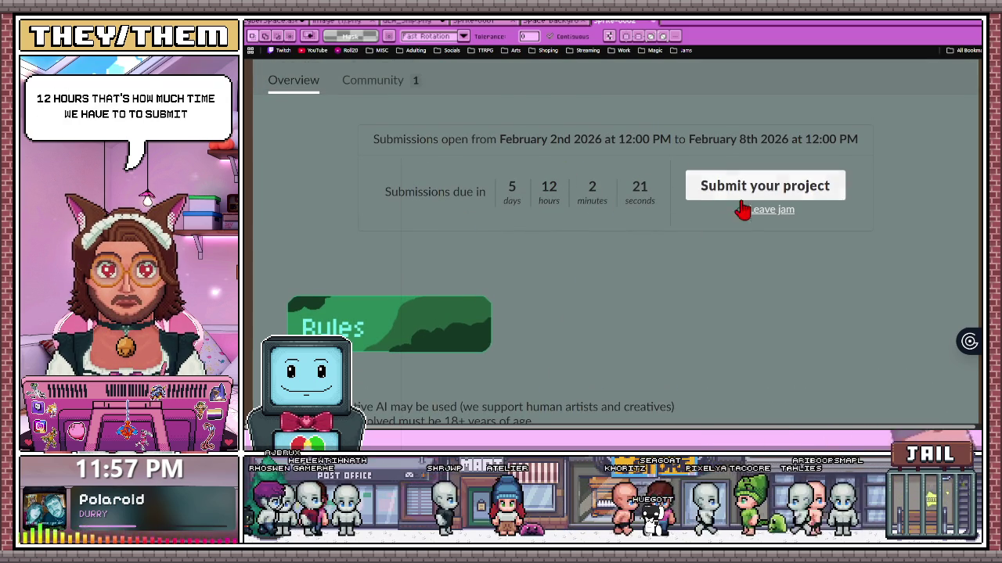
scroll(634, 317, "down", 5)
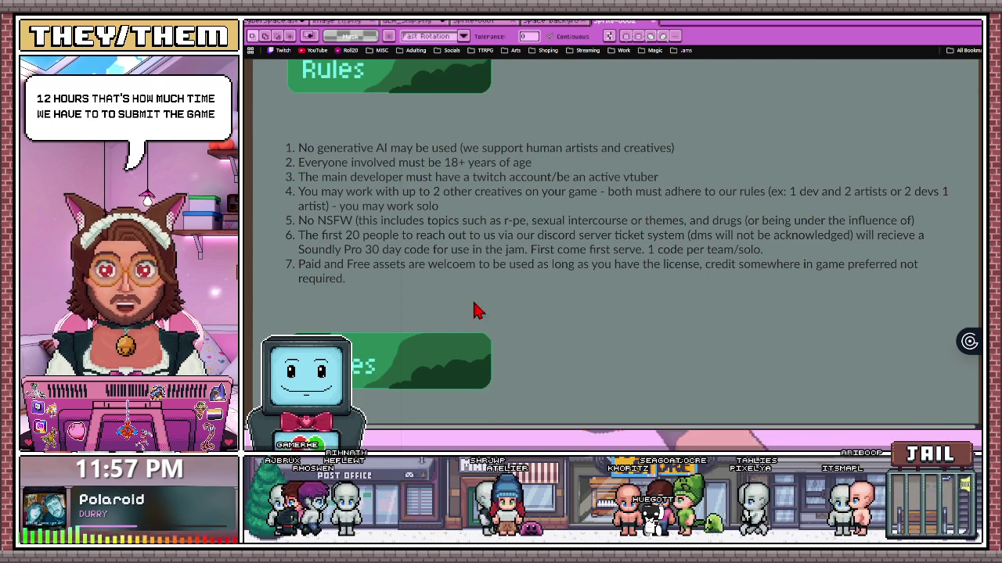
scroll(464, 329, "up", 1)
scroll(465, 329, "up", 5)
scroll(427, 325, "up", 1)
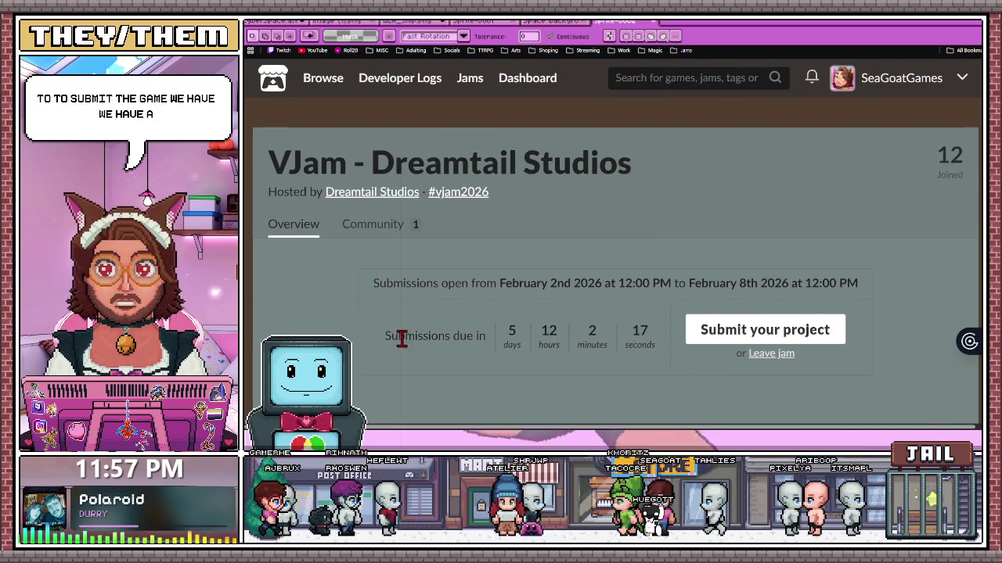
scroll(530, 352, "down", 1)
scroll(529, 352, "down", 2)
scroll(530, 352, "down", 3)
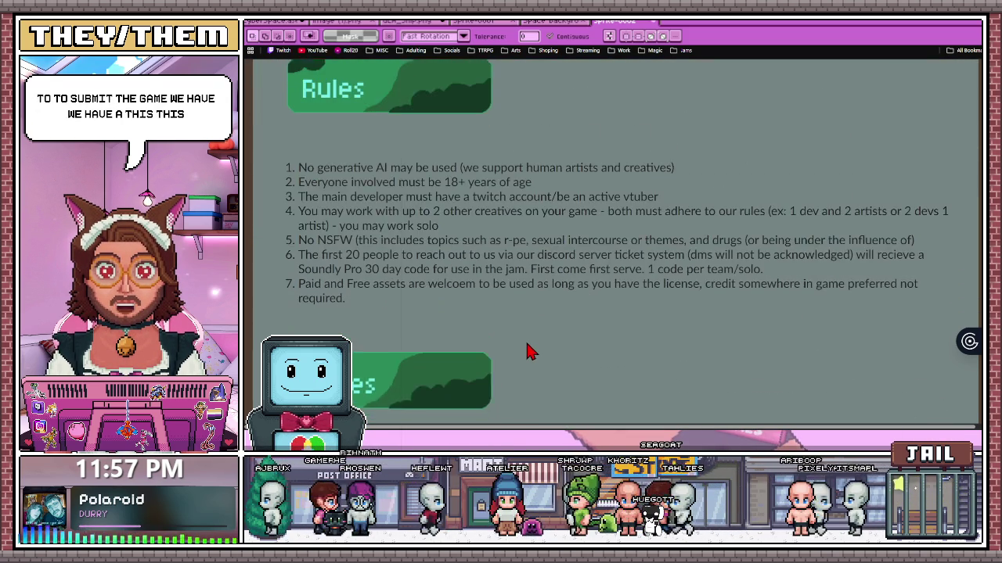
scroll(528, 351, "down", 6)
- Highlight the Custom Pixel Art PNGtuber, Vtube Studio Watermark DLC and Soundly Pro prizes
left_click_drag(312, 156, 483, 157)
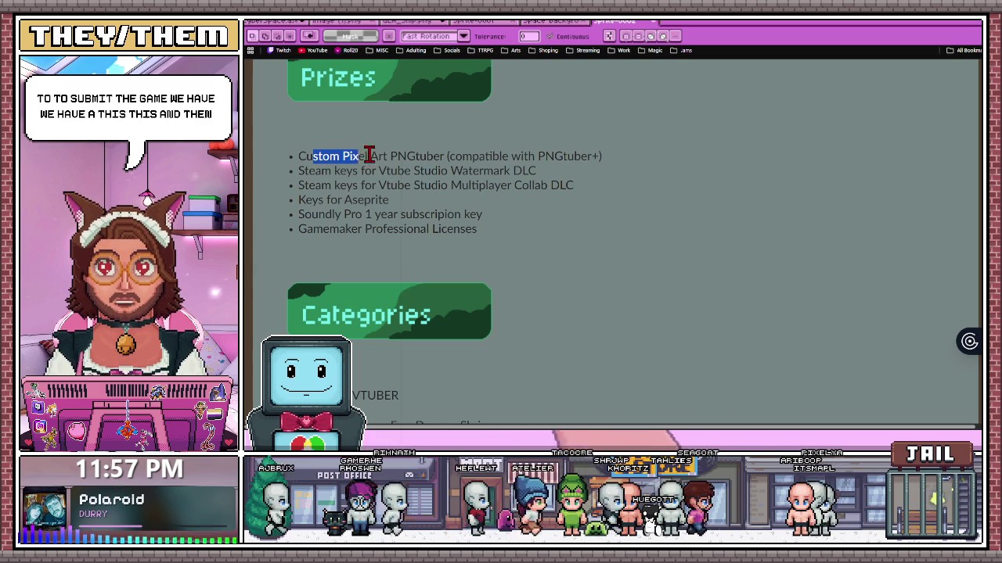
mouse_move(547, 173)
left_mouse_down()
mouse_move(309, 171)
mouse_move(548, 182)
left_mouse_up()
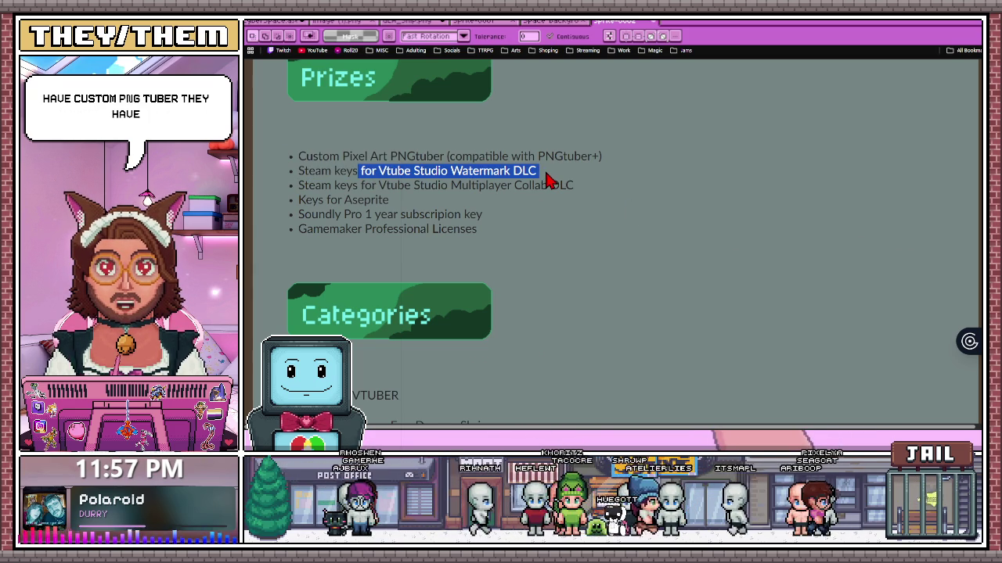
left_click(383, 187)
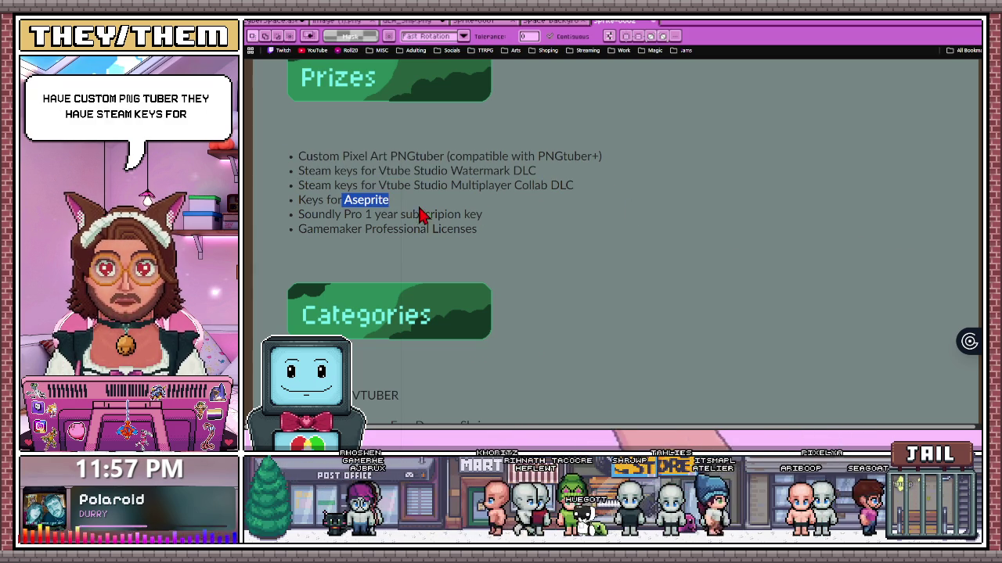
left_click_drag(312, 214, 439, 213)
left_click(325, 233)
scroll(572, 264, "down", 3)
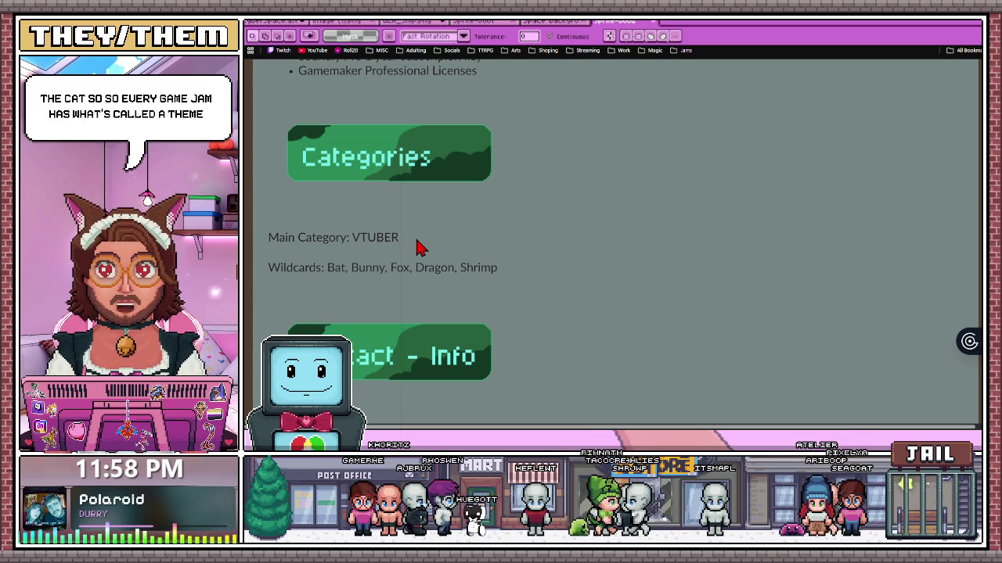
- Highlight the main category VTUBER and the Wildcards theme list
left_click_drag(417, 248, 354, 239)
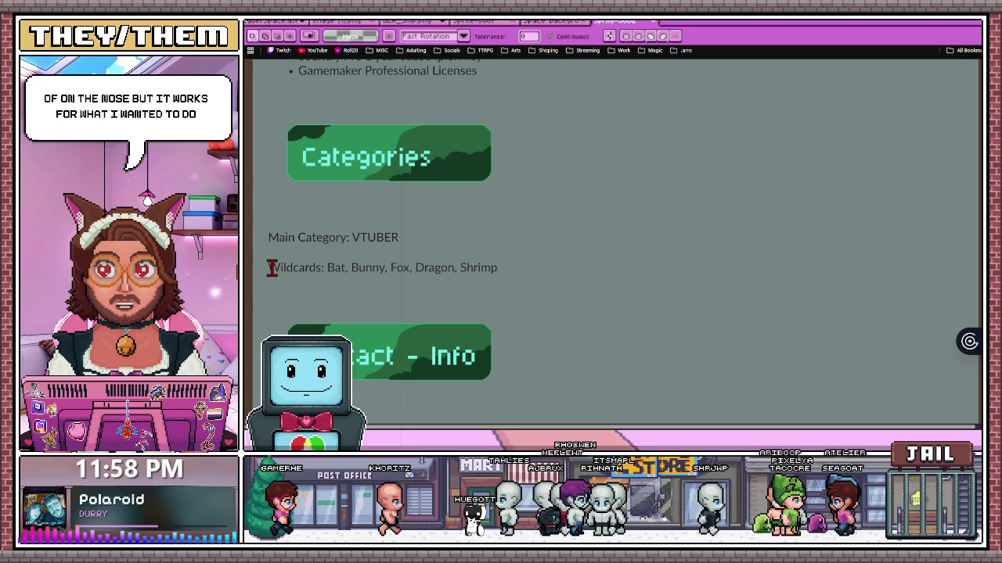
left_click_drag(271, 268, 606, 270)
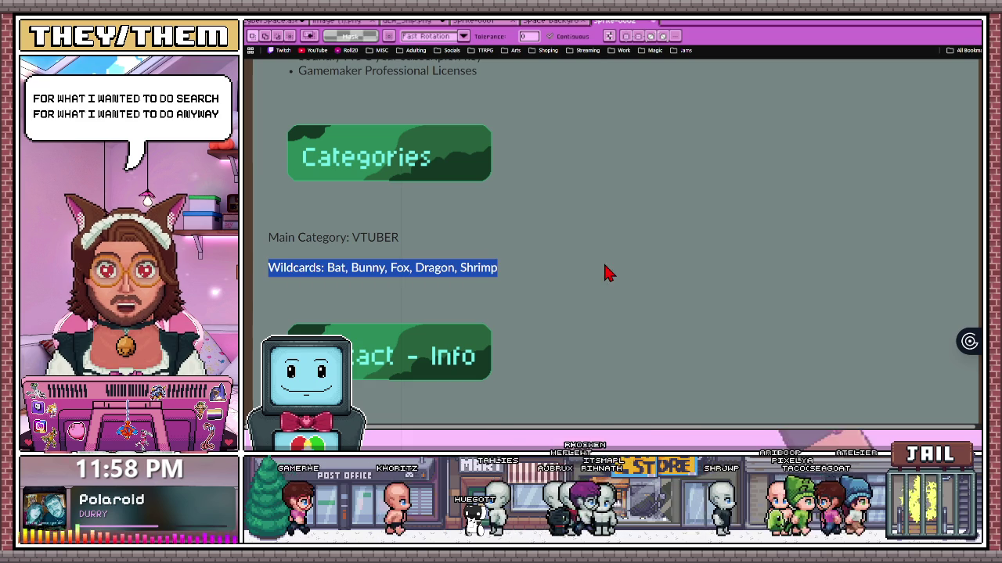
left_click(325, 269)
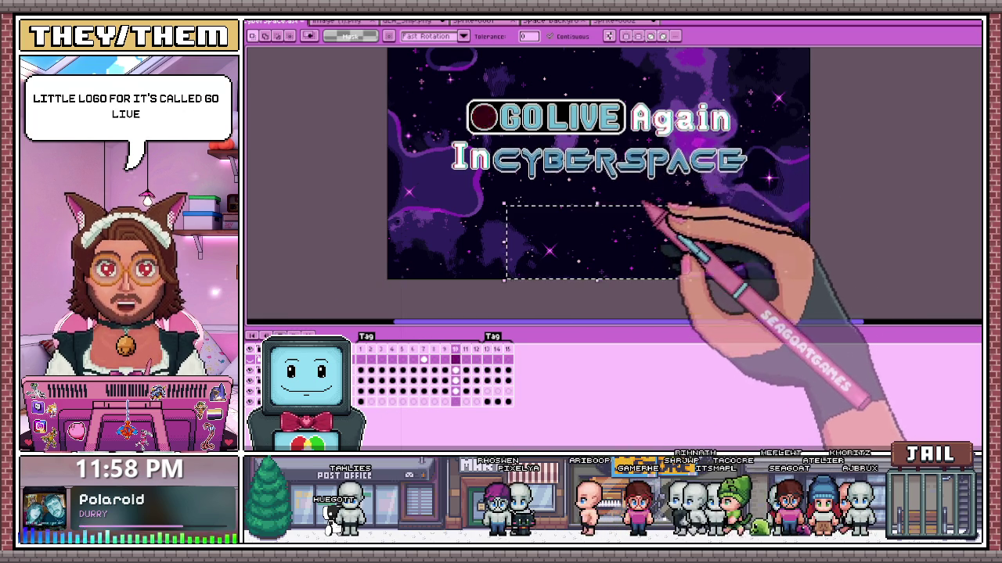
- Zoom into the 'Go Live Again In Cyberspace' title art
scroll(634, 168, "up", 2)
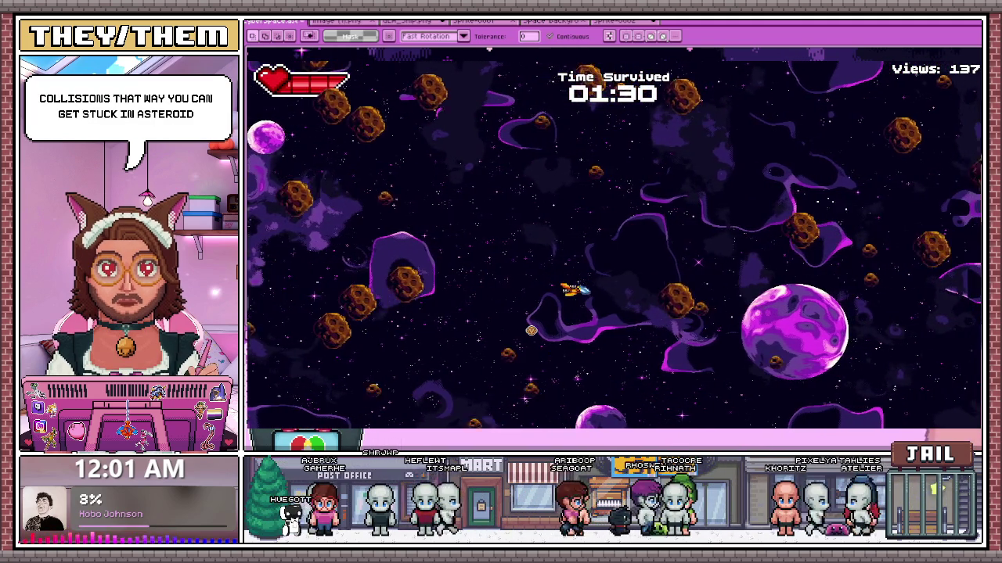
- Stop the running asteroid game test with F8
key("F8")
left_click(671, 220)
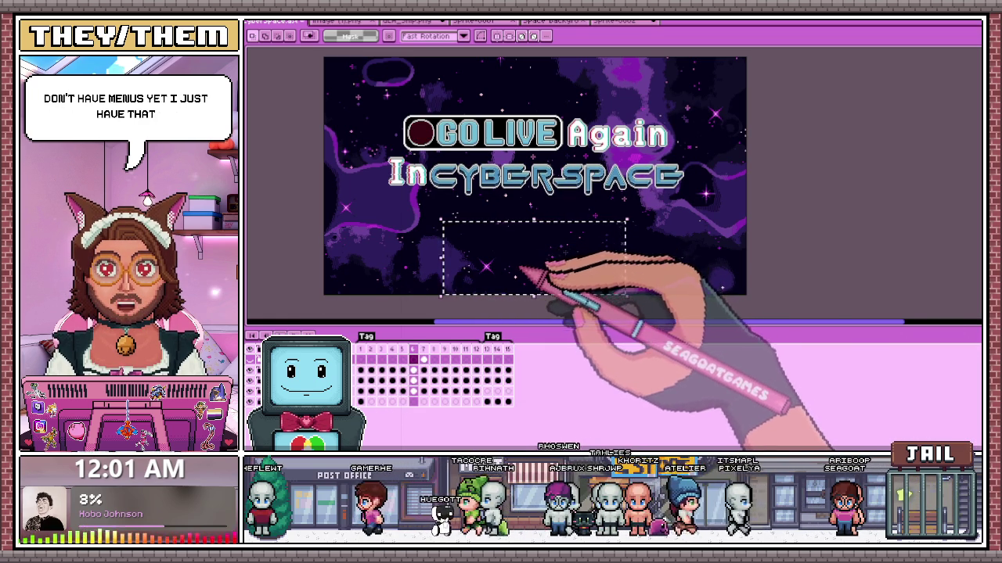
- Switch from the ship sprite sheet to the Credits label sprite
scroll(626, 235, "down", 2)
scroll(569, 196, "up", 2)
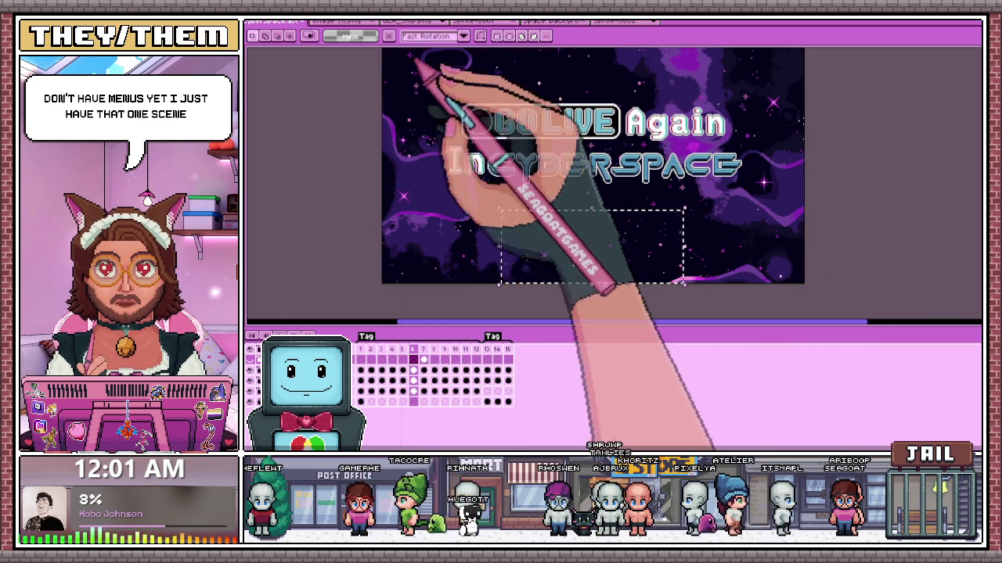
left_click(411, 21)
scroll(470, 219, "down", 1)
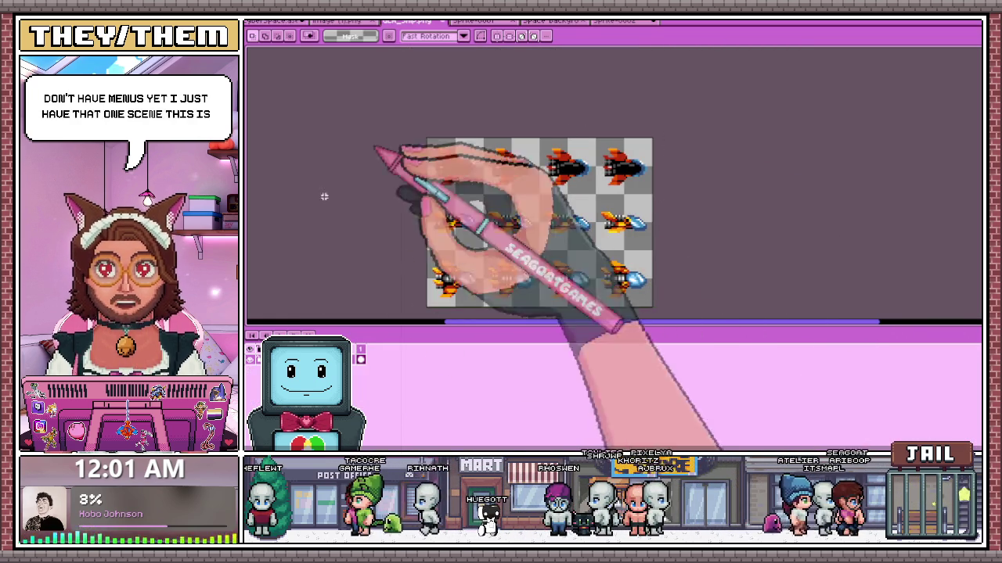
left_click(614, 21)
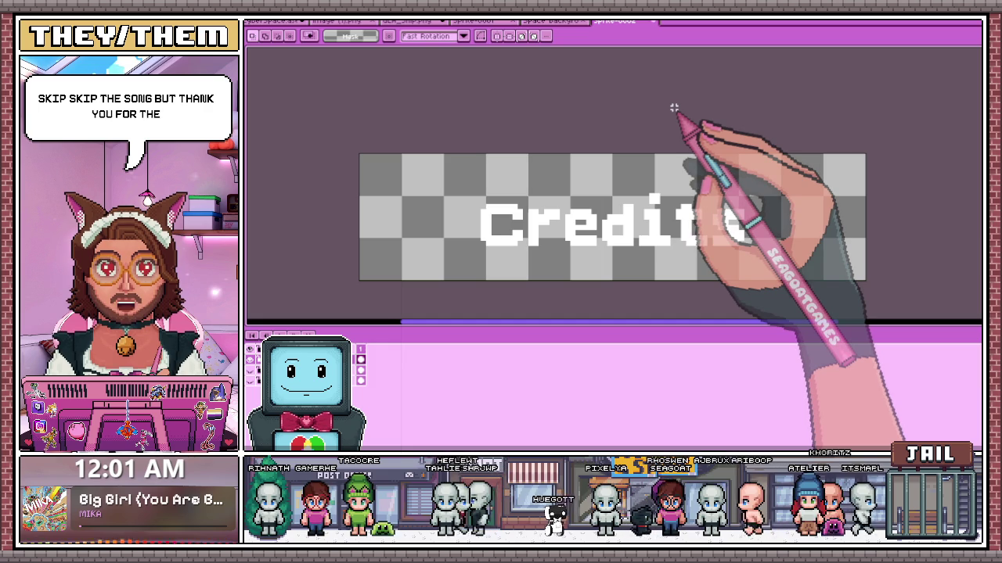
- Select the C of Credits and nudge it a few pixels left
scroll(658, 153, "down", 2)
scroll(642, 156, "up", 2)
scroll(545, 259, "up", 1)
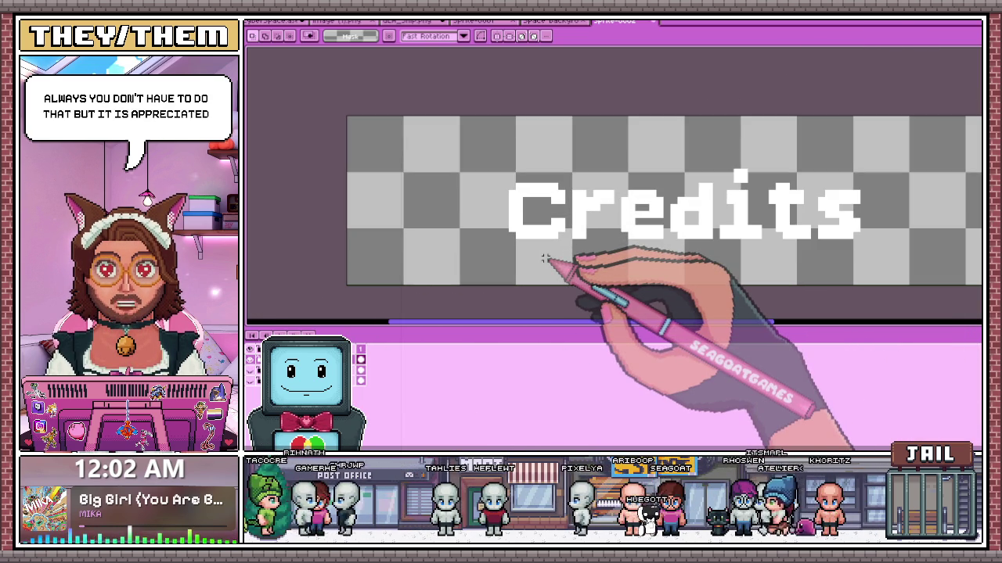
left_click_drag(498, 164, 576, 259)
scroll(543, 227, "up", 1)
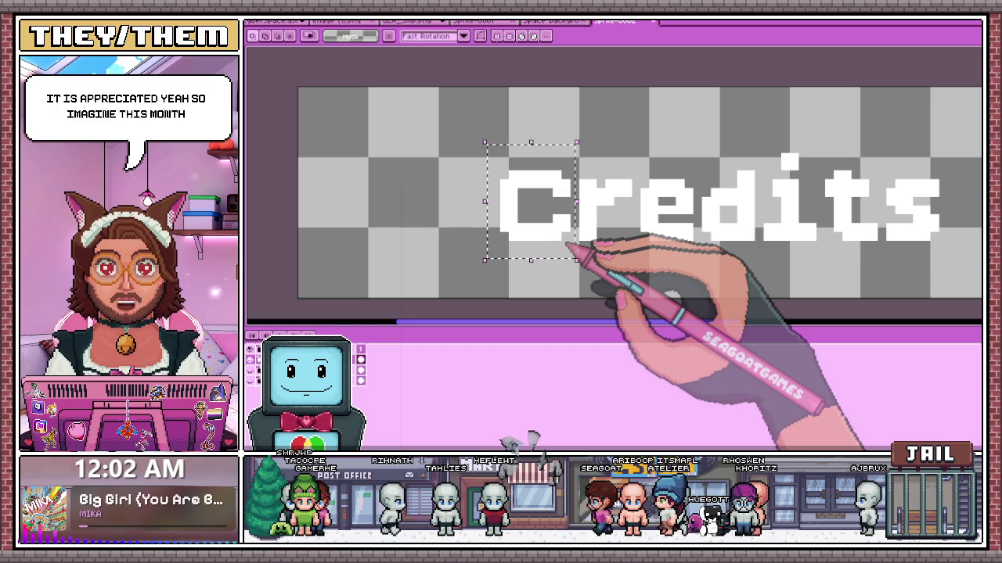
key("Left")
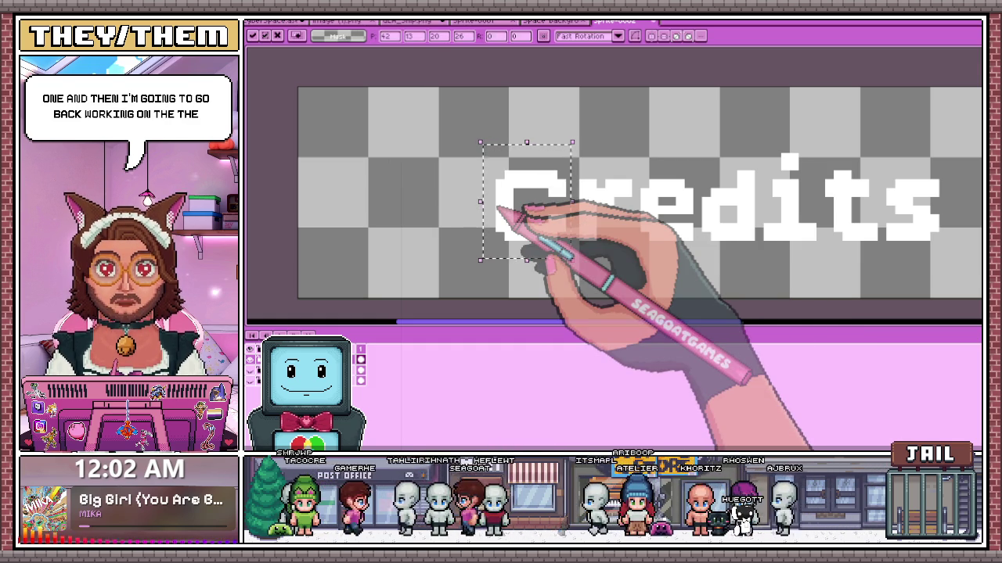
left_click(418, 266)
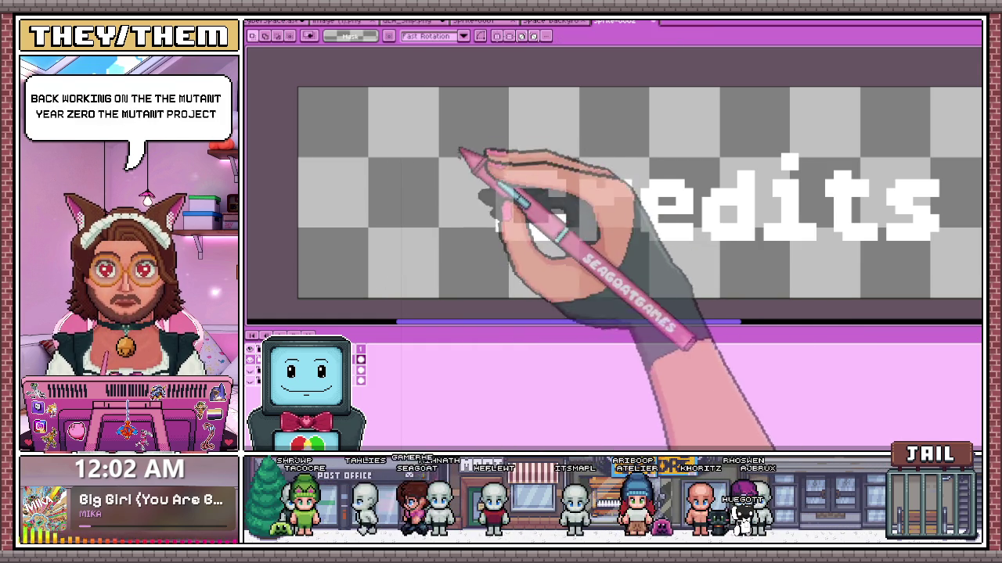
- Select the Credits lettering and shift it about 7 px left, committing the move
left_click_drag(473, 147, 641, 263)
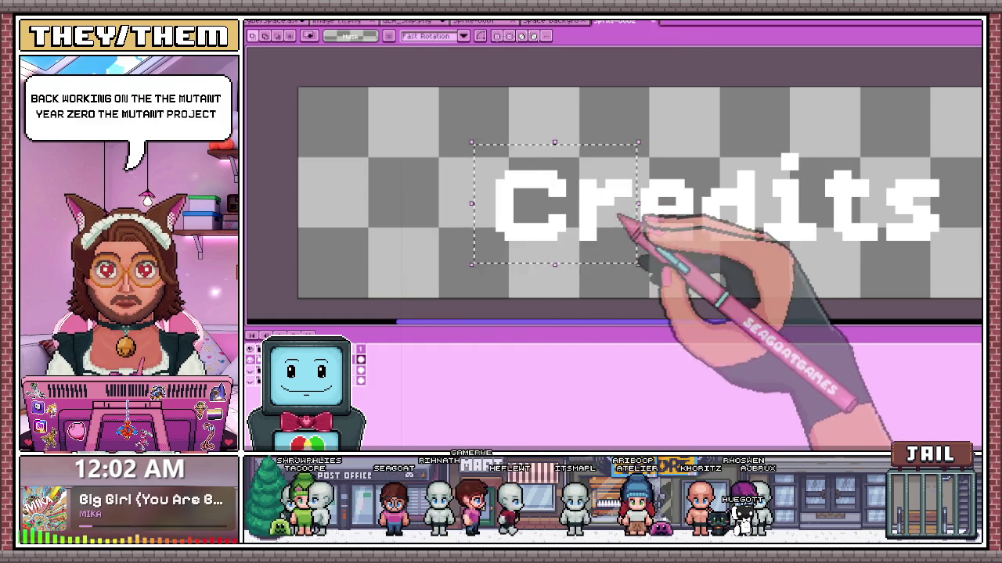
scroll(643, 259, "up", 1)
scroll(599, 195, "up", 1)
scroll(503, 139, "down", 1)
left_click_drag(416, 114, 519, 217)
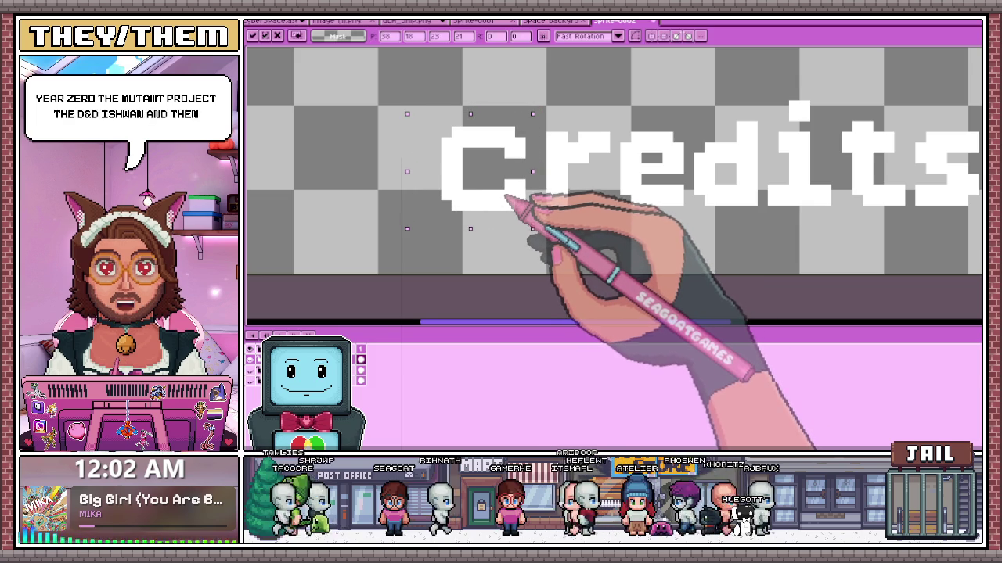
left_click(548, 224)
left_click_drag(412, 99, 609, 227)
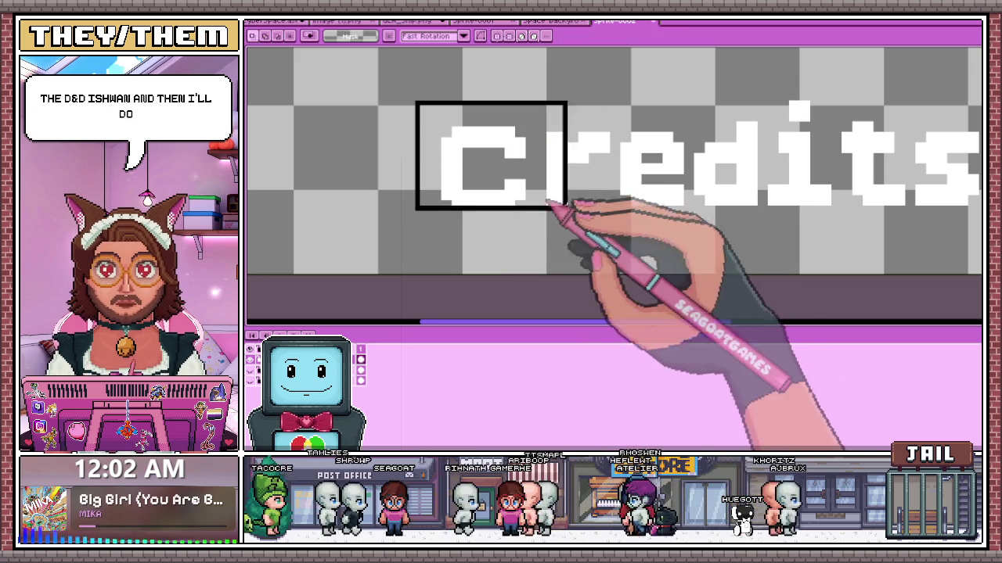
left_click_drag(553, 197, 547, 197)
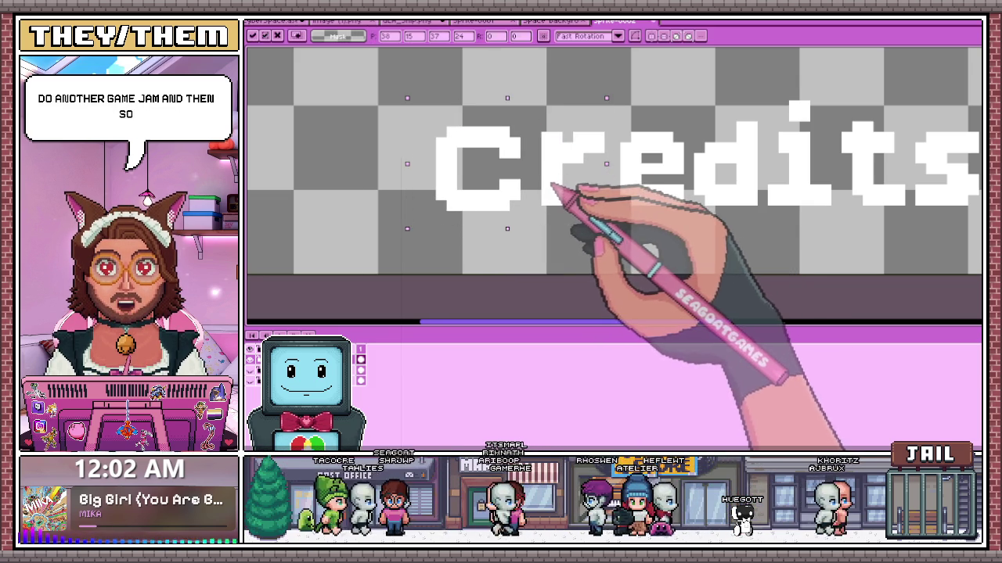
scroll(543, 254, "down", 2)
key("Return")
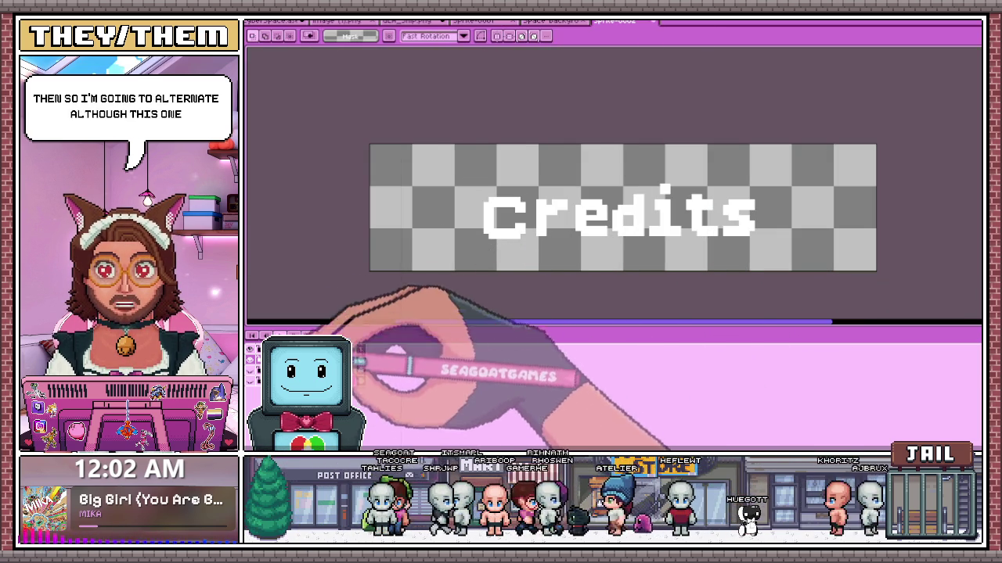
- With the Pencil, paint red edge pixels along the left of the d and its ascender
key("b")
scroll(486, 244, "up", 1)
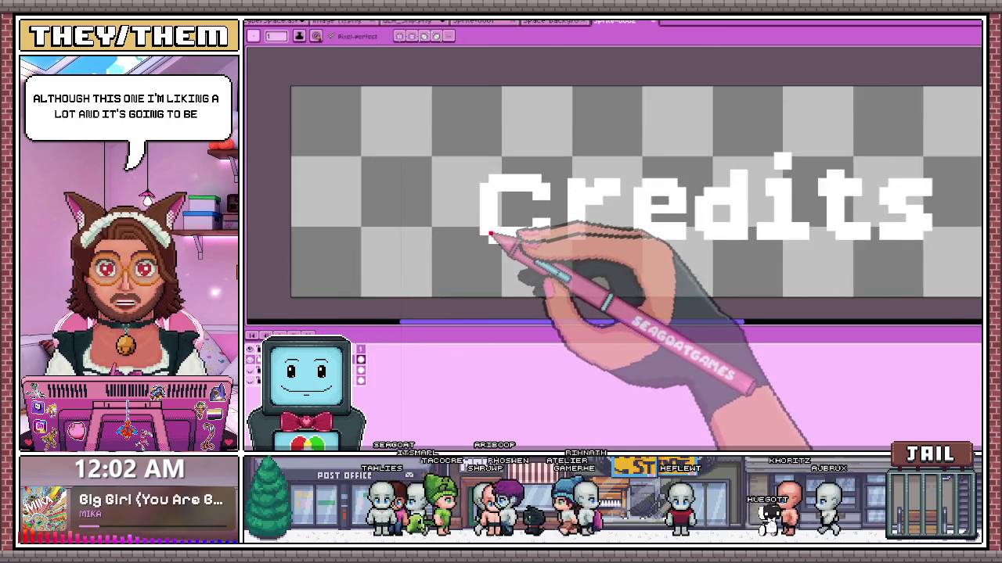
scroll(487, 244, "up", 1)
scroll(487, 244, "up", 1)
scroll(455, 153, "down", 2)
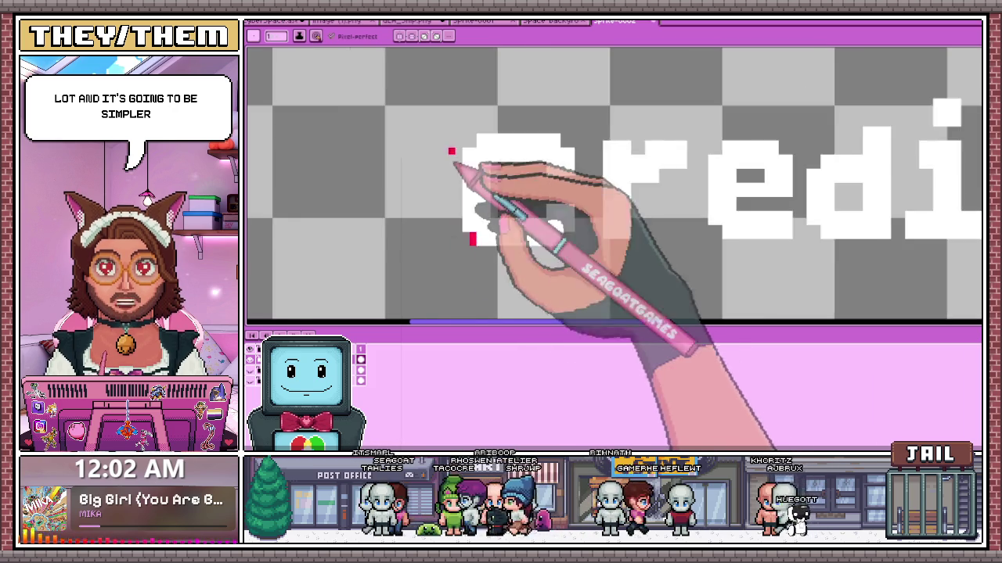
scroll(462, 149, "up", 2)
scroll(469, 235, "down", 1)
scroll(469, 219, "down", 1)
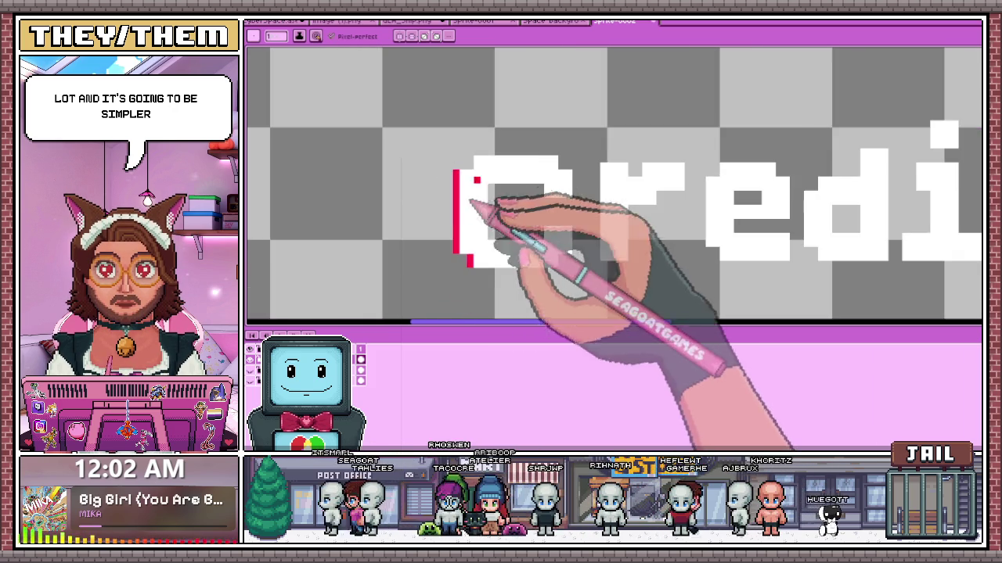
scroll(455, 163, "up", 3)
scroll(463, 169, "down", 1)
scroll(478, 203, "down", 1)
scroll(540, 195, "up", 2)
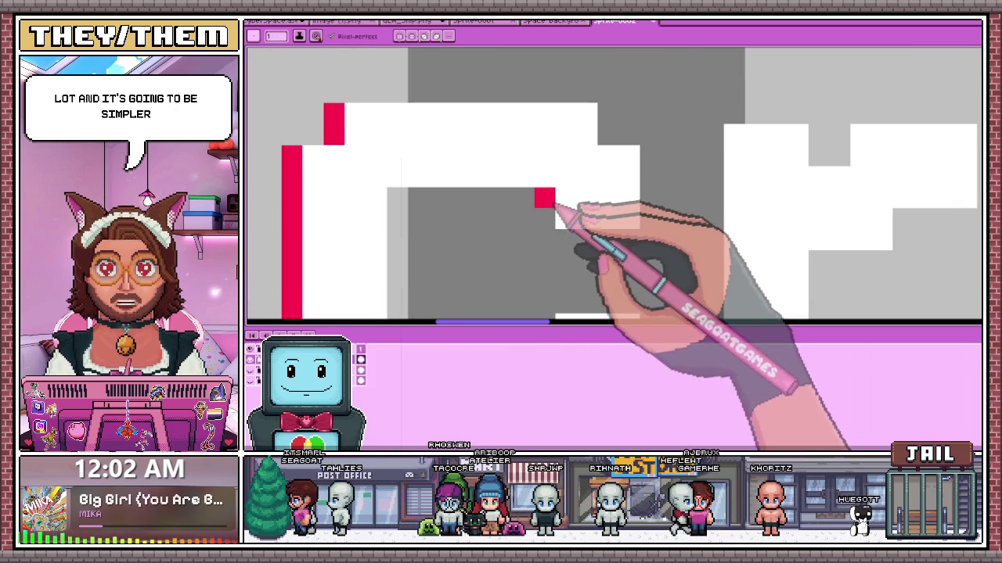
scroll(541, 133, "down", 2)
scroll(548, 227, "up", 1)
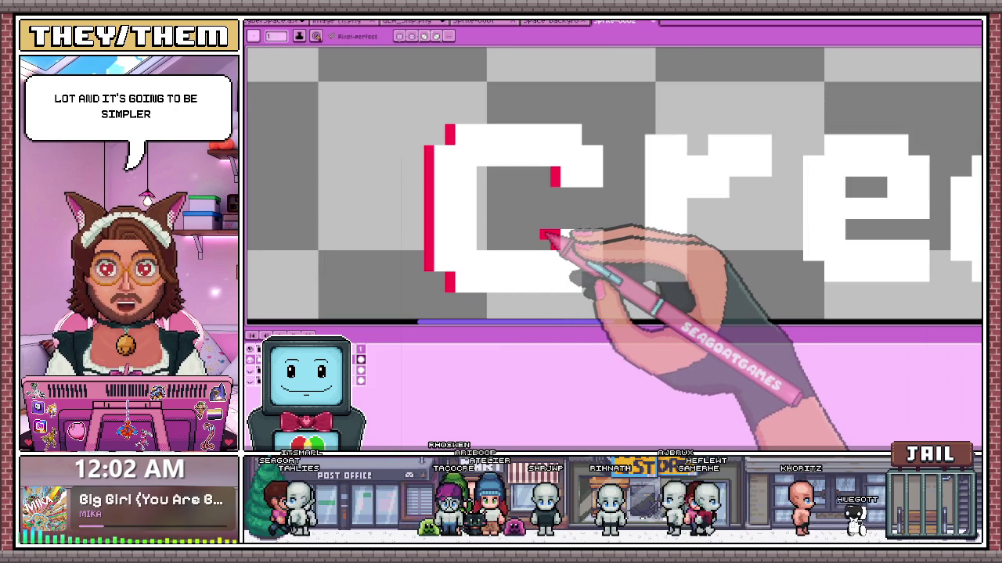
scroll(540, 235, "down", 2)
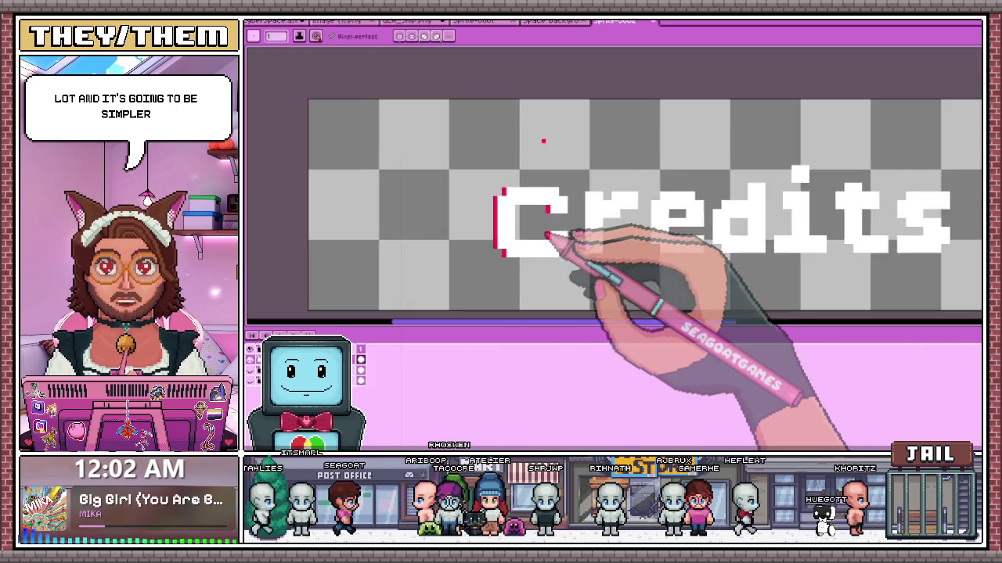
scroll(637, 206, "up", 1)
scroll(603, 263, "up", 1)
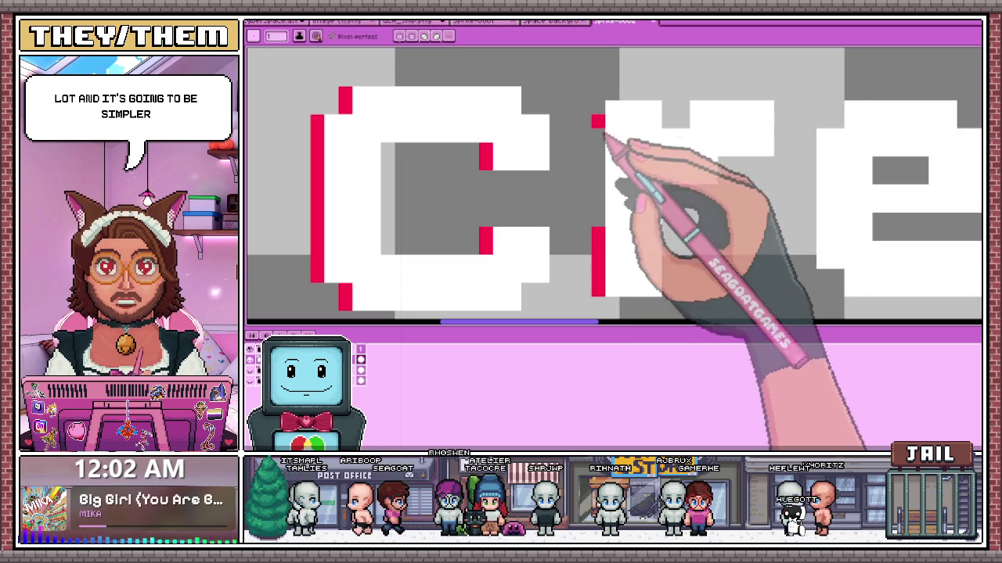
scroll(594, 210, "down", 2)
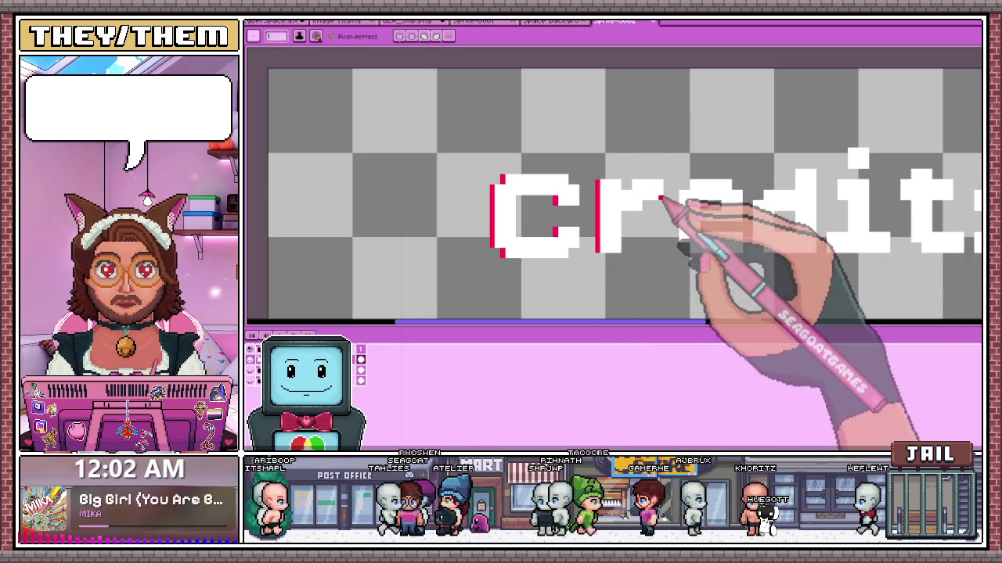
scroll(669, 230, "up", 1)
scroll(678, 234, "down", 2)
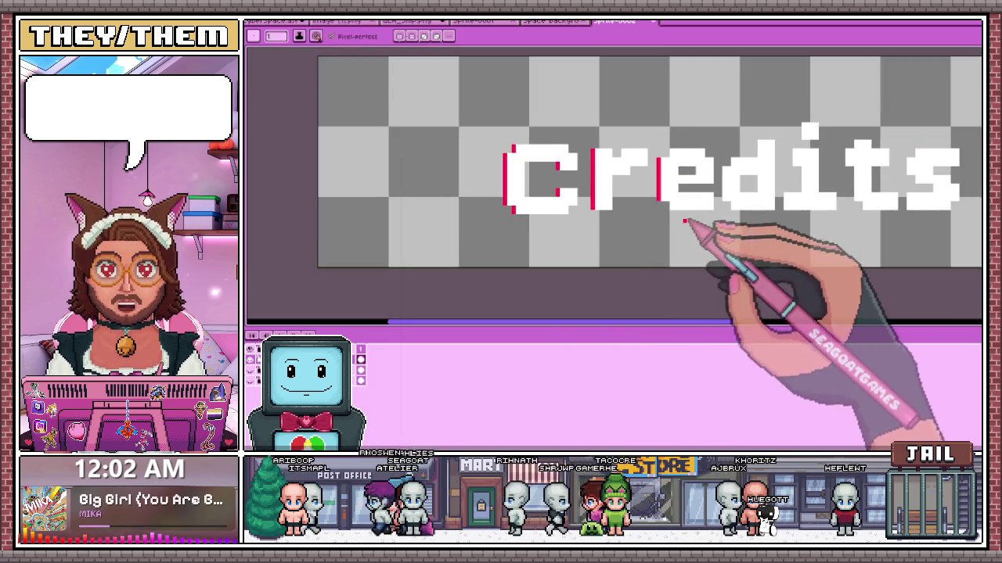
scroll(665, 212, "up", 2)
scroll(704, 180, "down", 1)
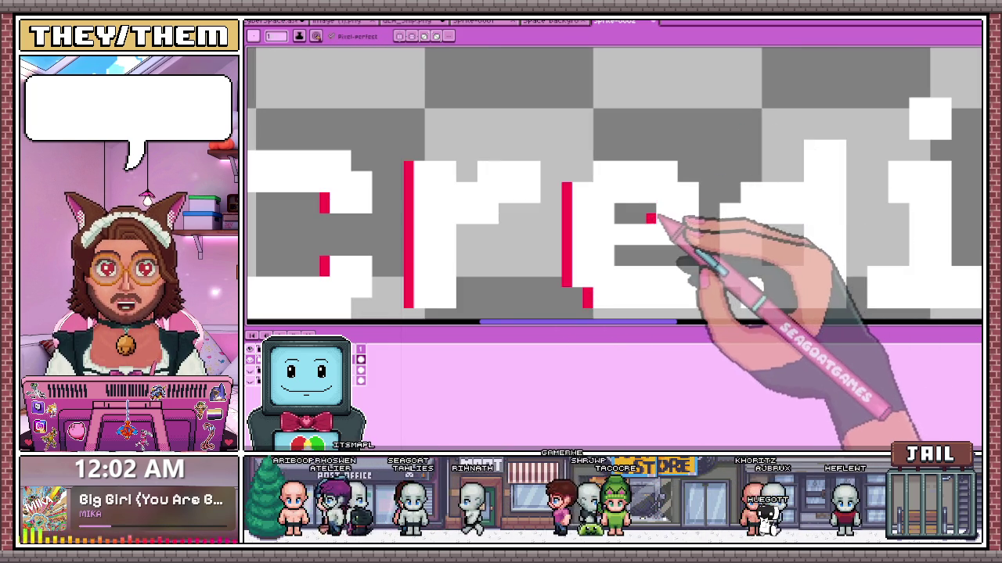
scroll(669, 223, "down", 1)
scroll(642, 223, "down", 1)
scroll(636, 224, "up", 2)
scroll(618, 224, "up", 1)
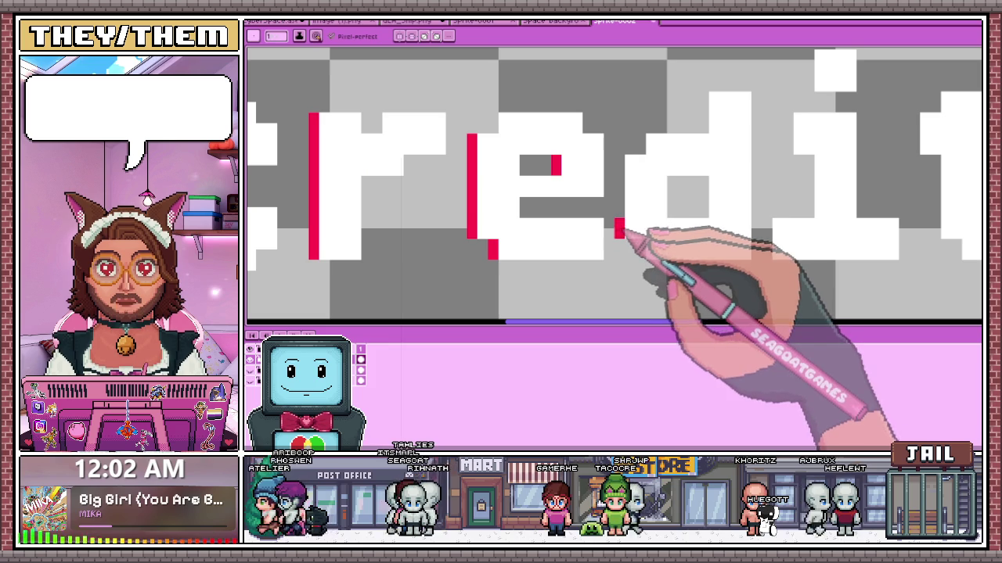
left_click(640, 139)
left_click_drag(702, 132, 703, 94)
left_click(702, 202)
- Add red pixels between d and i, along the i's left edge and dot, and the t's top-left
scroll(708, 235, "down", 1)
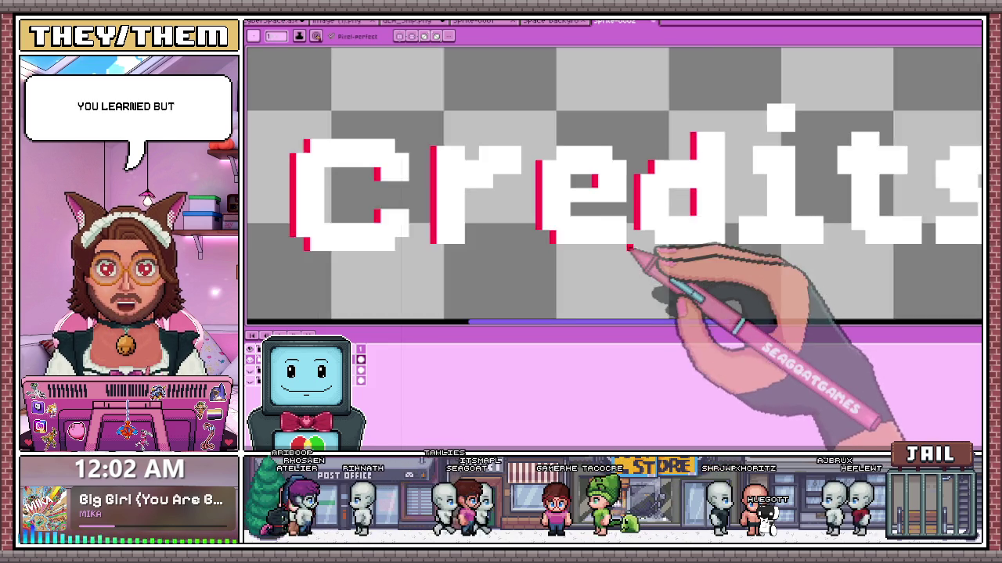
scroll(673, 250, "up", 2)
left_click(640, 244)
scroll(640, 246, "down", 2)
scroll(657, 219, "up", 1)
left_click(636, 188)
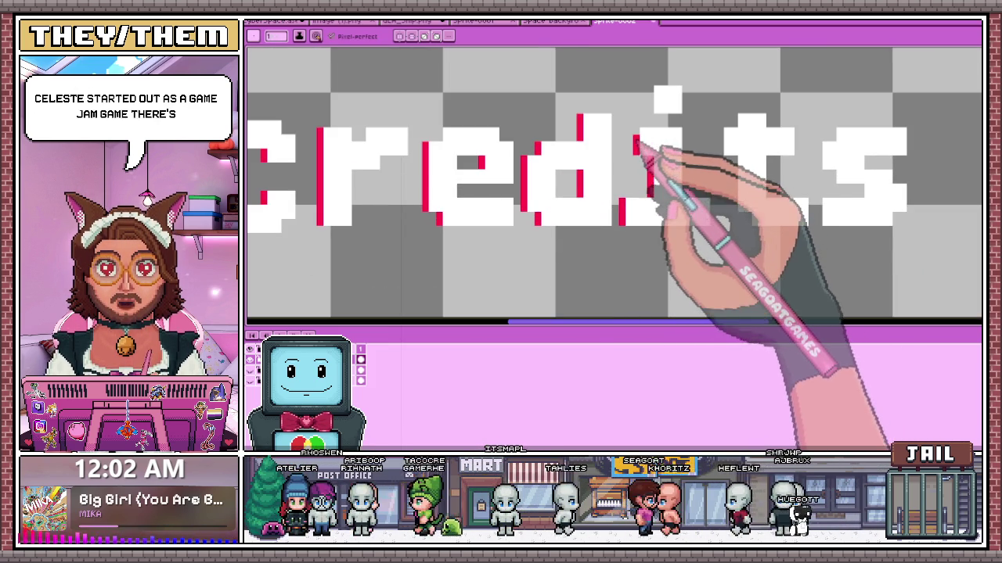
left_click_drag(649, 194, 650, 130)
left_click(658, 95)
left_click_drag(650, 88, 650, 112)
left_click(719, 132)
- Reinforce the i's red edge and add red pixels on the s's lower left and middle
scroll(585, 223, "down", 2)
scroll(711, 196, "up", 2)
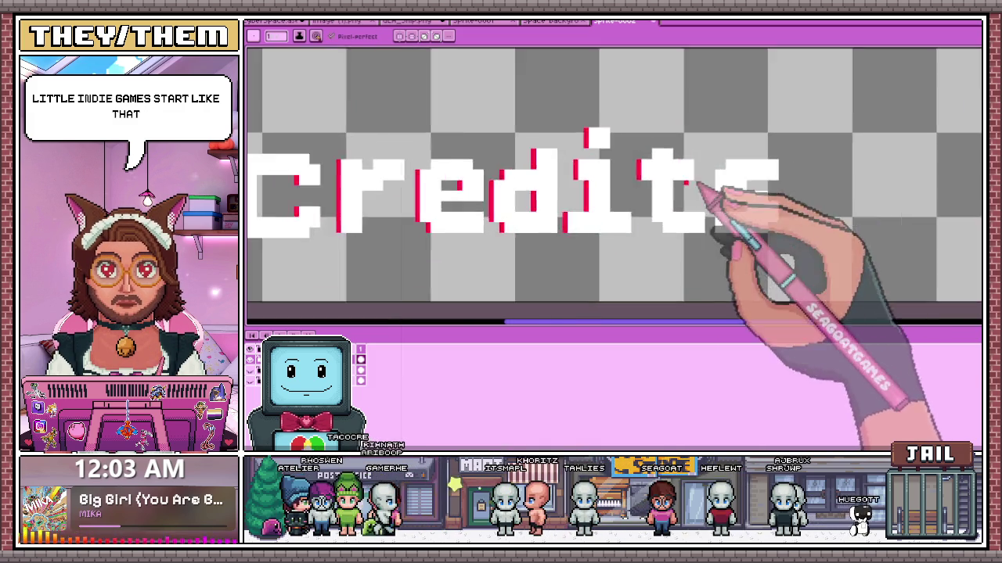
scroll(636, 235, "up", 3)
mouse_move(641, 240)
left_mouse_down()
mouse_move(649, 277)
mouse_move(650, 154)
left_mouse_up()
scroll(663, 180, "down", 2)
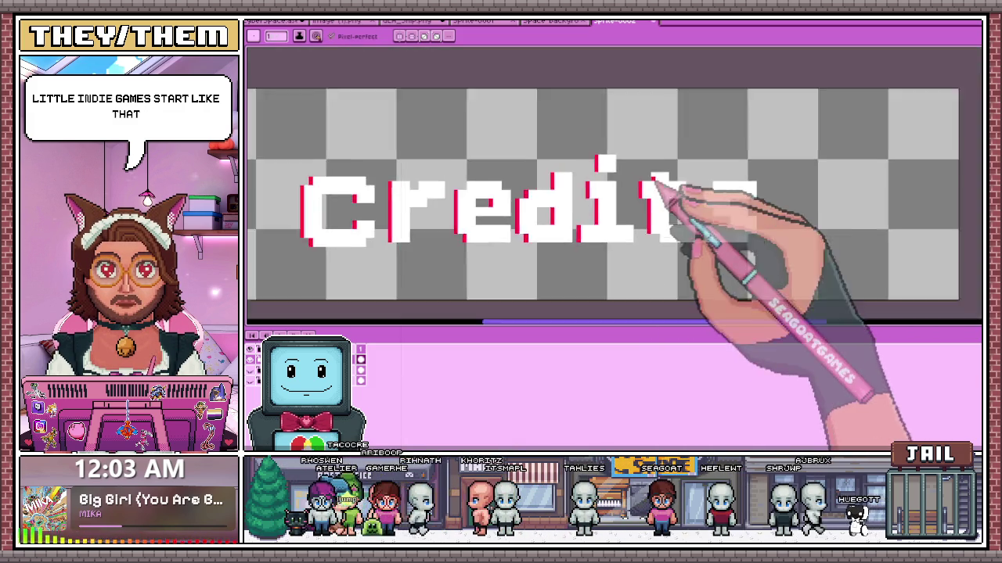
scroll(649, 191, "up", 2)
scroll(650, 187, "down", 2)
scroll(642, 196, "up", 3)
scroll(642, 219, "down", 1)
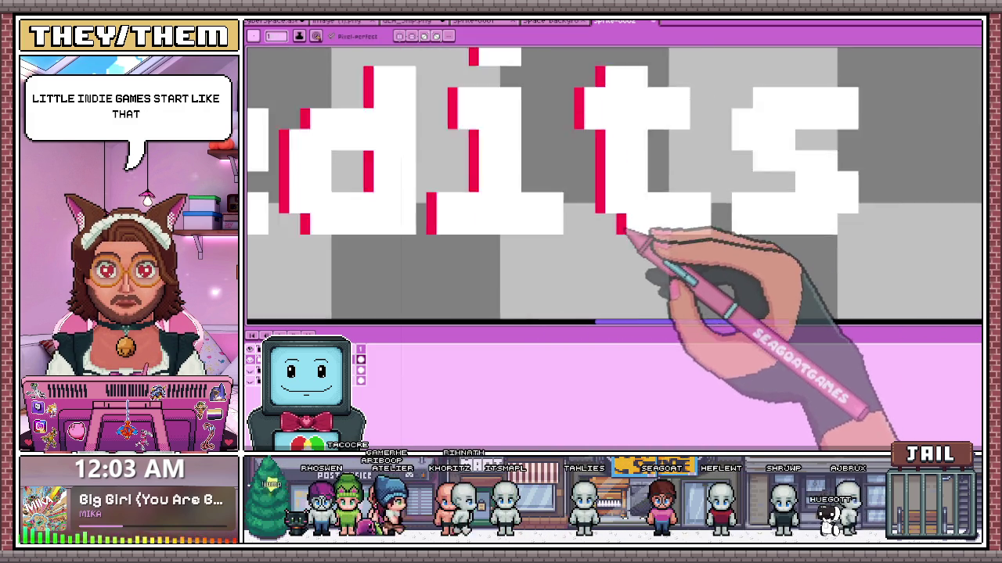
left_click(683, 224)
left_click_drag(650, 227, 650, 188)
left_click(714, 172)
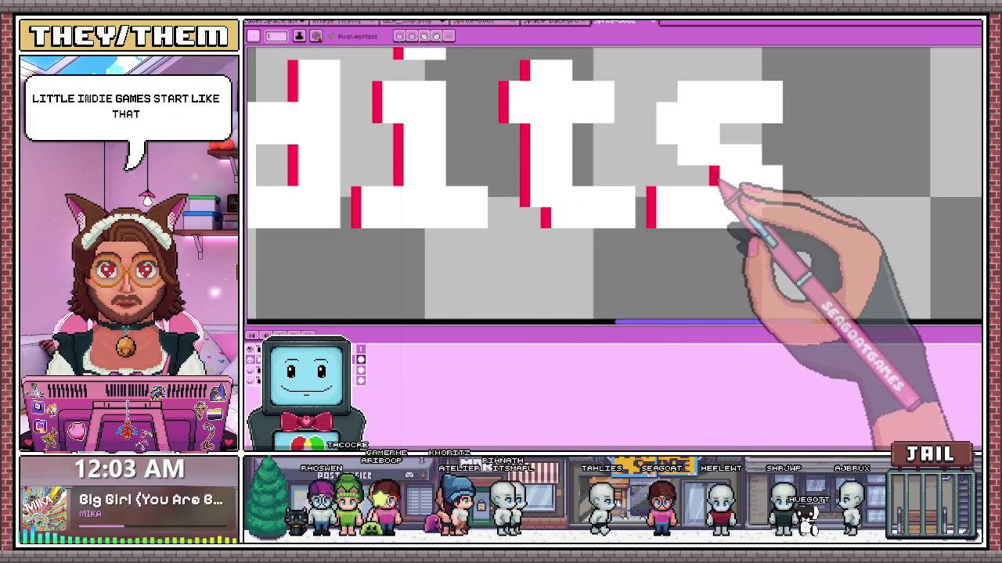
left_click(671, 161)
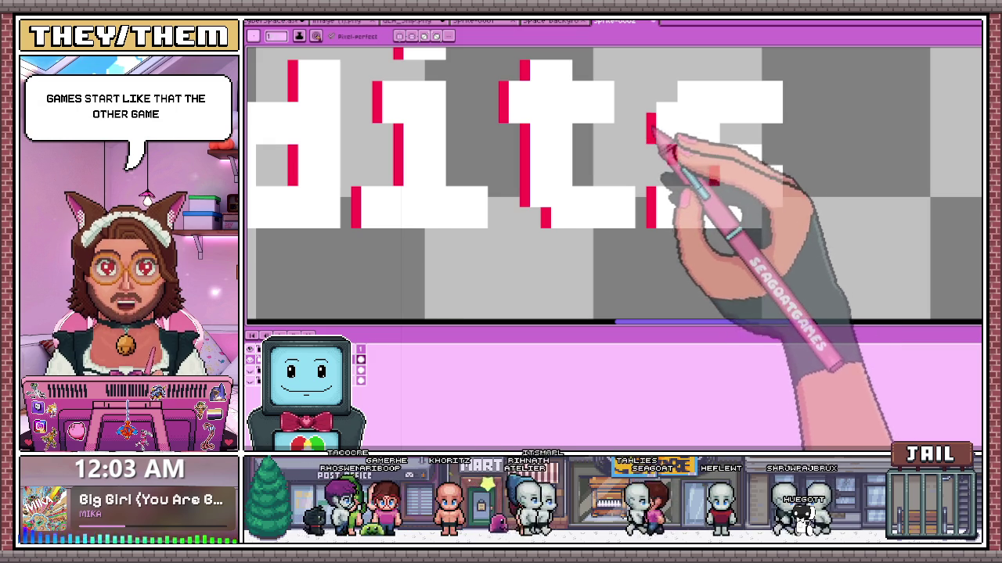
scroll(665, 196, "down", 2)
scroll(670, 224, "down", 1)
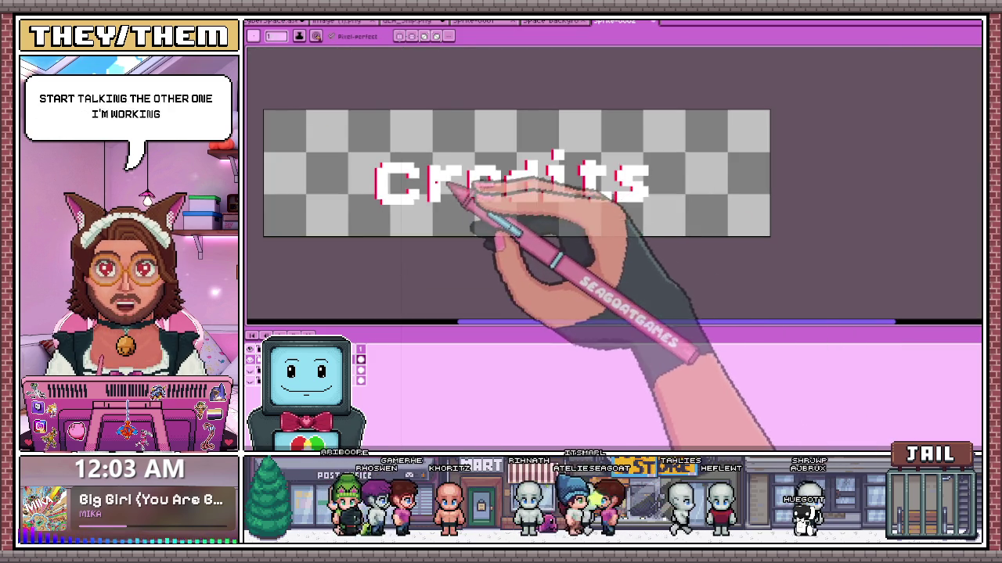
scroll(465, 192, "up", 1)
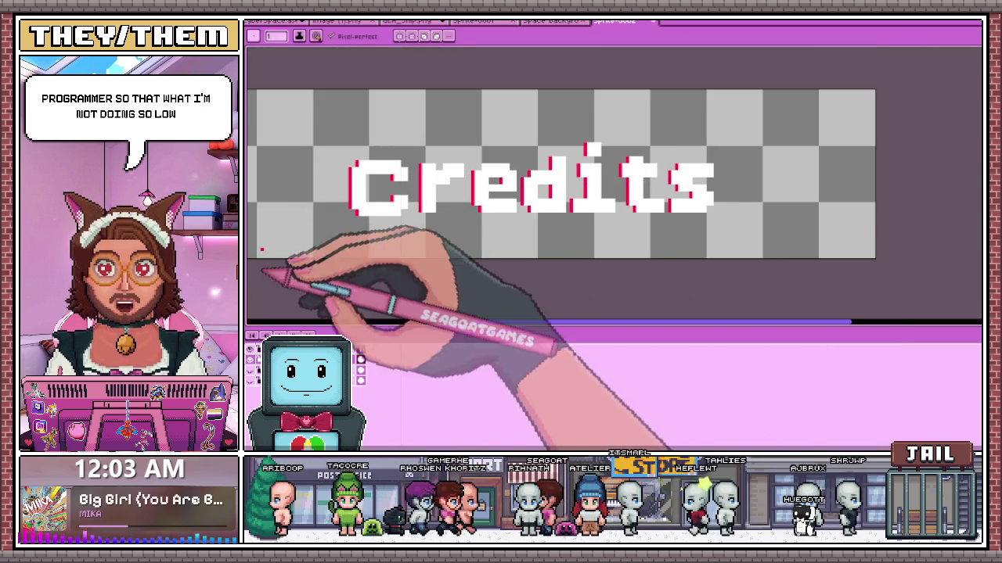
scroll(414, 164, "up", 1)
scroll(325, 165, "up", 1)
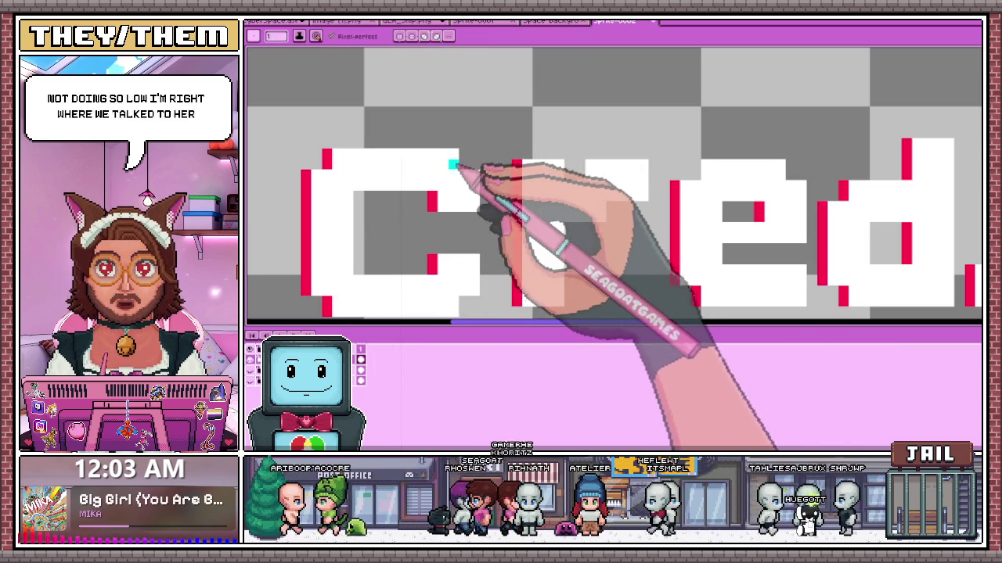
- Paint cyan offset pixels along the right edges of the C and r
scroll(469, 180, "down", 2)
scroll(470, 165, "up", 2)
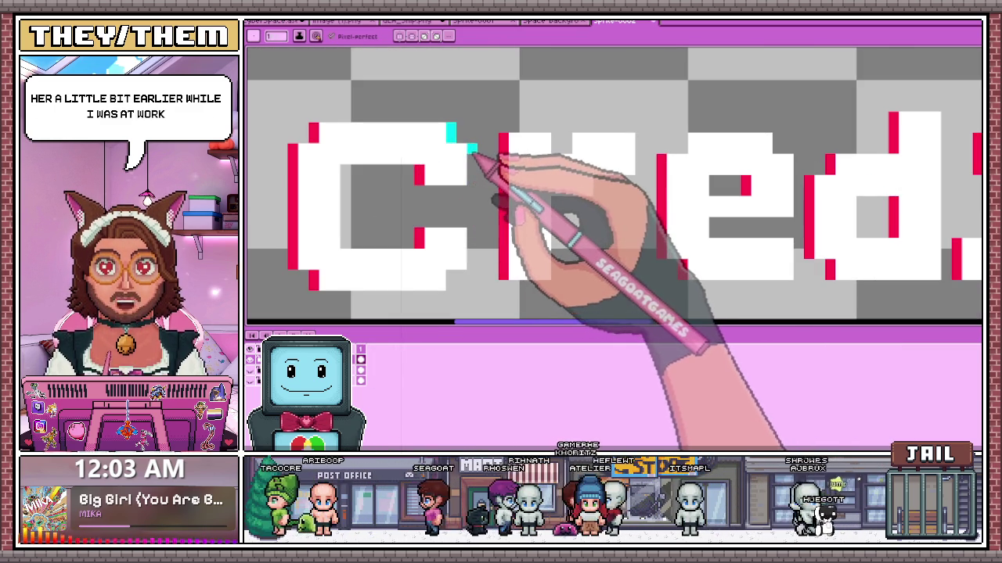
left_click_drag(450, 288, 450, 271)
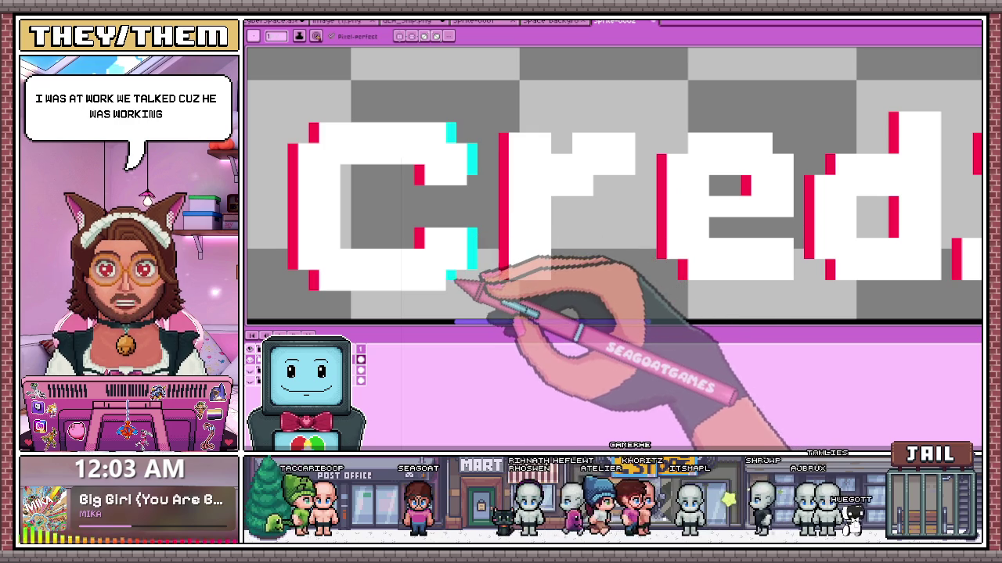
left_click_drag(557, 274, 557, 207)
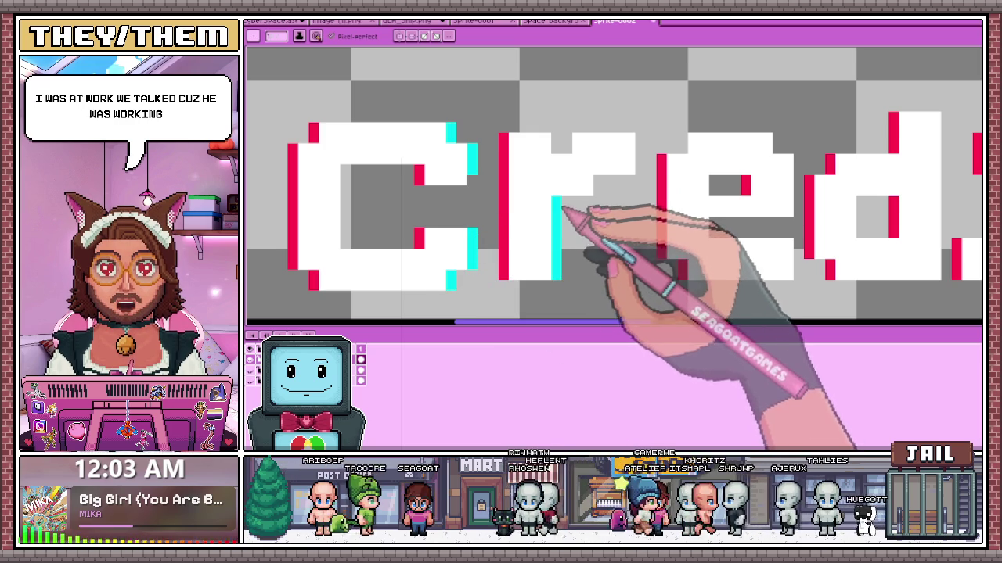
- Add cyan aberration pixels along the edges of the remaining Credits letters
scroll(640, 169, "down", 2)
scroll(626, 161, "down", 1)
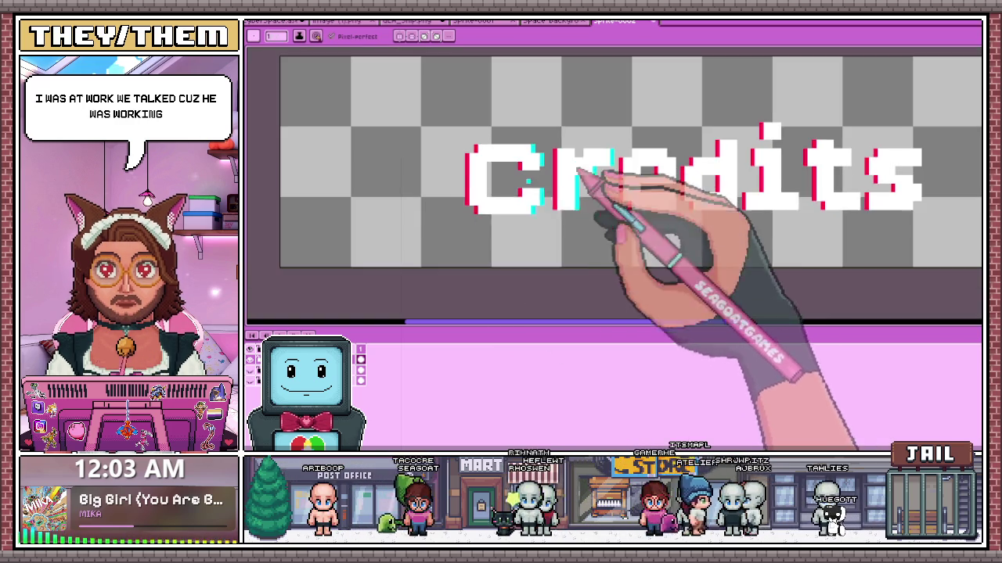
scroll(637, 168, "up", 3)
scroll(637, 157, "down", 1)
scroll(719, 143, "up", 2)
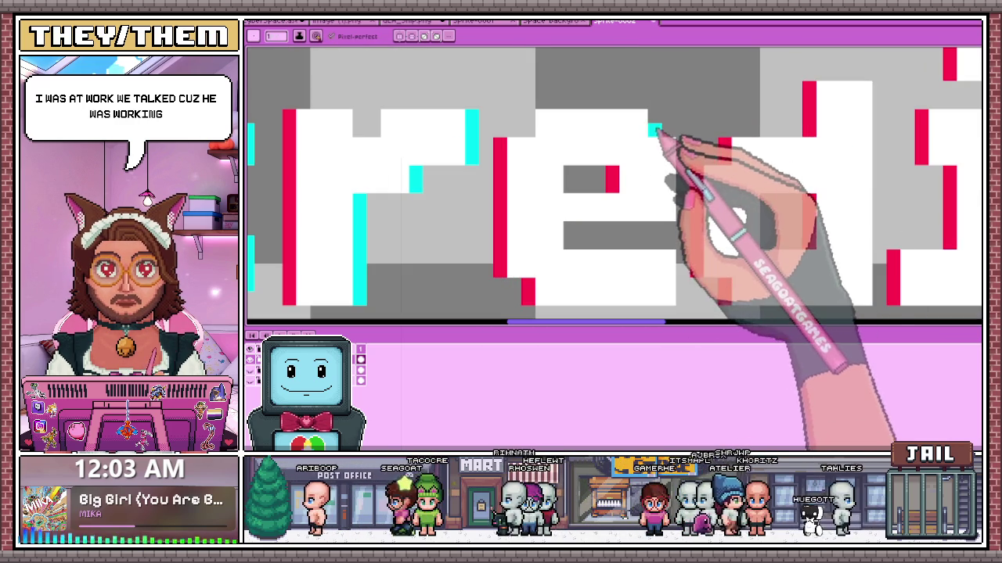
scroll(599, 190, "down", 2)
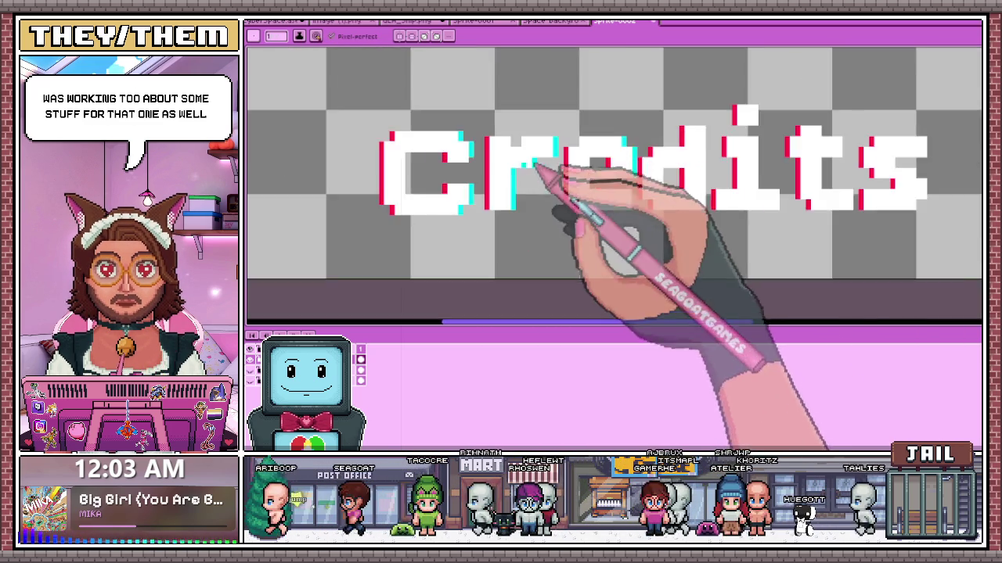
scroll(595, 164, "up", 2)
scroll(623, 156, "down", 2)
scroll(644, 197, "up", 2)
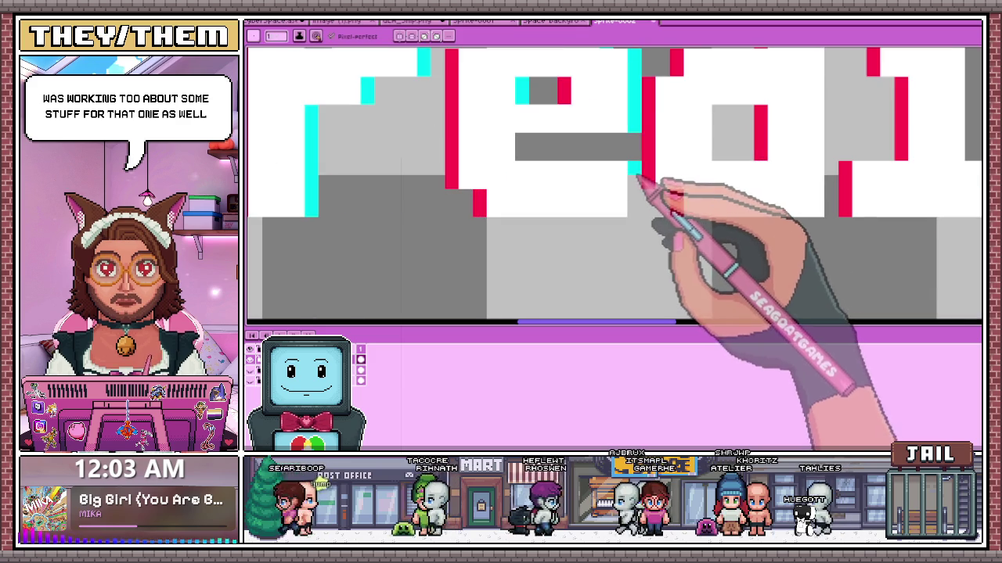
scroll(641, 224, "down", 2)
scroll(557, 213, "down", 1)
scroll(558, 212, "up", 1)
scroll(592, 219, "up", 2)
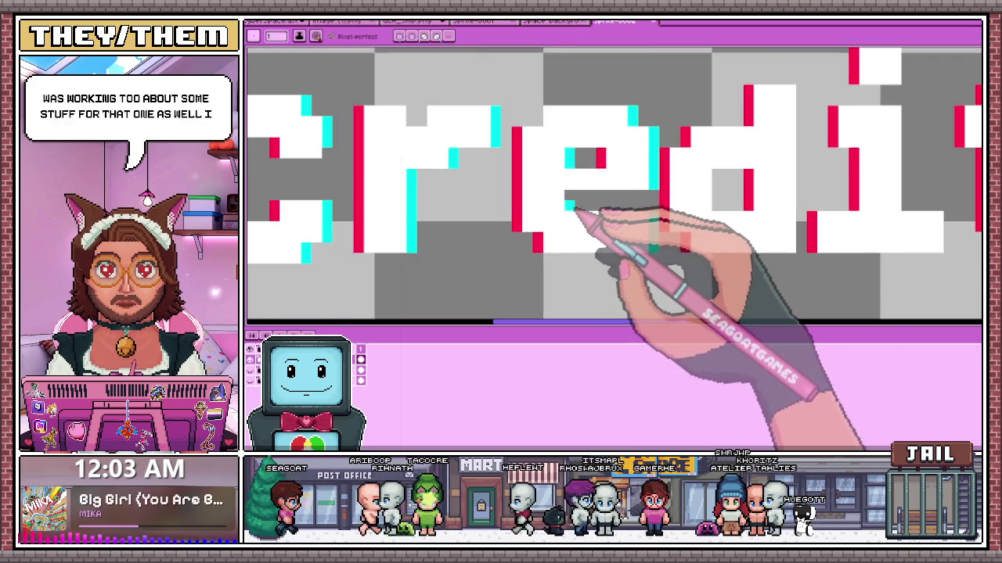
scroll(586, 219, "down", 2)
scroll(649, 212, "down", 1)
scroll(616, 190, "up", 2)
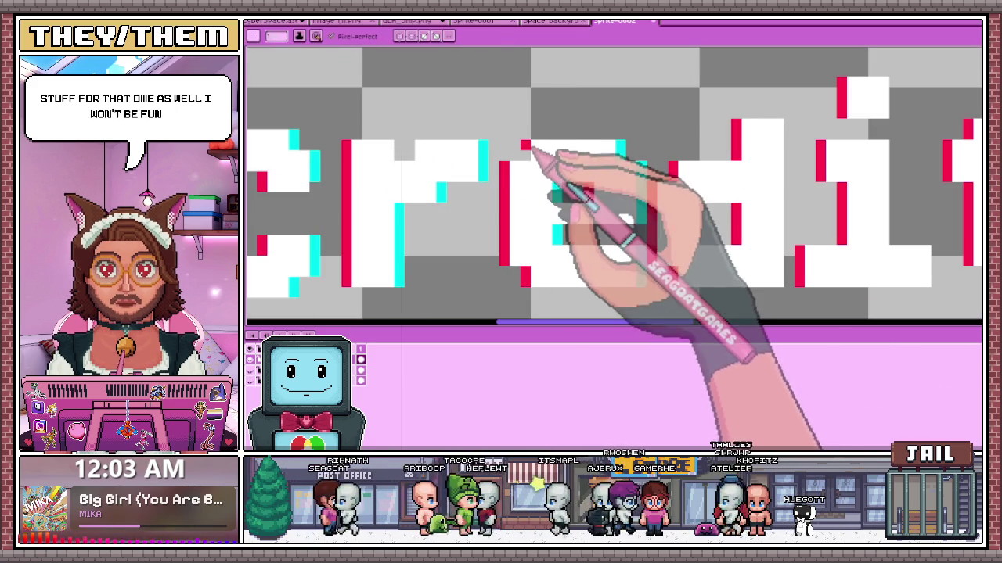
scroll(548, 180, "down", 2)
scroll(641, 209, "up", 1)
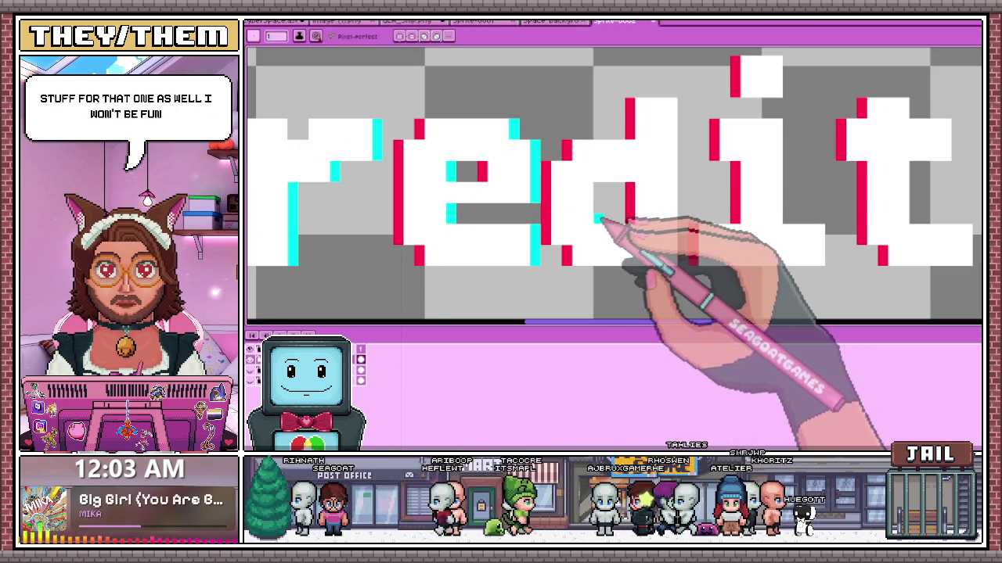
scroll(586, 212, "down", 2)
scroll(577, 250, "up", 1)
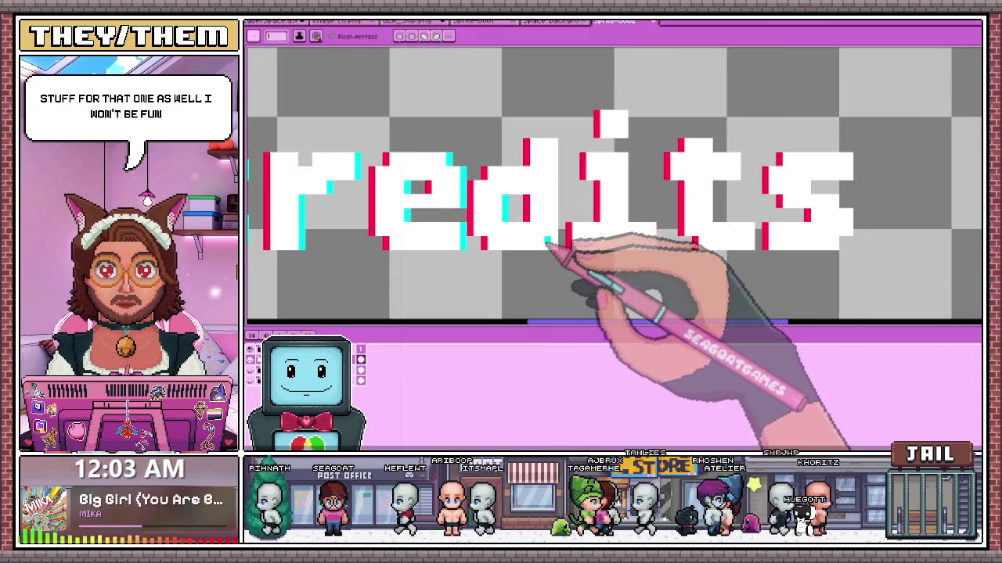
scroll(572, 250, "up", 1)
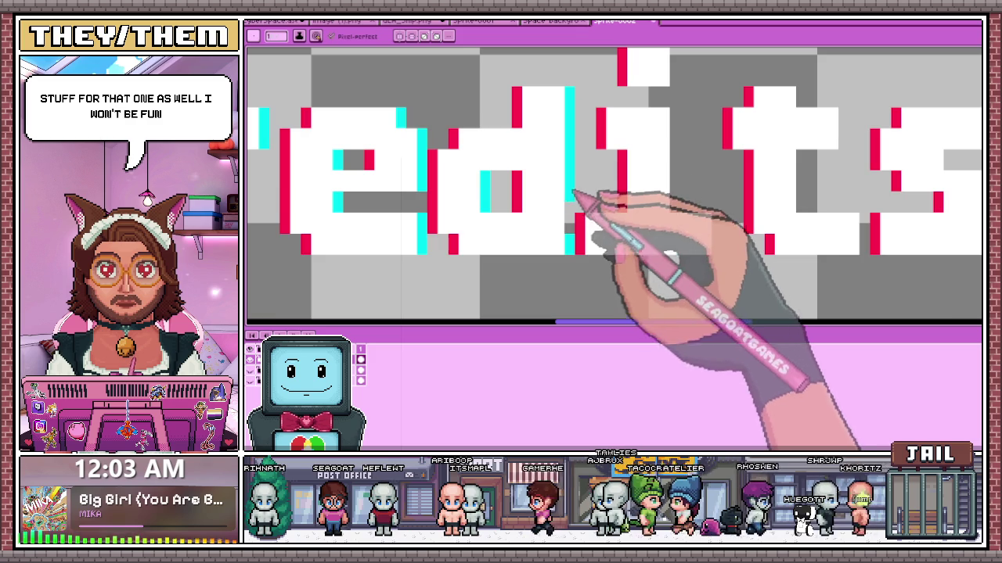
scroll(579, 234, "down", 2)
scroll(594, 274, "up", 1)
scroll(618, 278, "up", 1)
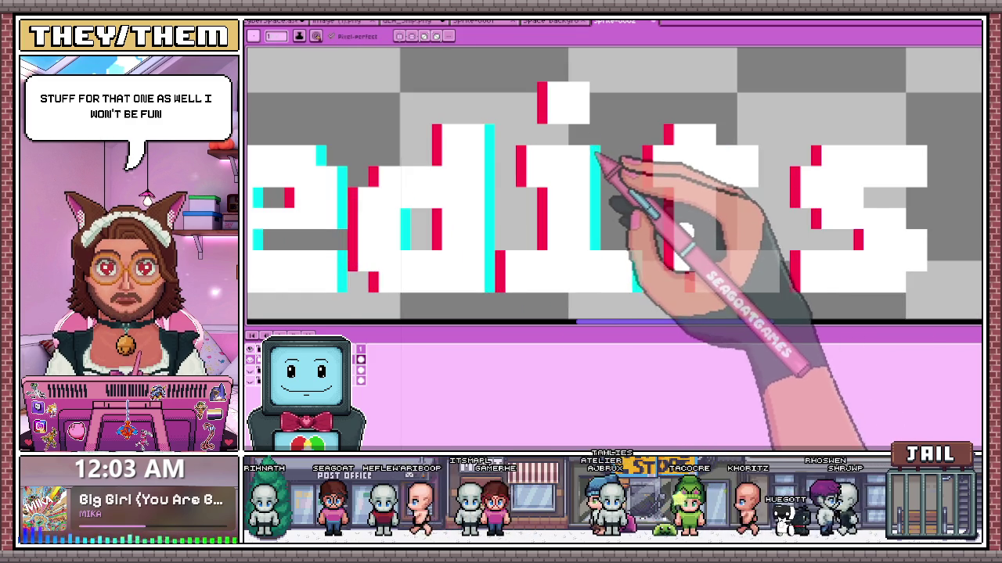
scroll(587, 211, "down", 2)
scroll(664, 141, "up", 1)
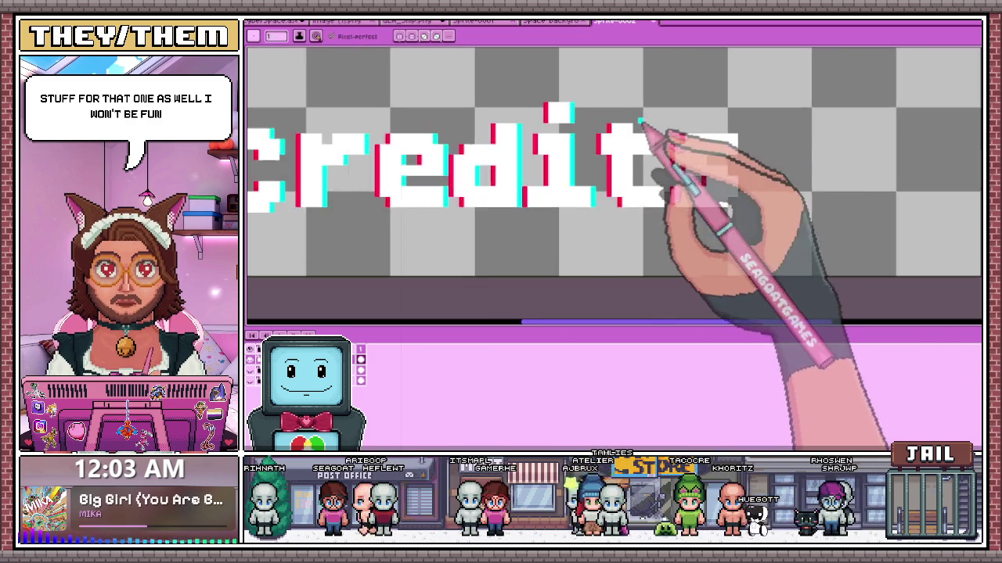
scroll(644, 146, "up", 1)
scroll(663, 145, "up", 1)
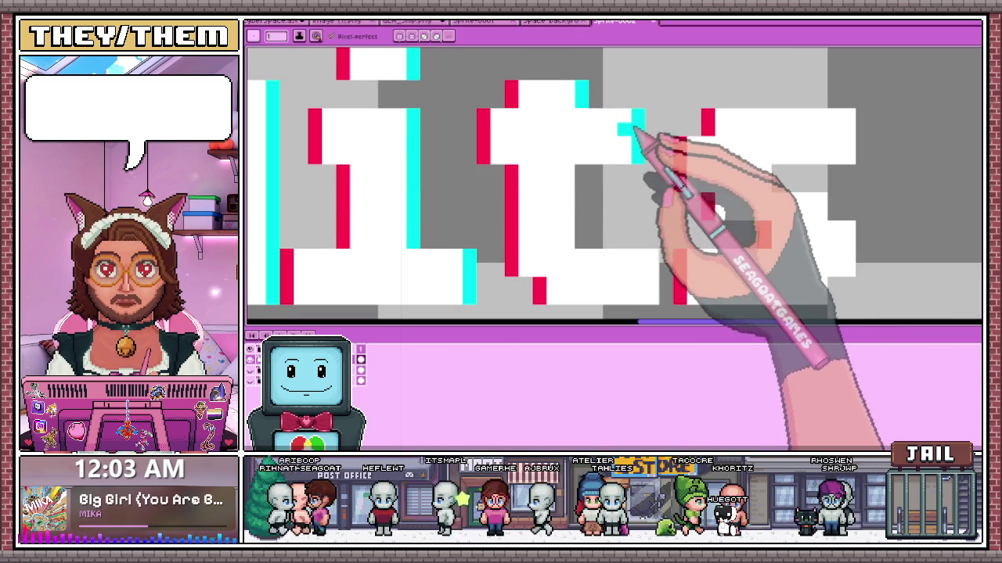
scroll(610, 254, "down", 1)
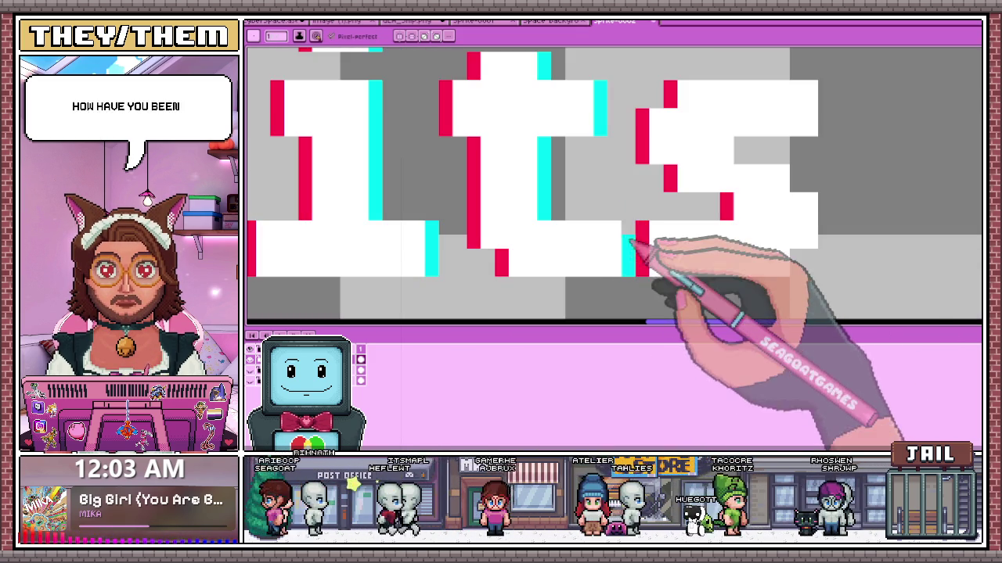
scroll(632, 238, "down", 2)
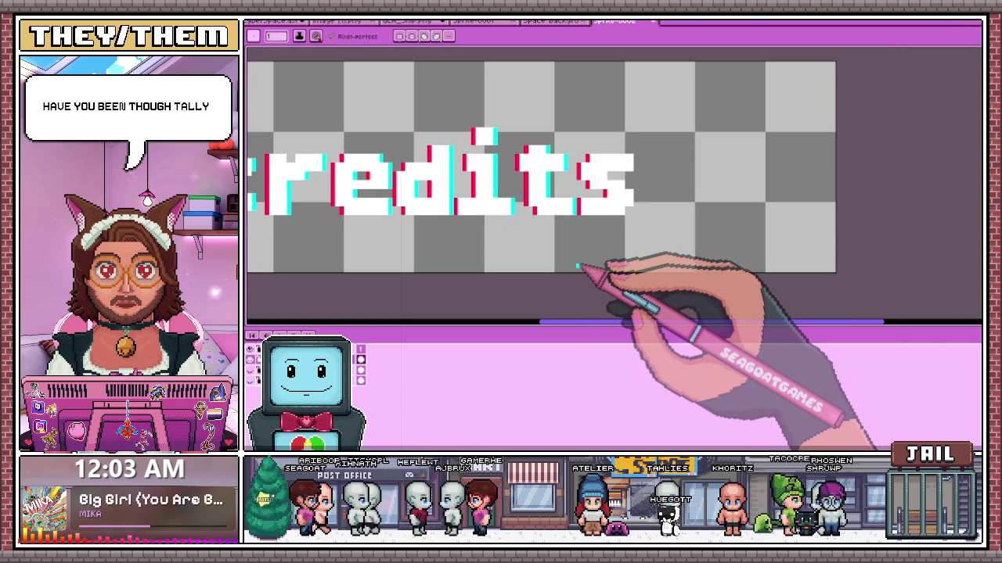
scroll(579, 264, "down", 1)
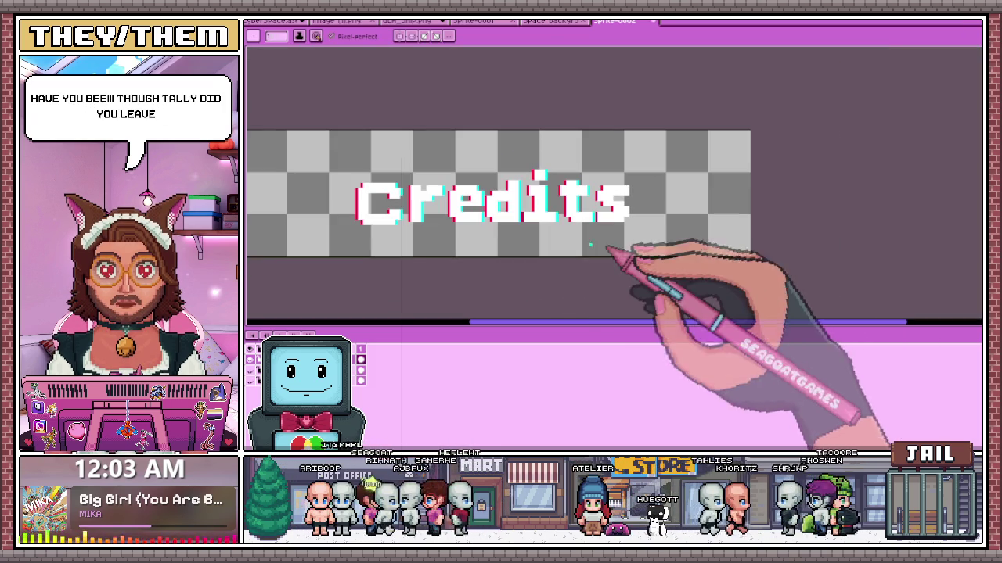
scroll(403, 211, "up", 2)
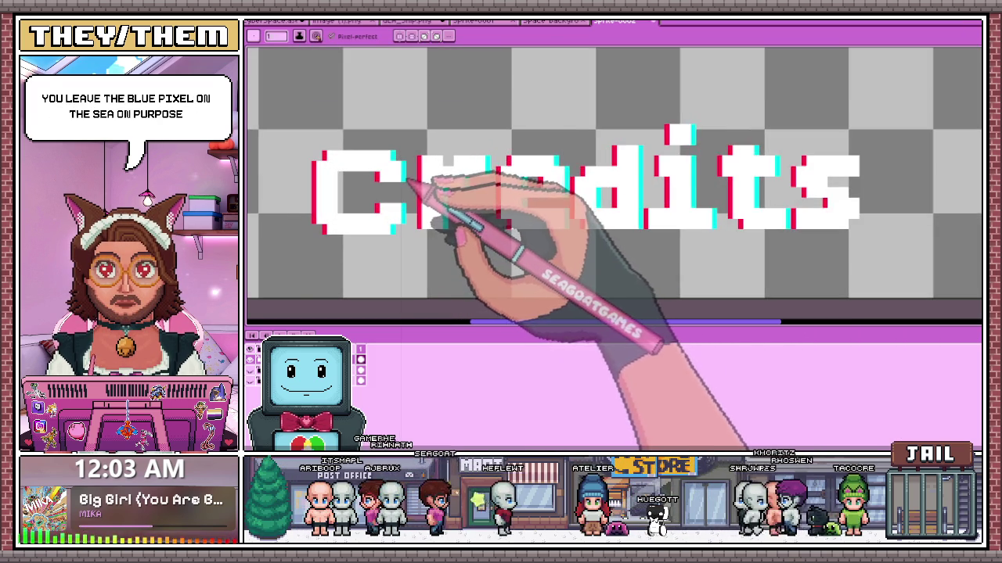
scroll(478, 204, "down", 1)
scroll(705, 203, "up", 2)
scroll(684, 239, "up", 3)
mouse_move(657, 237)
left_mouse_down()
mouse_move(658, 251)
mouse_move(684, 181)
left_mouse_up()
left_click_drag(600, 122, 600, 144)
left_click_drag(685, 116, 685, 66)
scroll(686, 79, "down", 2)
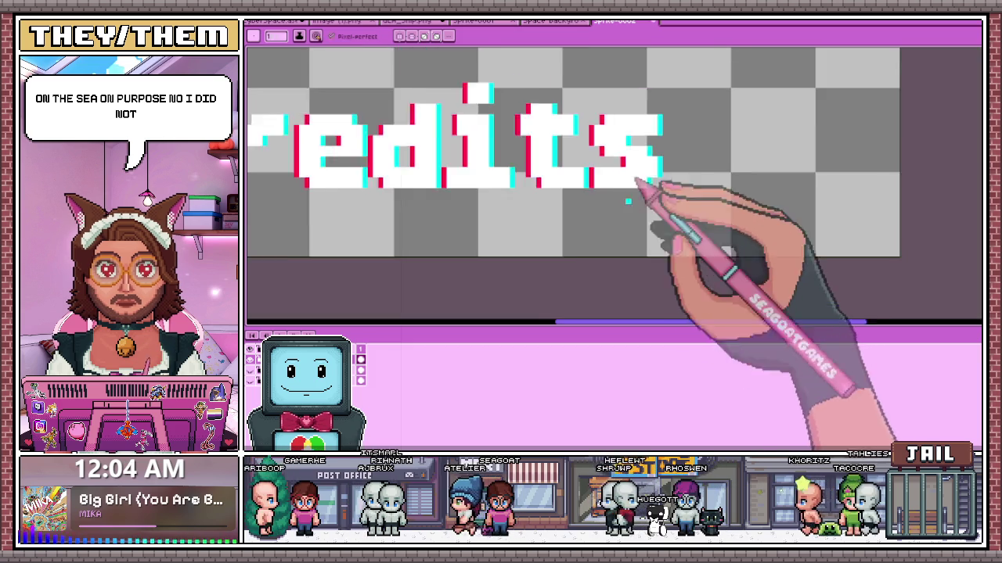
scroll(642, 188, "down", 1)
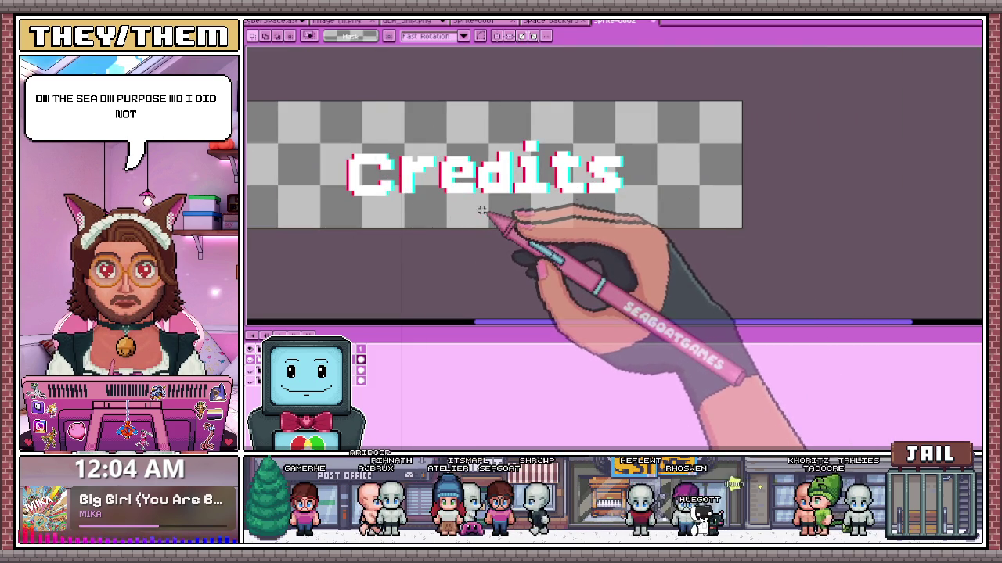
- Respace the lettering by nudging 'dits', then 'its', one pixel to the right
scroll(422, 188, "up", 2)
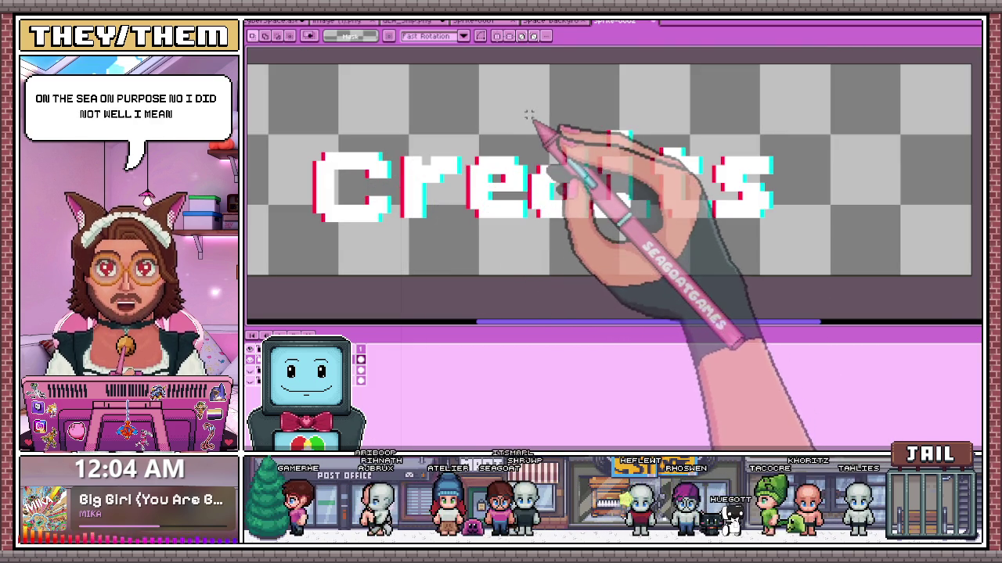
left_click_drag(529, 116, 608, 236)
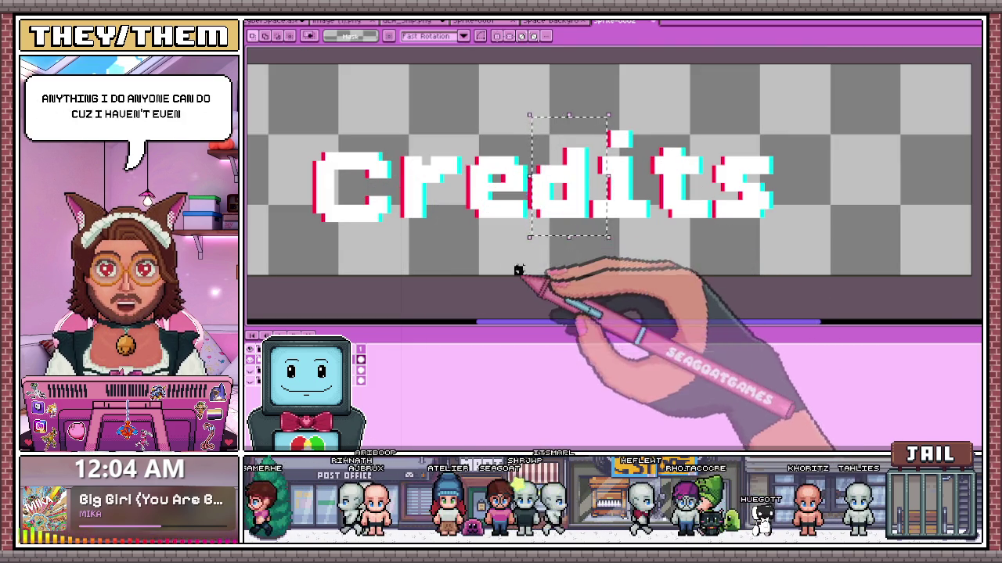
left_click_drag(526, 237, 828, 107)
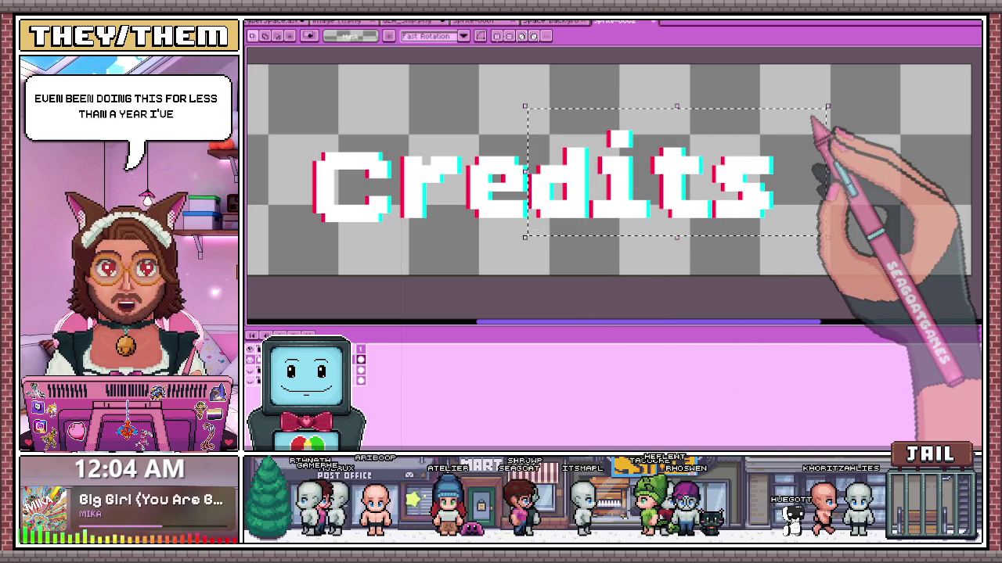
key("Right")
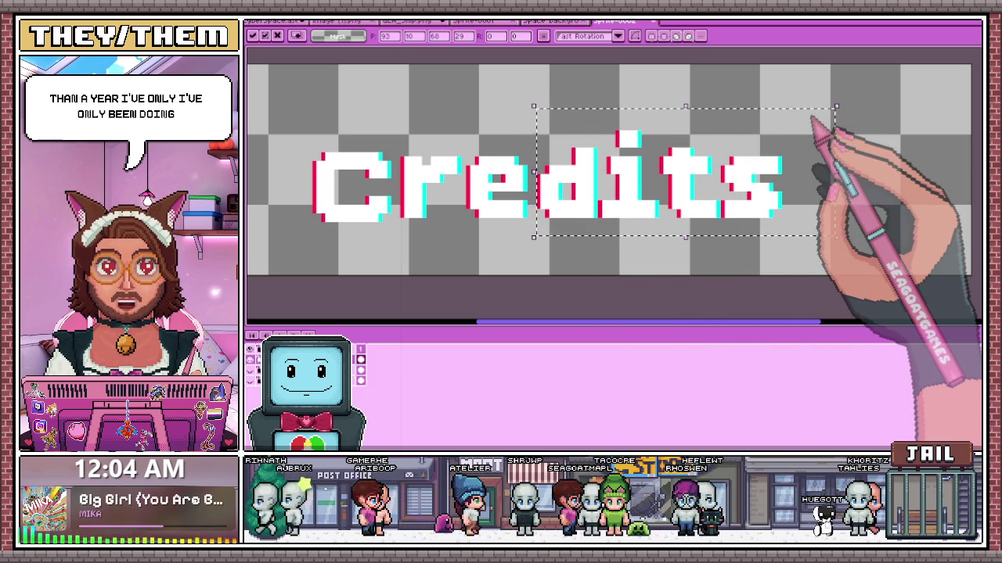
left_click(487, 268)
left_click_drag(596, 236, 810, 107)
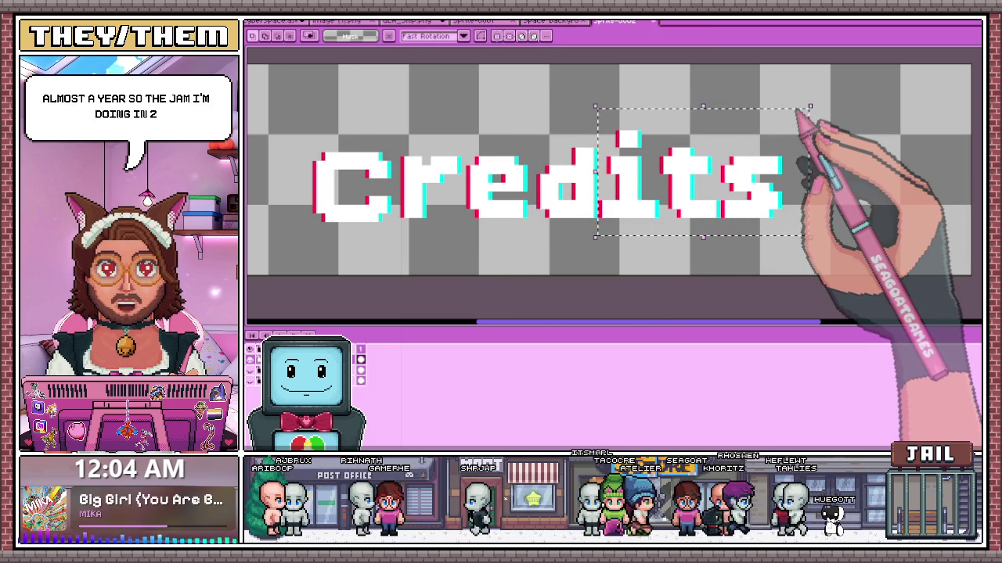
key("Right")
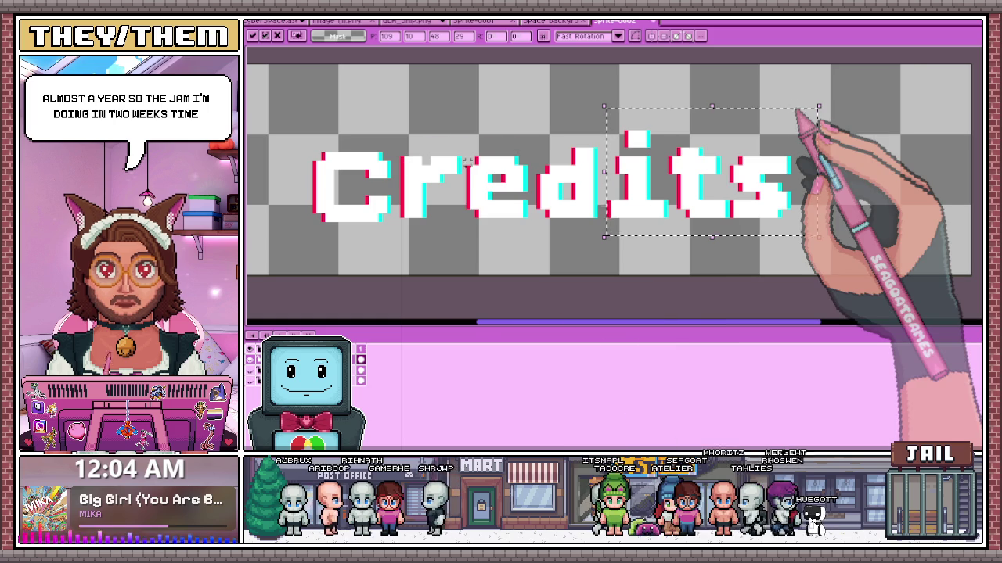
left_click(447, 286)
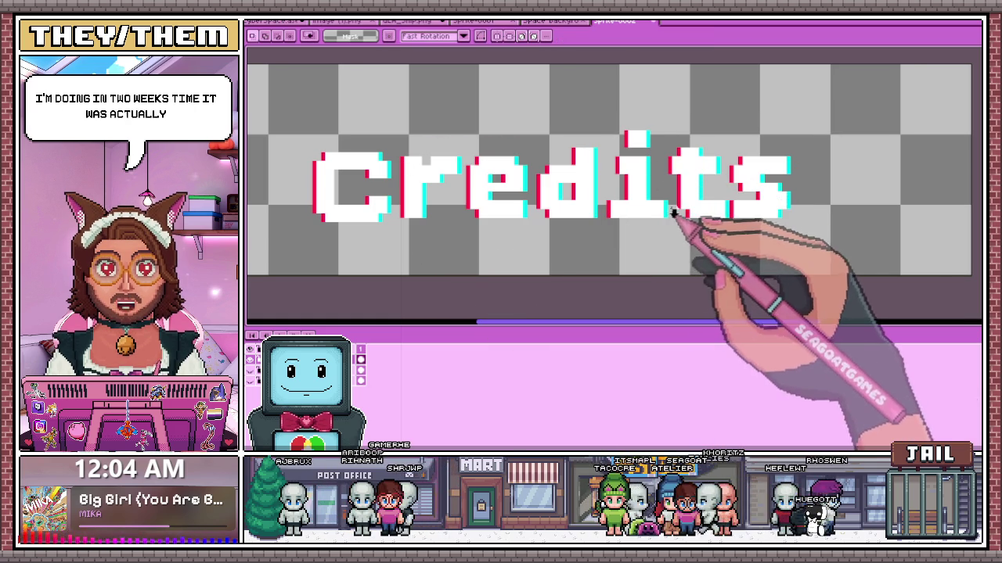
- Select the 'ts' letters and then the final s, then clear the selection
left_click_drag(673, 213, 821, 119)
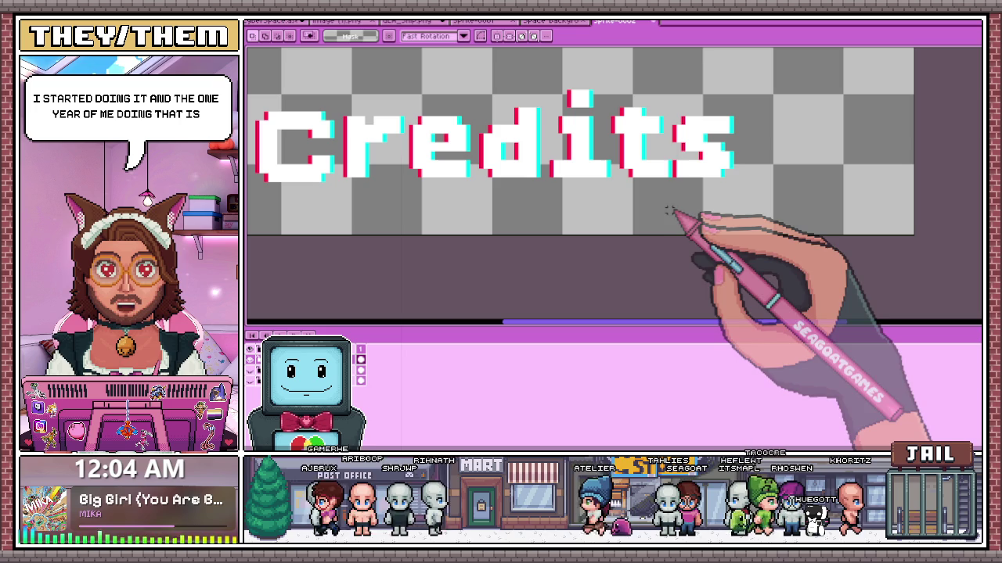
left_click_drag(632, 117, 612, 185)
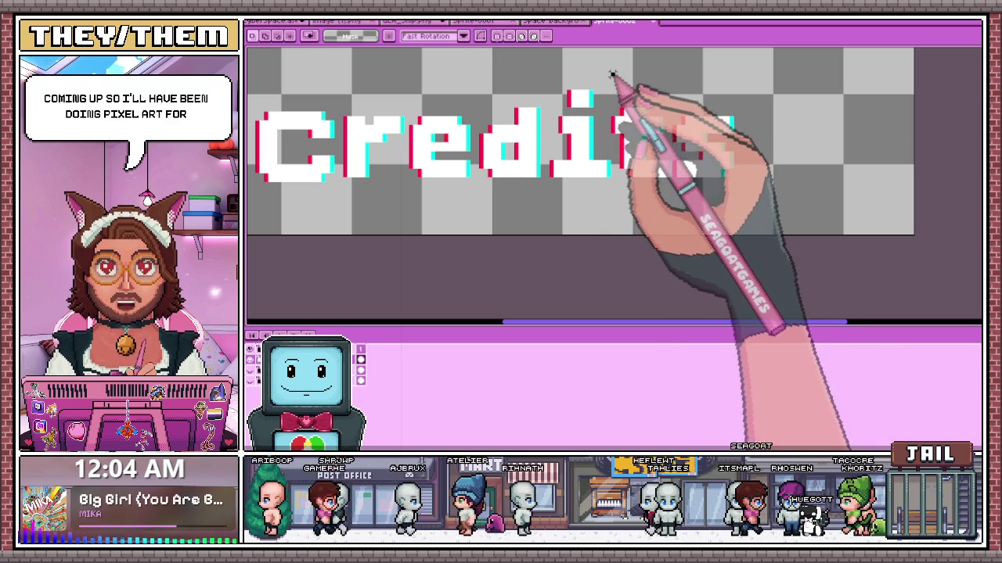
left_click_drag(612, 73, 782, 236)
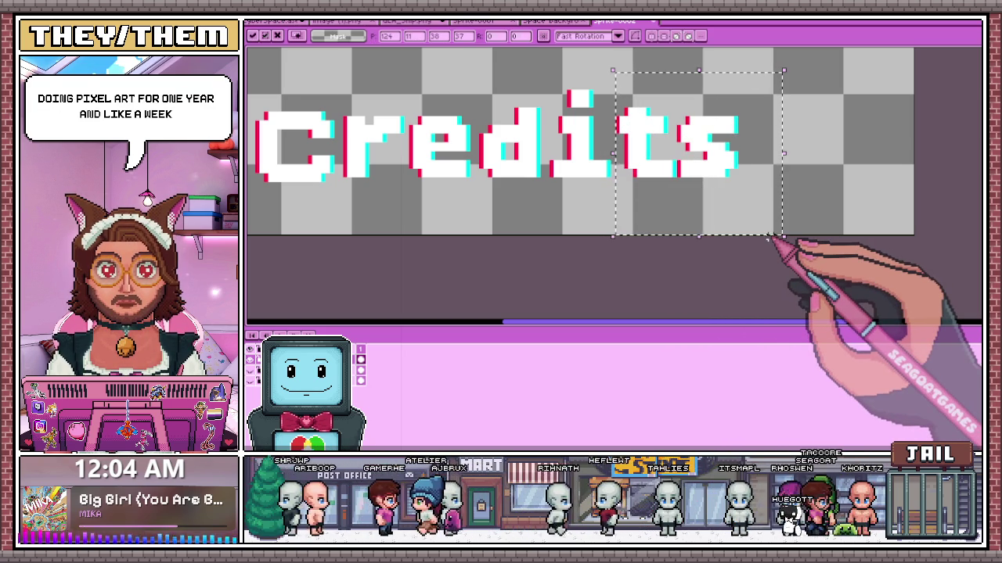
scroll(525, 206, "down", 1)
scroll(577, 271, "up", 3)
scroll(571, 289, "down", 1)
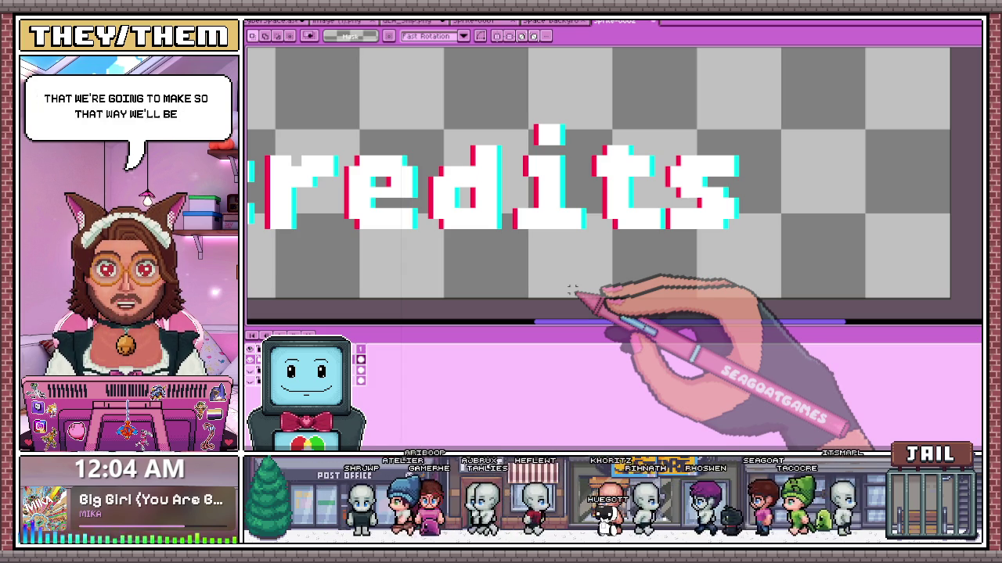
scroll(719, 225, "up", 2)
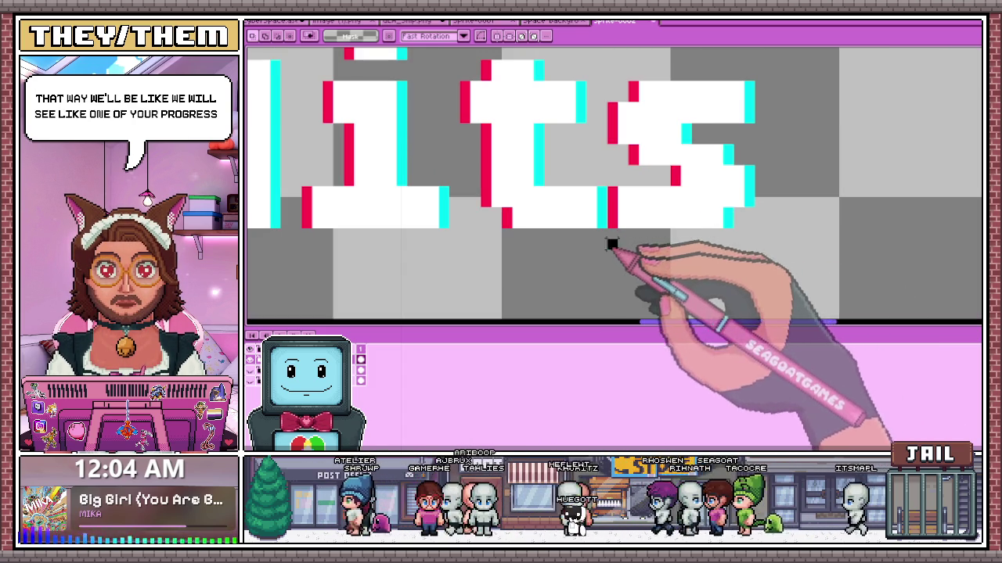
left_click_drag(609, 238, 697, 88)
scroll(699, 90, "down", 2)
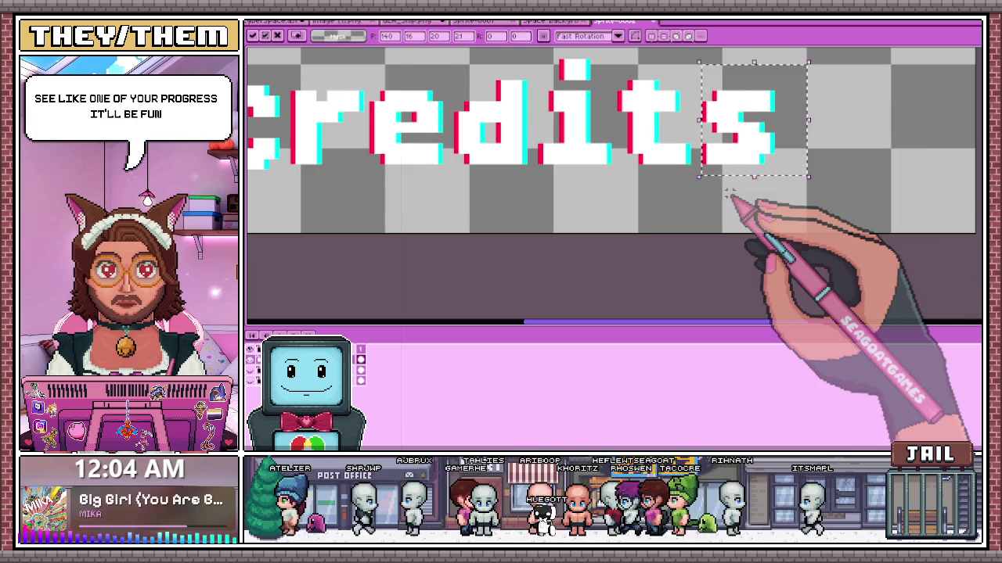
scroll(729, 194, "down", 2)
key("ctrl+d")
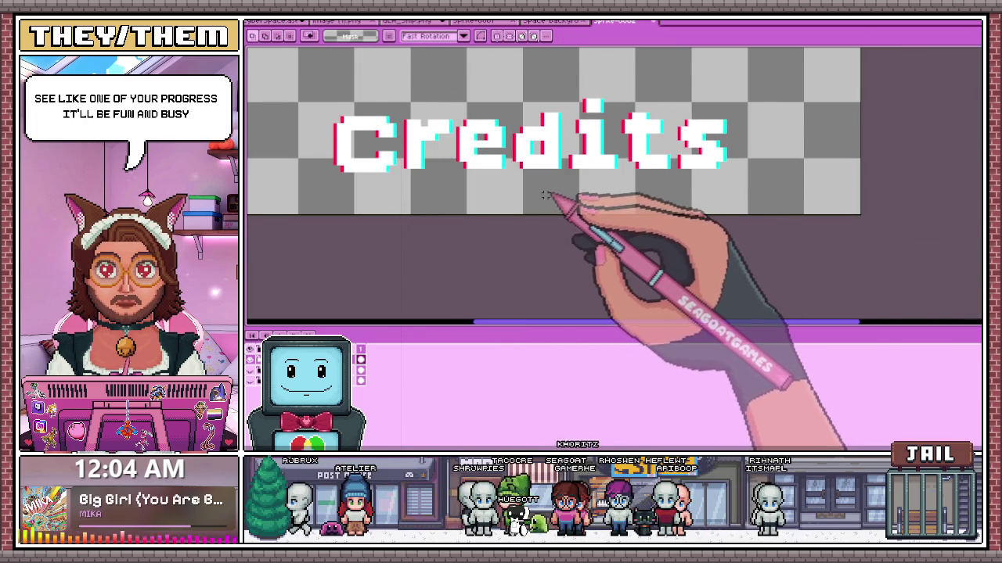
- Switch to the Pencil and zoom in on the C to begin its black outline
scroll(358, 149, "up", 1)
key("b")
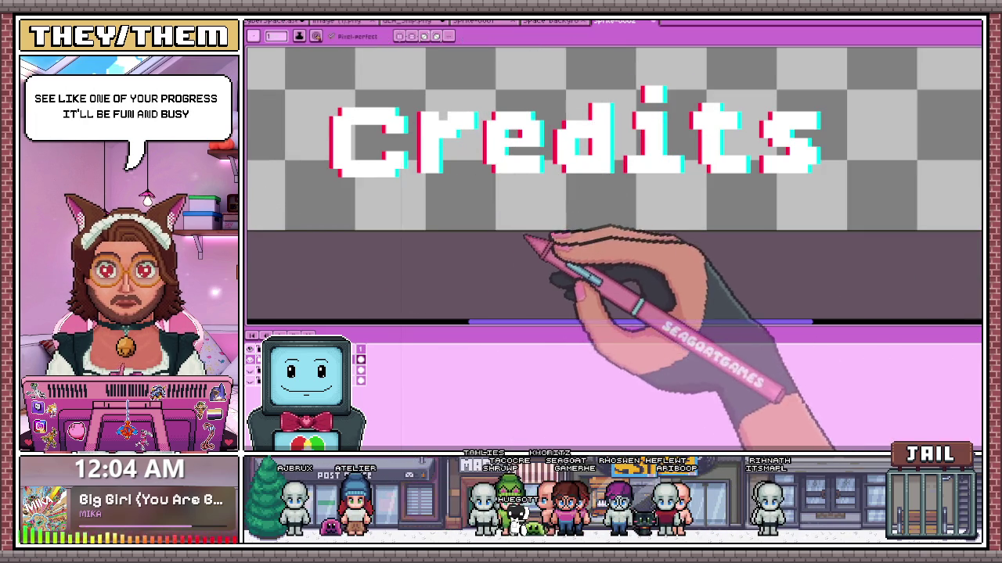
scroll(333, 176, "up", 2)
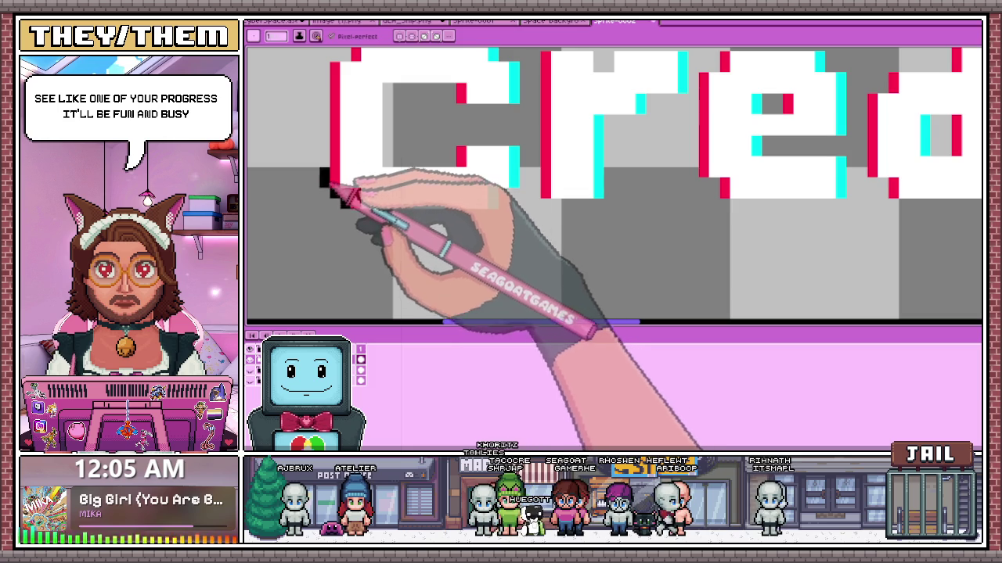
scroll(327, 156, "down", 1)
scroll(329, 131, "up", 1)
scroll(336, 161, "up", 2)
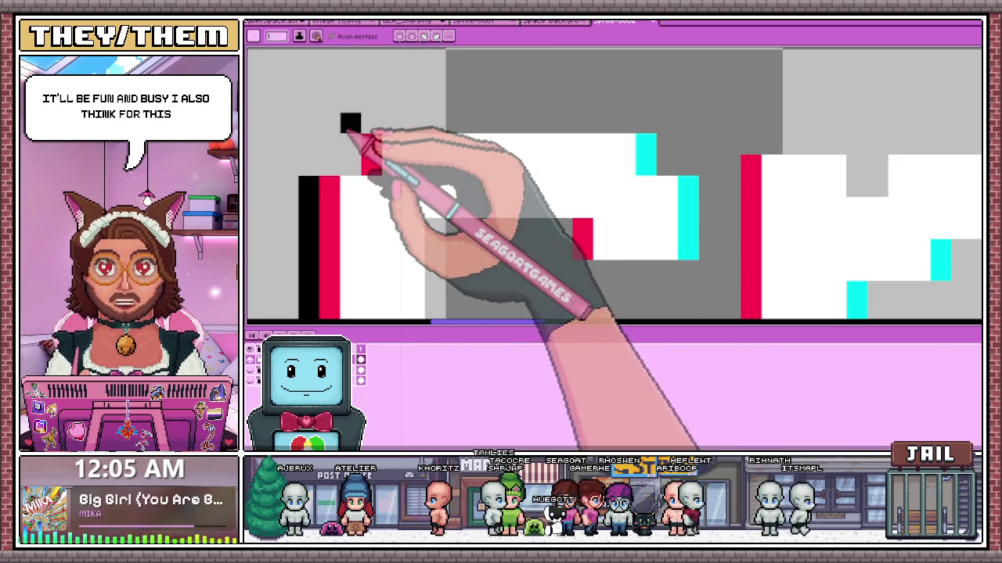
- Outline the top of the C in black, removing a stray pixel inside it
mouse_move(337, 166)
left_mouse_down()
mouse_move(381, 138)
mouse_move(626, 124)
left_mouse_up()
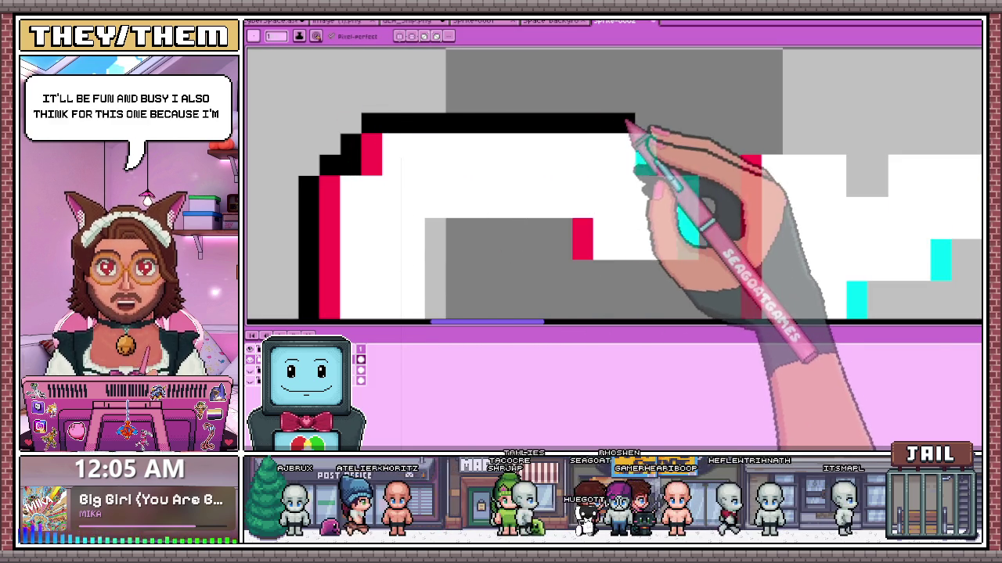
scroll(601, 145, "down", 3)
scroll(604, 157, "up", 2)
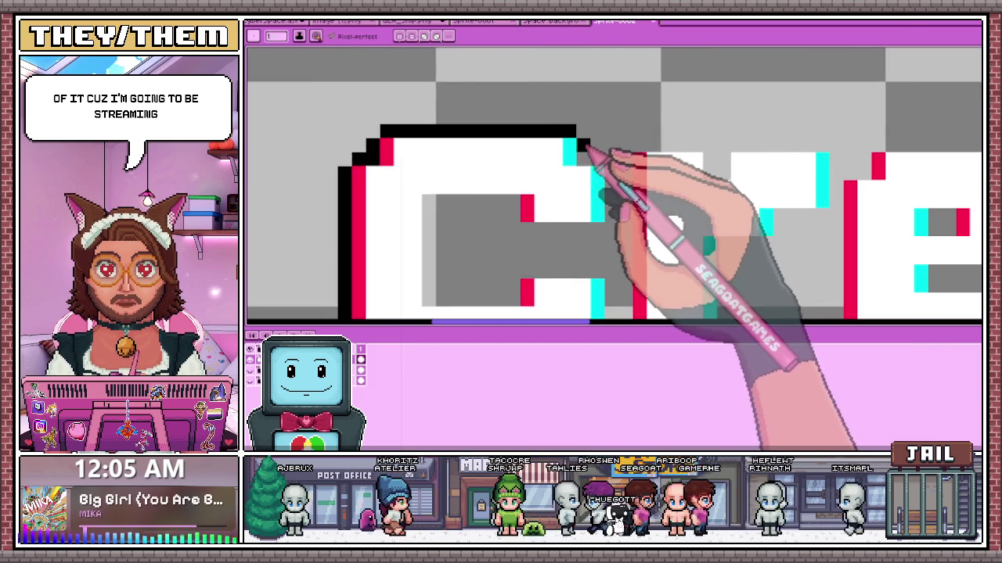
scroll(618, 176, "down", 1)
scroll(604, 190, "up", 2)
scroll(563, 156, "down", 2)
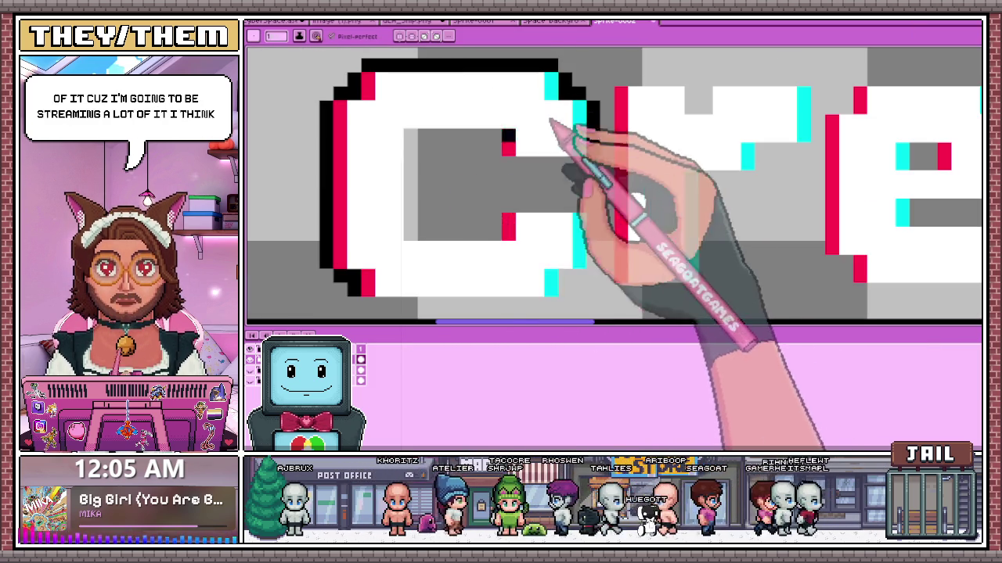
left_click(410, 135)
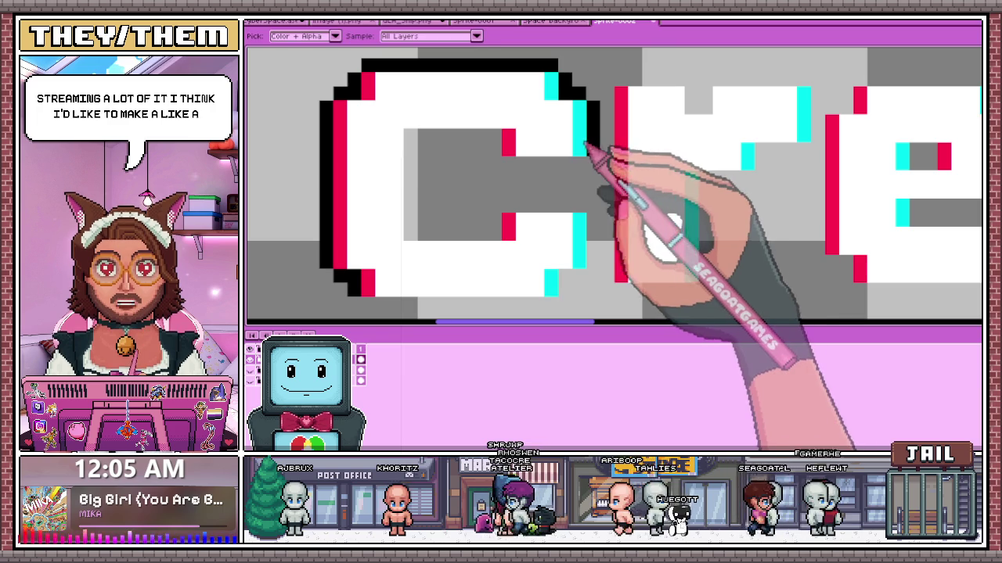
left_click(410, 135)
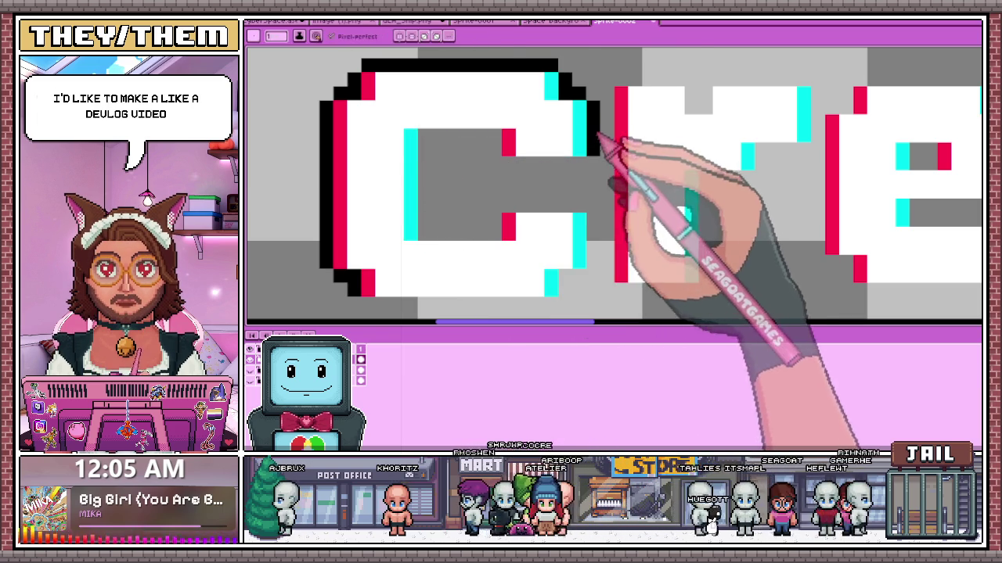
scroll(603, 140, "down", 1)
scroll(557, 169, "up", 1)
- Trace a black outline along the C's inner top, left and bottom edges
left_click(549, 171)
left_click(477, 158)
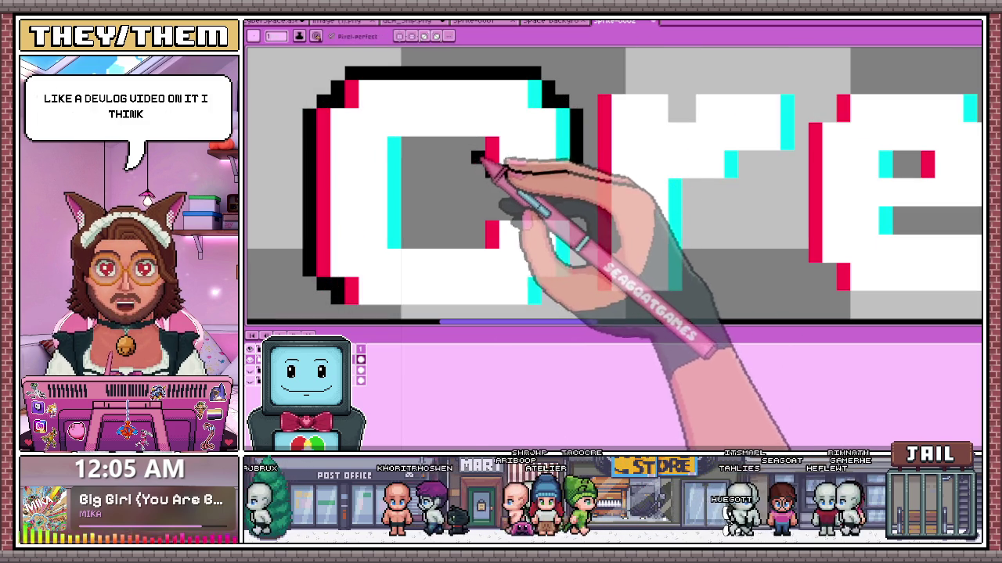
left_click_drag(470, 146, 409, 248)
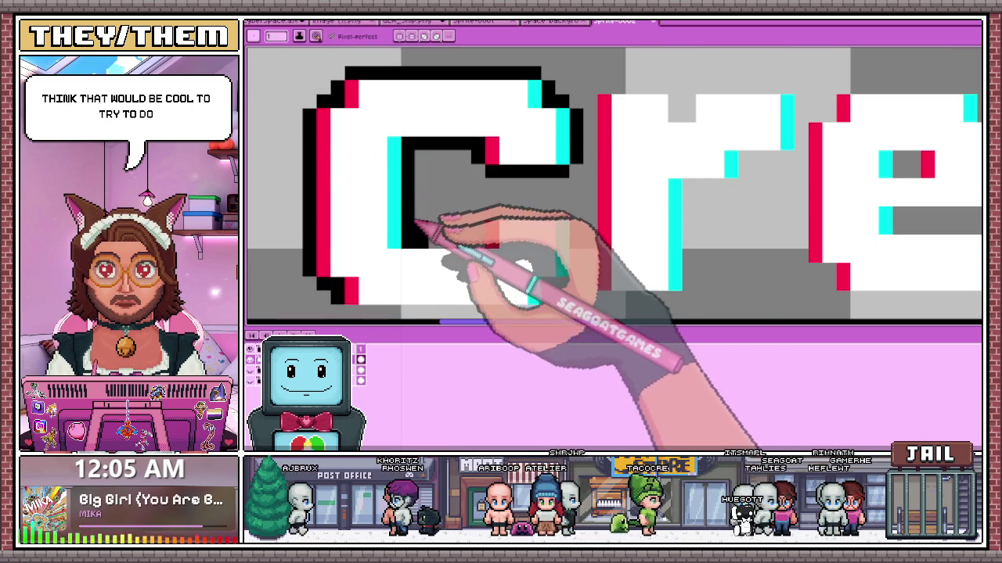
left_click_drag(429, 244, 465, 240)
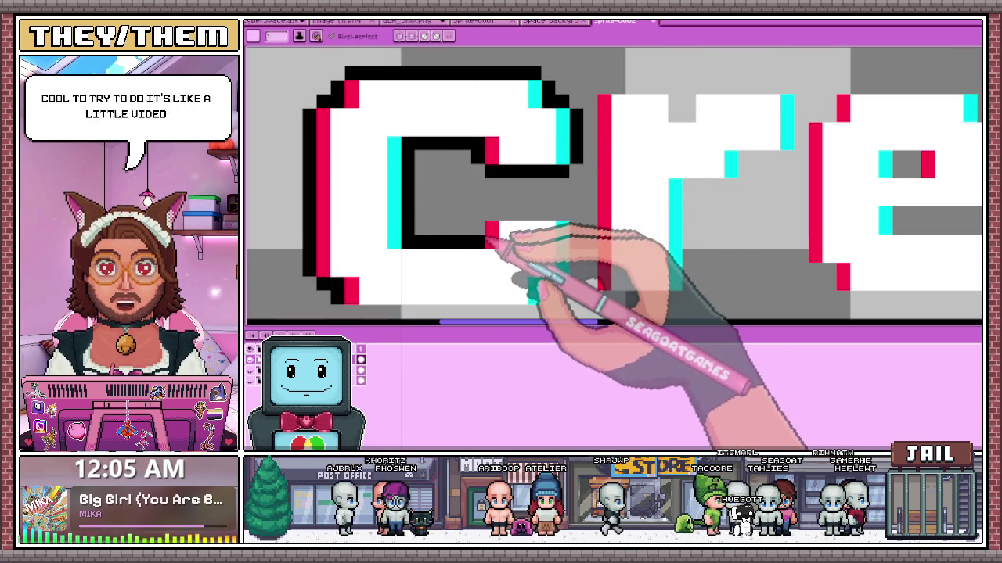
scroll(554, 221, "down", 3)
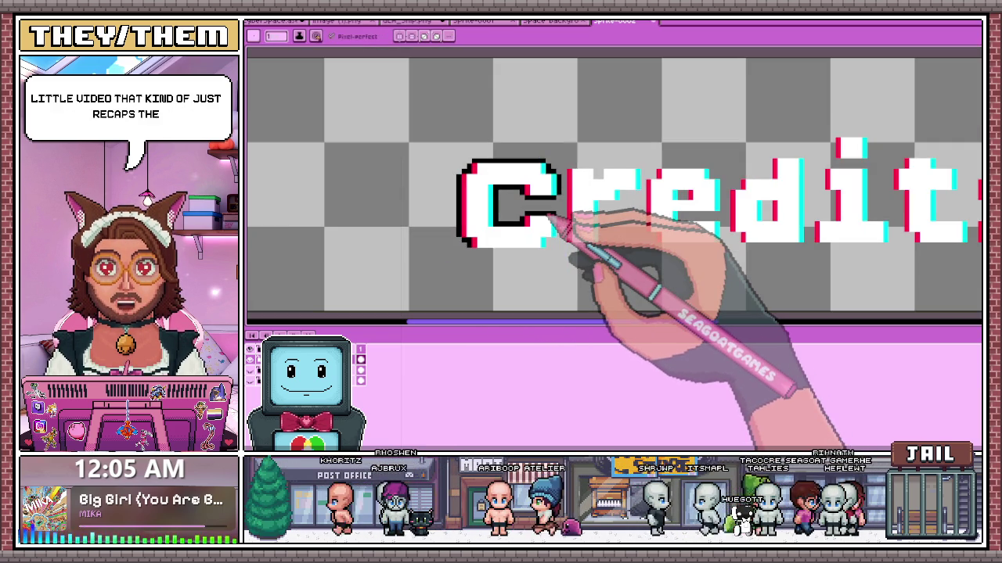
scroll(550, 219, "down", 1)
scroll(550, 227, "up", 4)
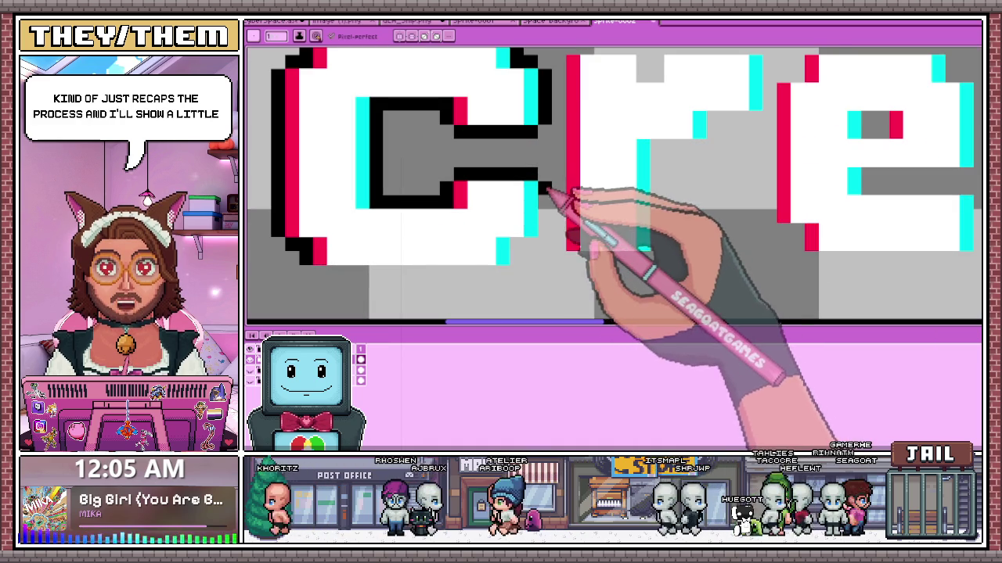
scroll(518, 265, "down", 1)
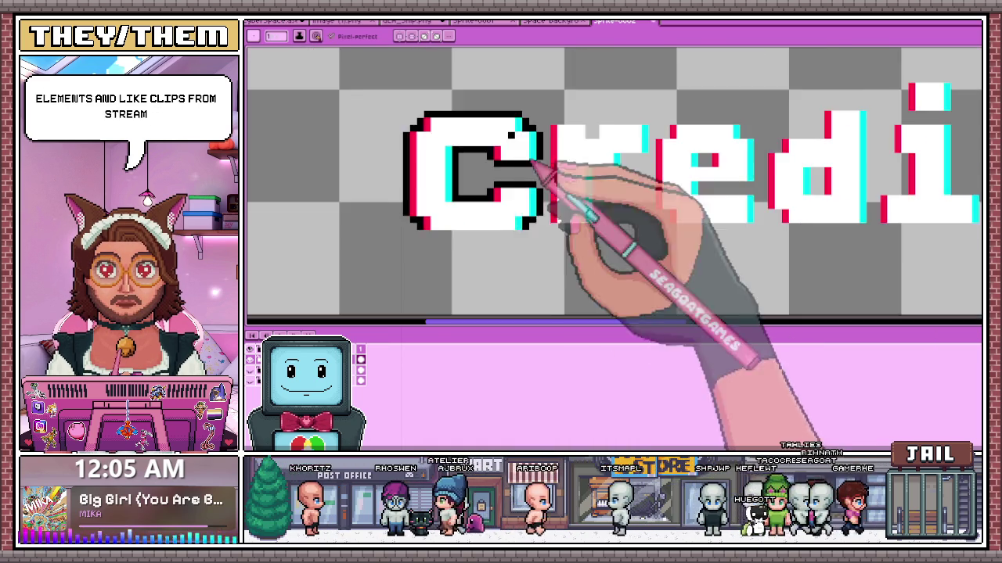
scroll(543, 219, "up", 1)
- Outline the C's outer bottom and right edge in black, starting the outline below the r
left_click_drag(441, 222, 523, 219)
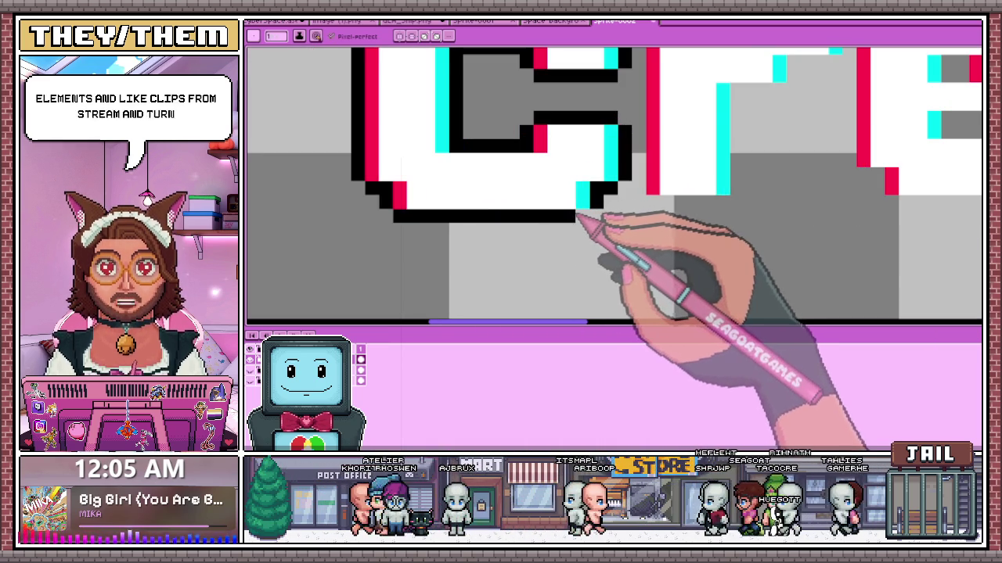
scroll(452, 231, "down", 2)
scroll(621, 240, "down", 1)
scroll(558, 258, "up", 2)
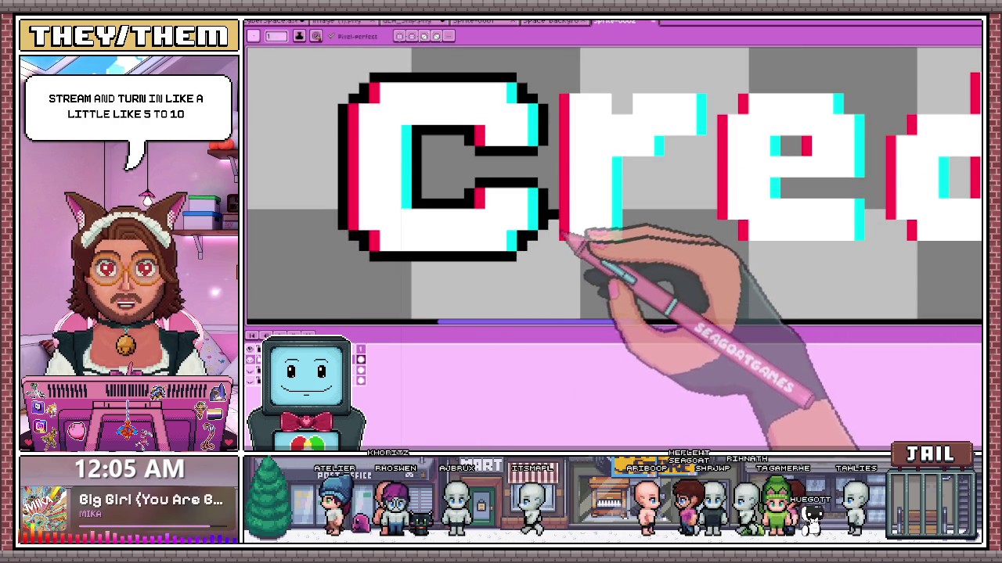
scroll(559, 239, "down", 2)
scroll(586, 246, "up", 1)
scroll(532, 212, "down", 1)
scroll(518, 188, "up", 1)
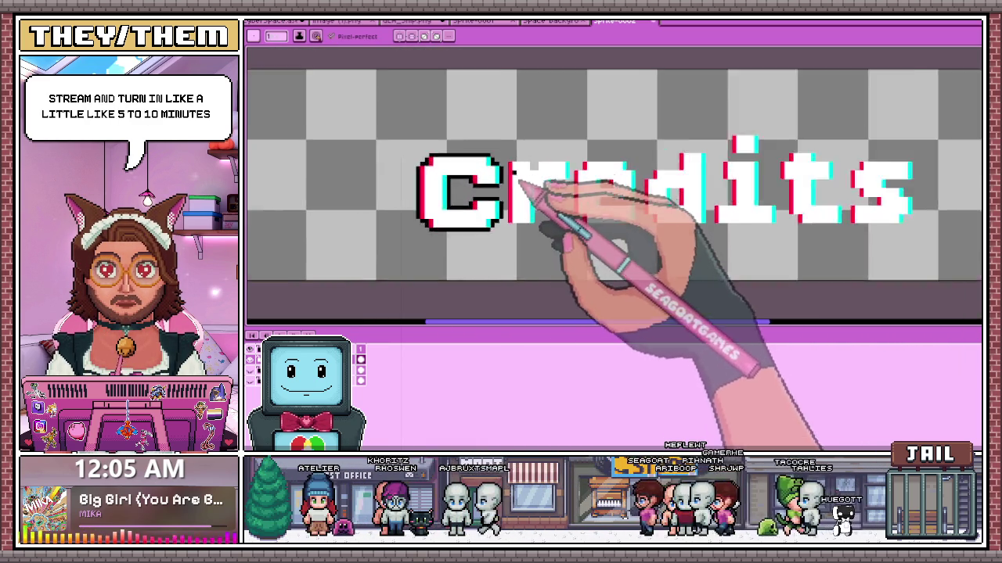
scroll(518, 188, "up", 2)
left_click_drag(508, 235, 503, 100)
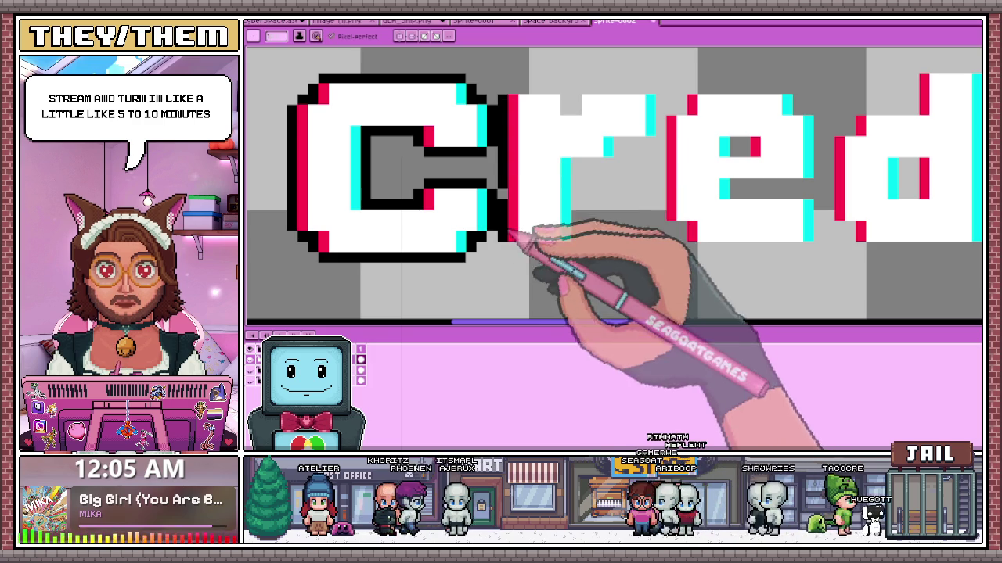
left_click(522, 258)
- Outline the r in black along its bottom, right side and stem top
left_click_drag(526, 250, 571, 246)
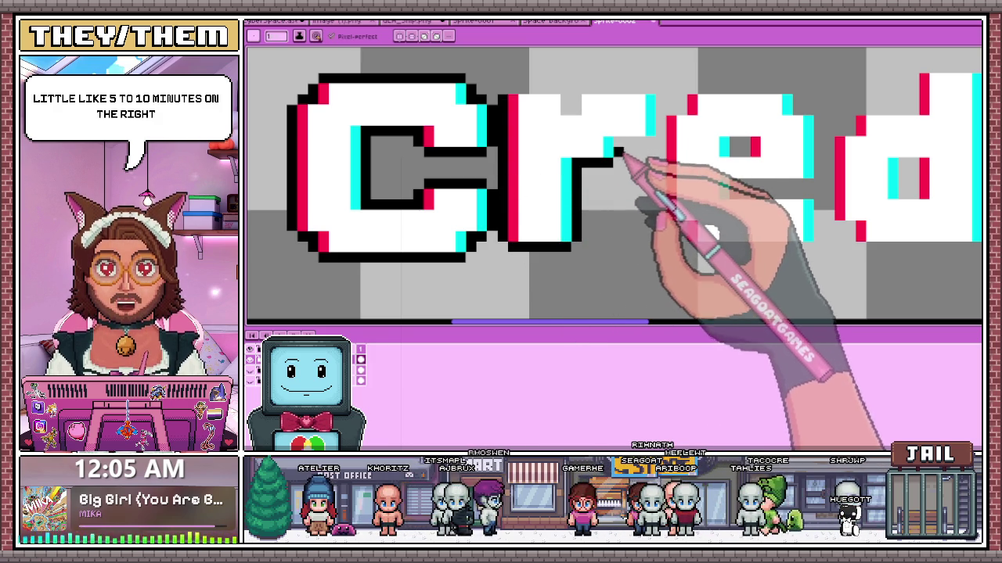
left_click_drag(661, 139, 661, 95)
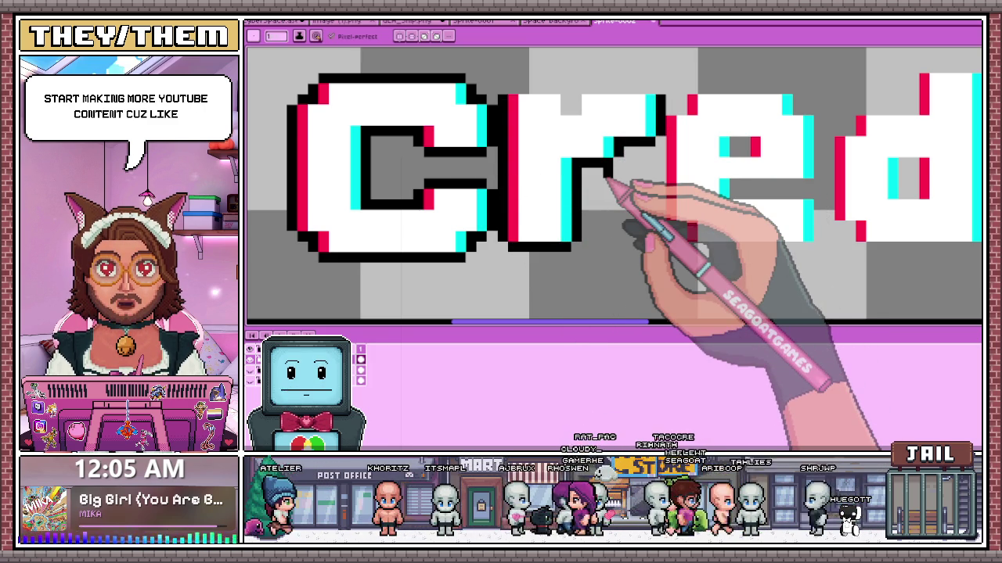
left_click_drag(510, 90, 547, 92)
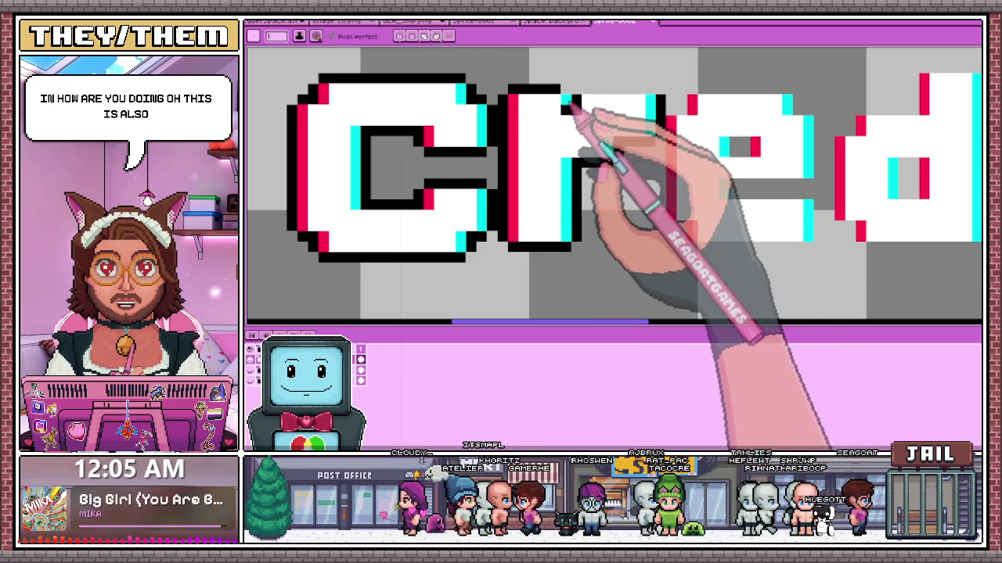
left_click_drag(560, 89, 664, 89)
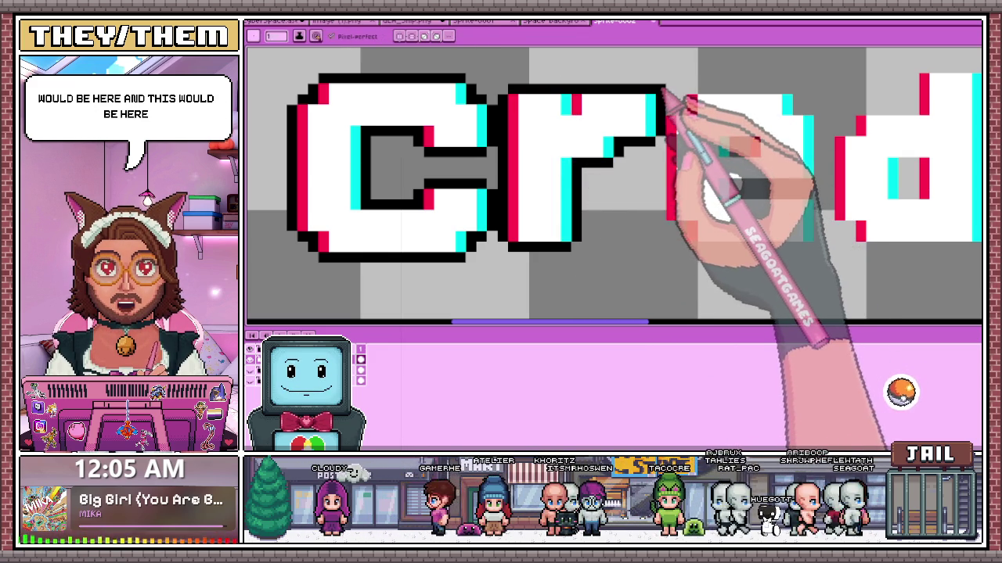
- Extend the black outline further along the top of the r
scroll(657, 101, "down", 2)
scroll(505, 196, "up", 2)
scroll(586, 157, "up", 1)
scroll(559, 161, "down", 1)
scroll(551, 119, "up", 1)
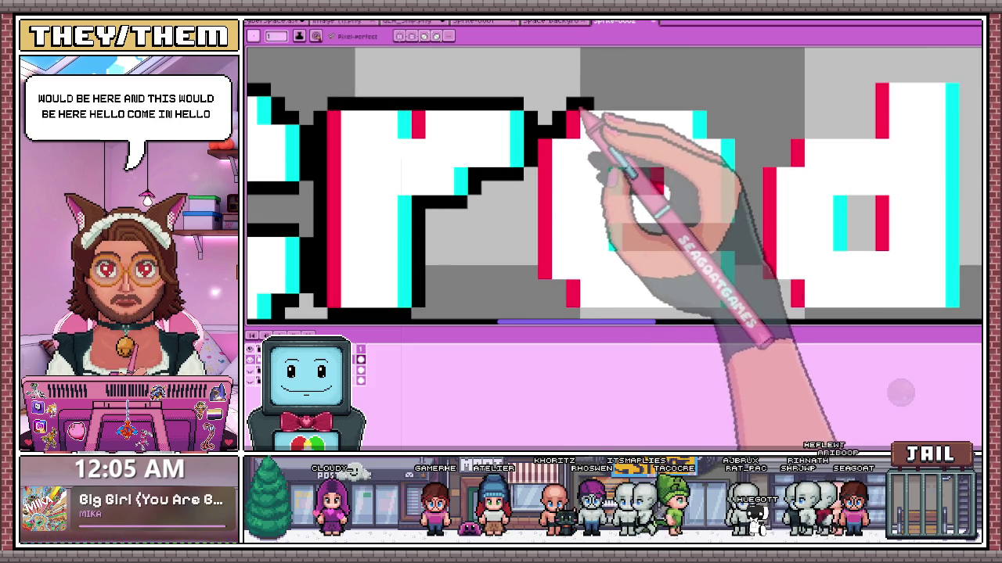
left_click_drag(583, 108, 681, 90)
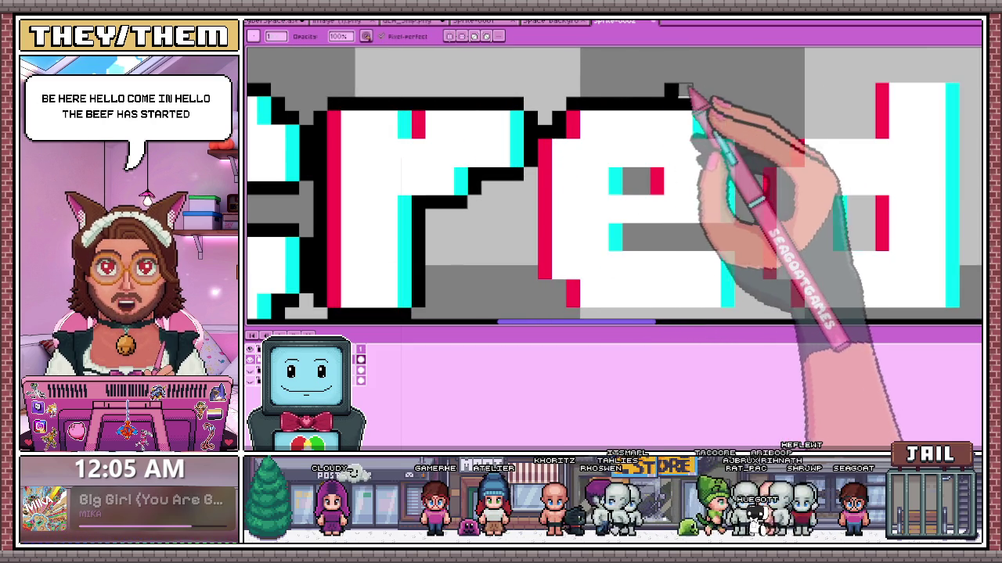
scroll(670, 93, "down", 1)
scroll(586, 167, "down", 2)
scroll(633, 151, "up", 2)
scroll(577, 122, "up", 1)
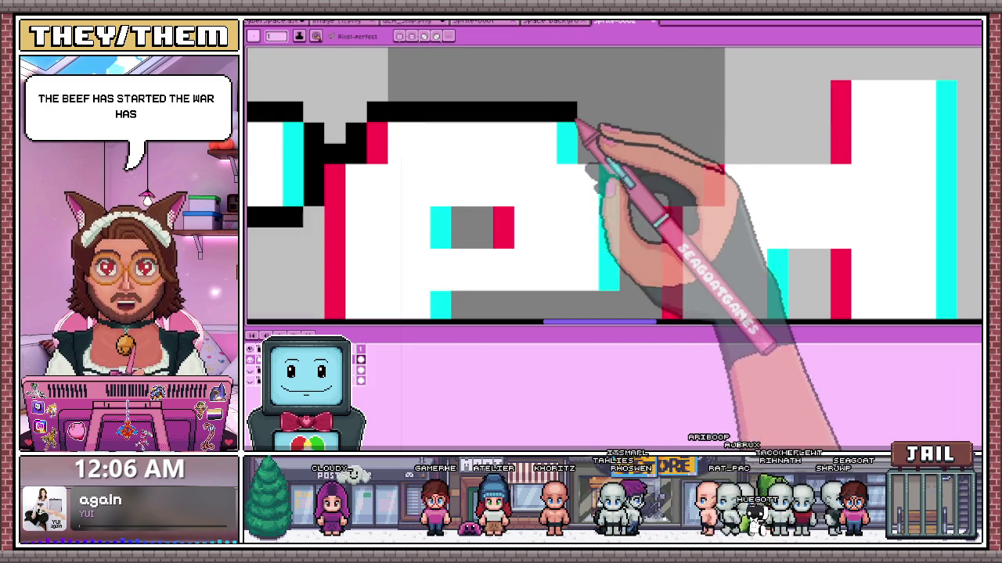
scroll(591, 147, "down", 1)
scroll(496, 167, "up", 1)
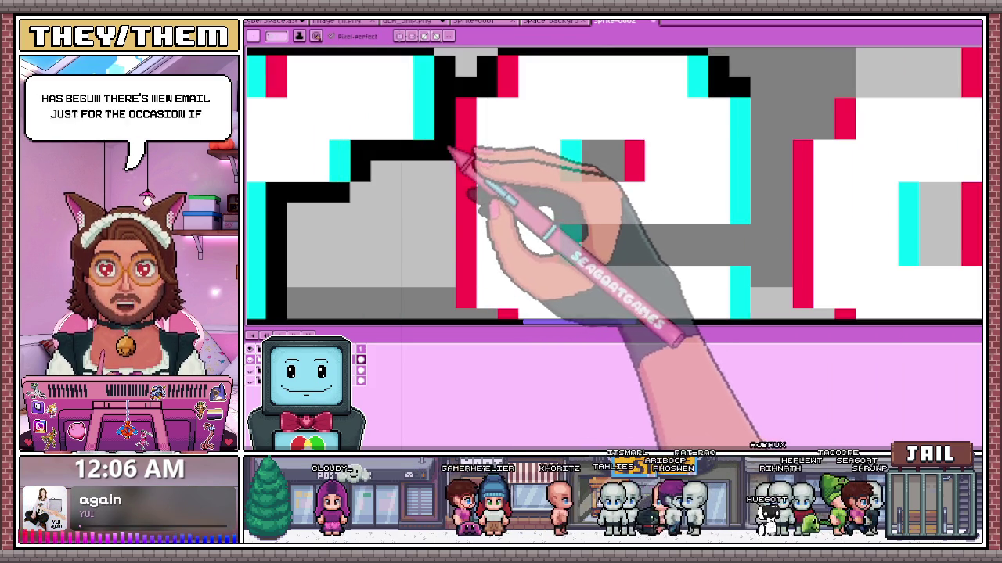
scroll(459, 156, "down", 1)
scroll(452, 160, "up", 1)
scroll(459, 263, "down", 2)
scroll(477, 190, "up", 2)
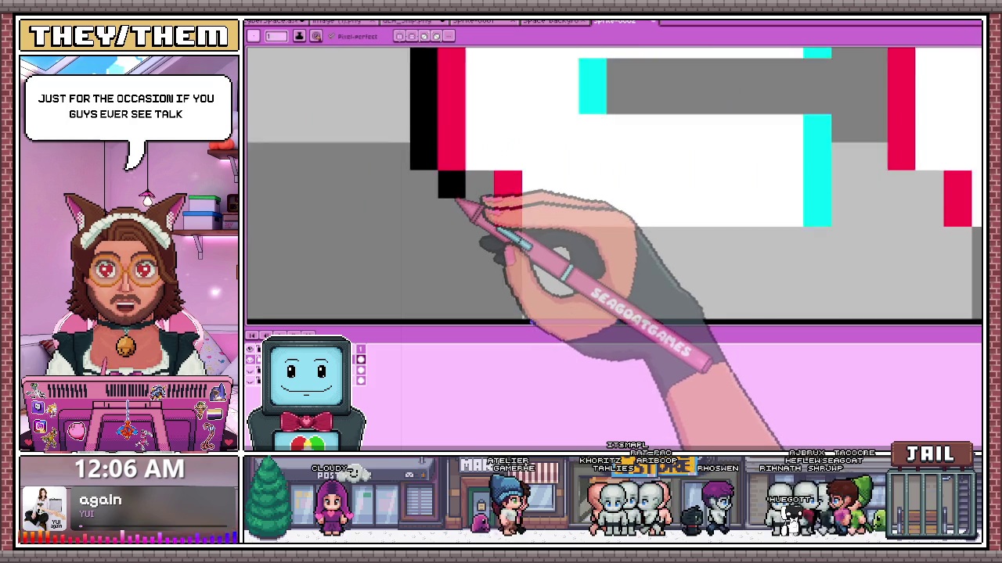
scroll(458, 206, "up", 1)
scroll(439, 187, "down", 1)
scroll(594, 282, "down", 1)
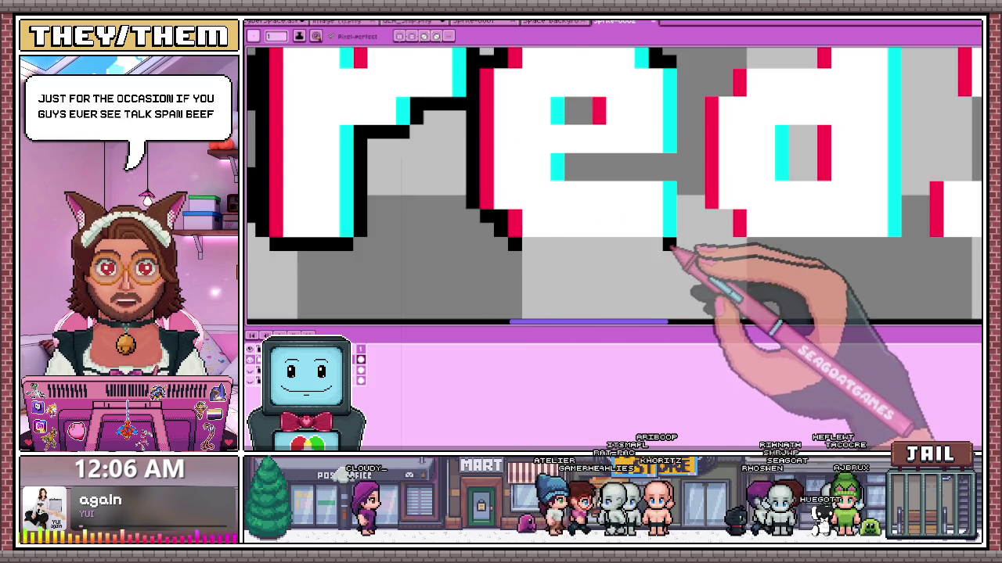
scroll(673, 290, "up", 1)
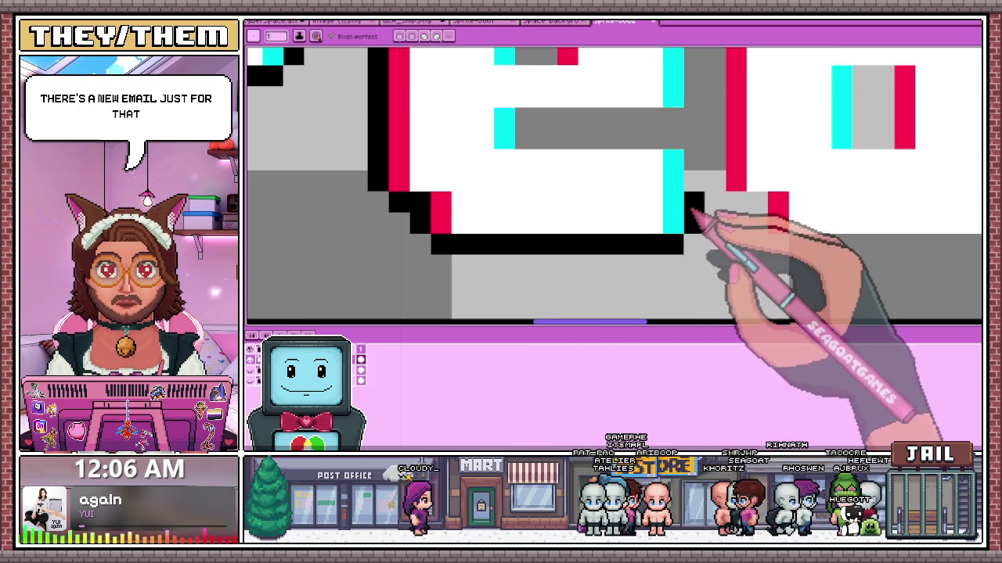
scroll(657, 172, "down", 1)
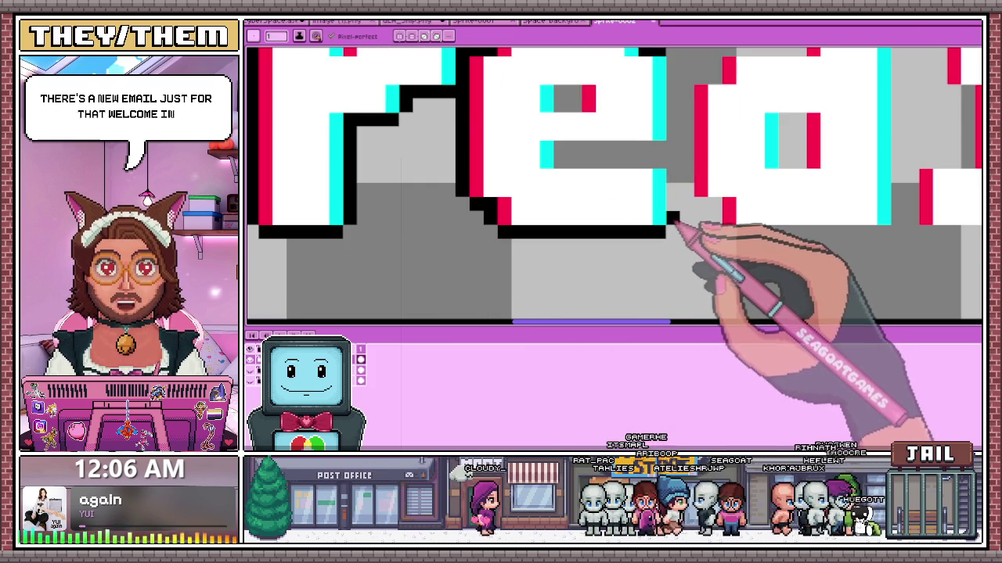
- Draw a two-row black bar across the middle of the e
left_click_drag(670, 173, 554, 166)
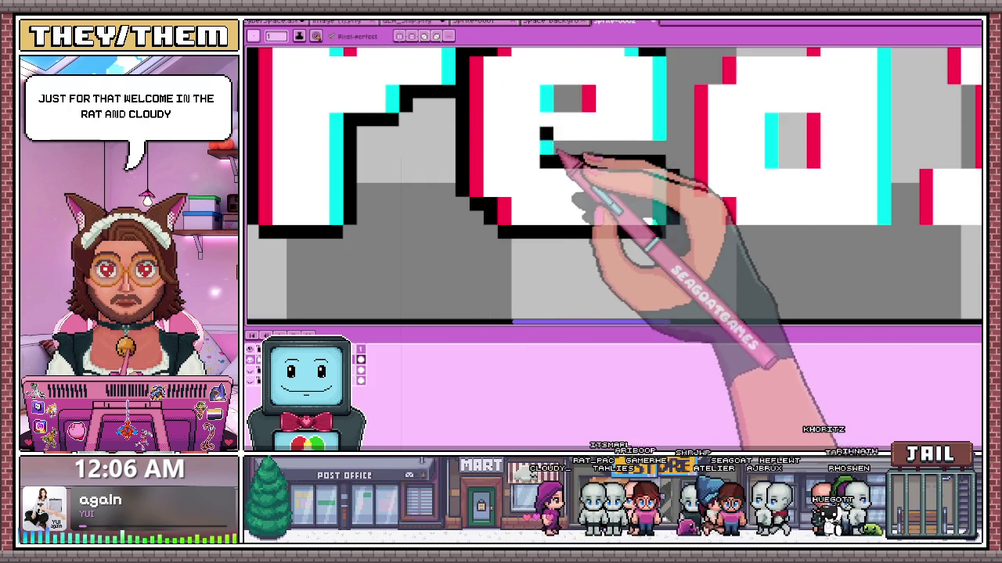
scroll(579, 188, "down", 1)
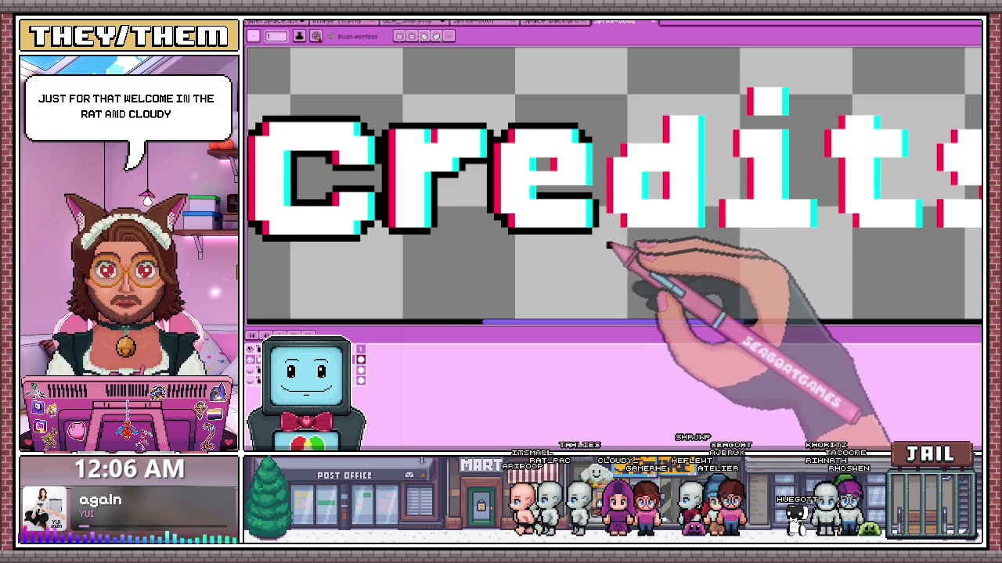
scroll(609, 245, "up", 2)
left_click_drag(470, 135, 550, 135)
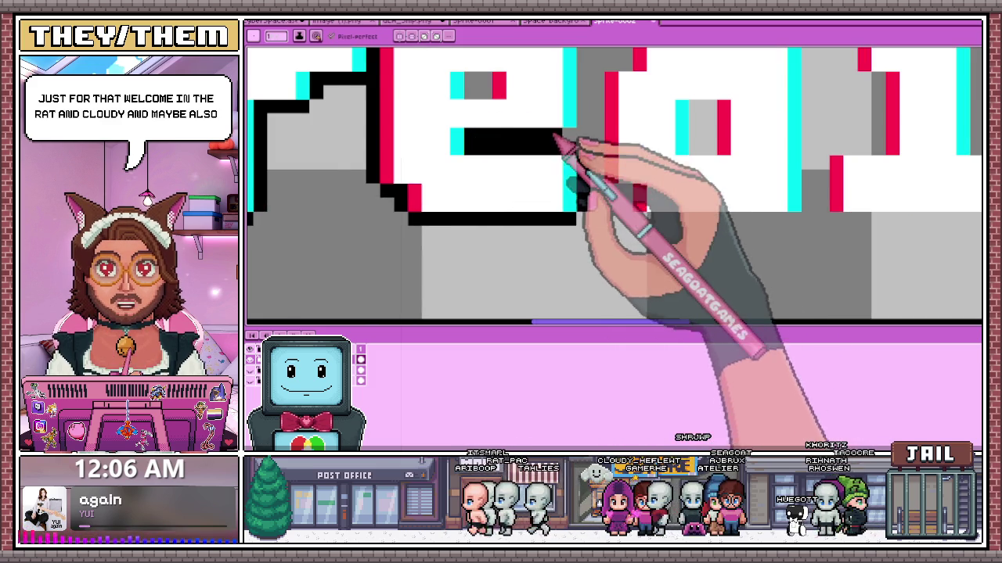
scroll(586, 100, "up", 1)
scroll(585, 79, "down", 3)
scroll(585, 100, "up", 1)
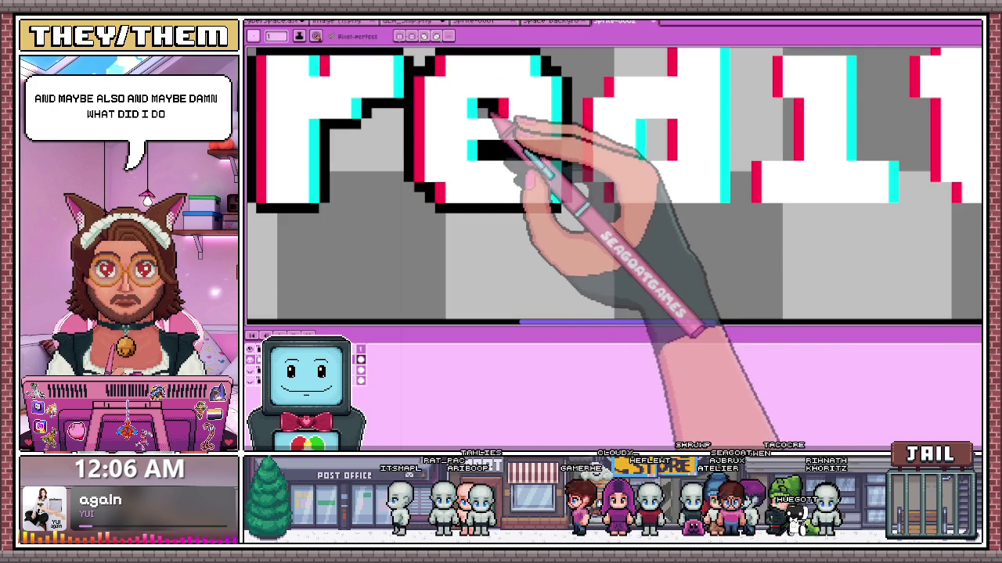
scroll(501, 125, "down", 2)
scroll(537, 134, "up", 2)
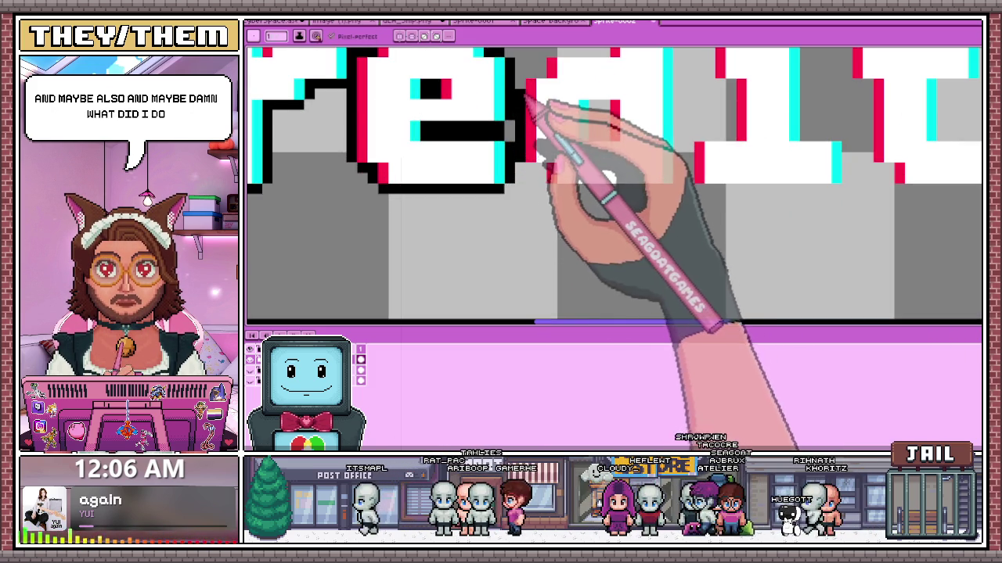
scroll(524, 101, "down", 2)
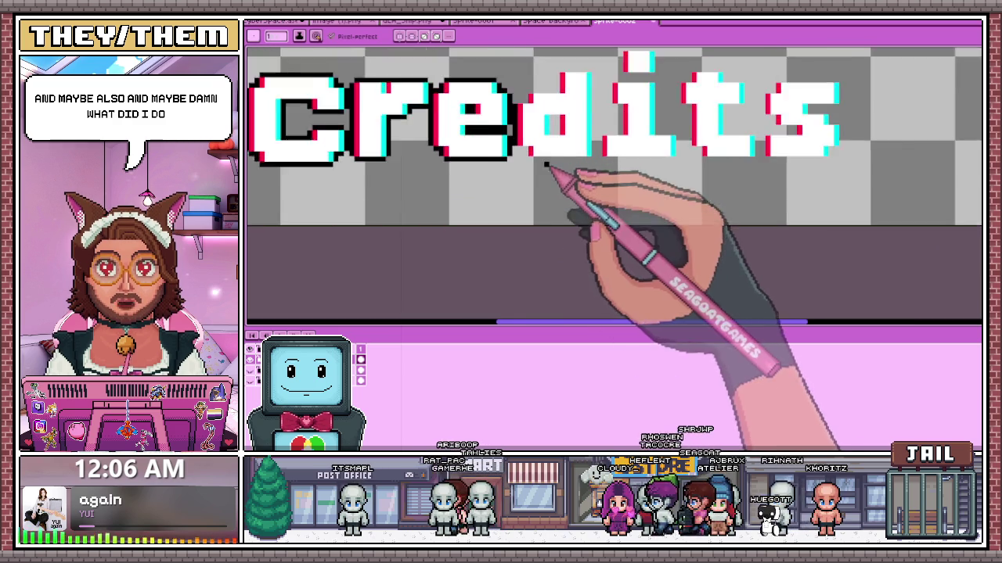
- Outline the next letter's side and top edge in black
scroll(532, 157, "up", 3)
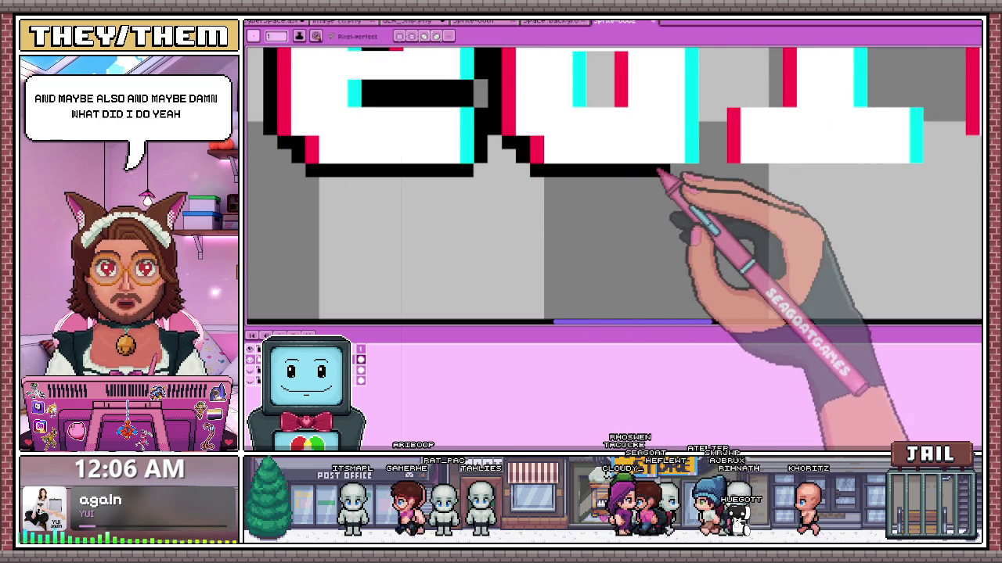
scroll(666, 148, "down", 2)
scroll(676, 164, "up", 3)
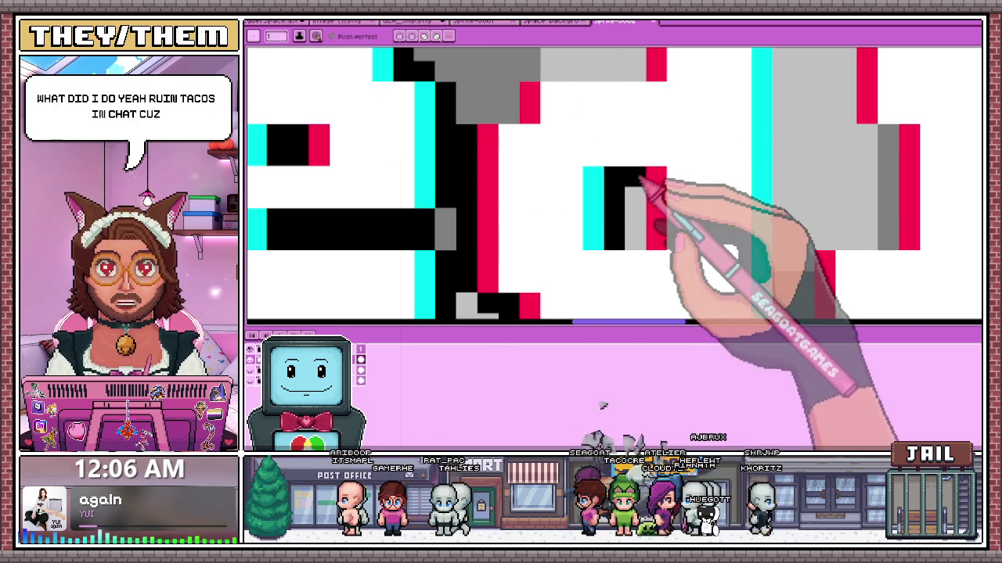
left_click_drag(509, 114, 510, 92)
scroll(523, 108, "down", 2)
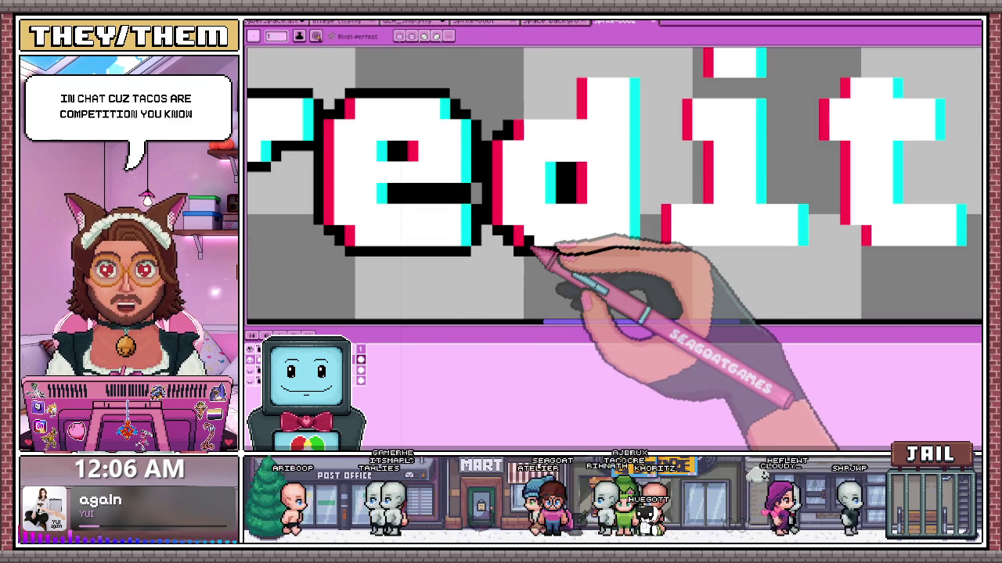
scroll(524, 118, "down", 1)
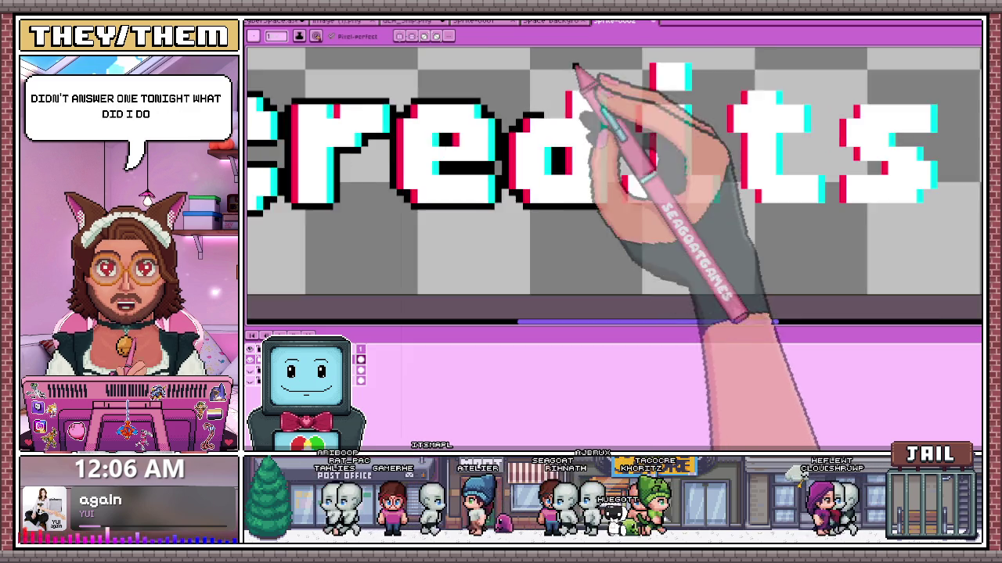
scroll(526, 153, "up", 2)
mouse_move(557, 118)
left_mouse_down()
mouse_move(566, 100)
mouse_move(629, 100)
left_mouse_up()
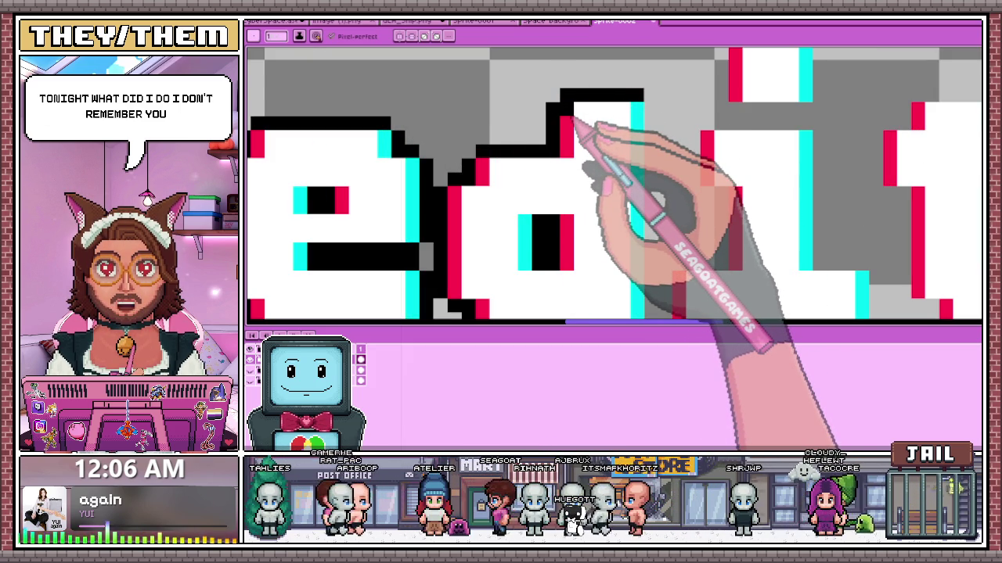
scroll(602, 204, "down", 2)
scroll(622, 102, "up", 2)
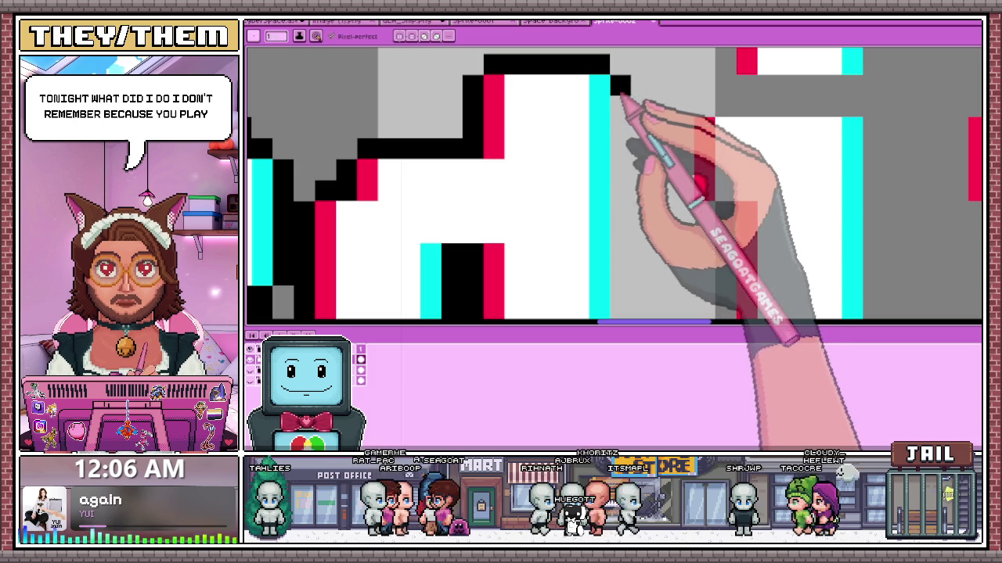
scroll(624, 167, "down", 2)
scroll(630, 227, "up", 2)
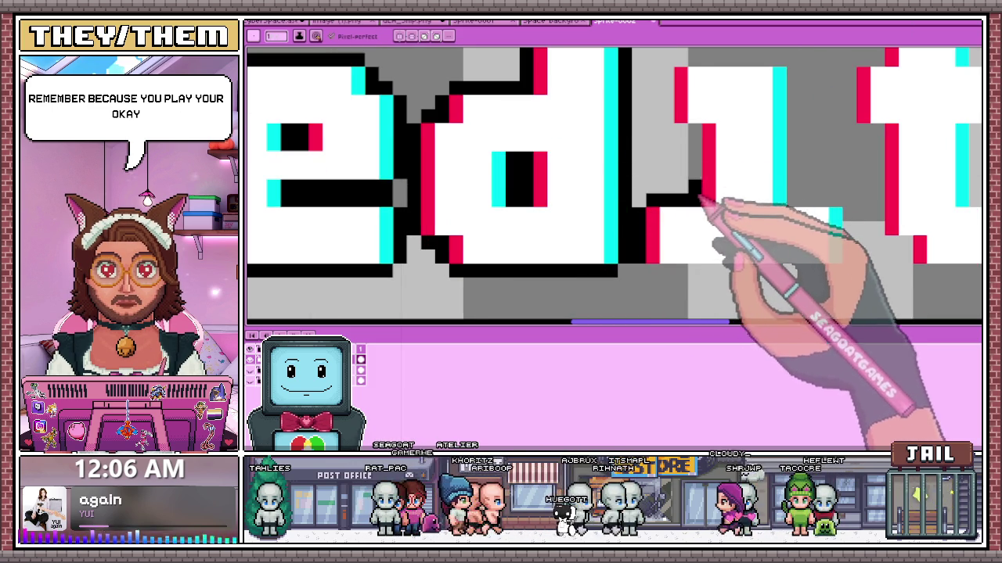
scroll(702, 205, "down", 1)
scroll(681, 145, "down", 1)
scroll(611, 227, "up", 2)
- Outline the i's dot in black, including its left edge and top corner pixel
left_click(581, 249)
scroll(607, 205, "down", 2)
scroll(571, 109, "up", 2)
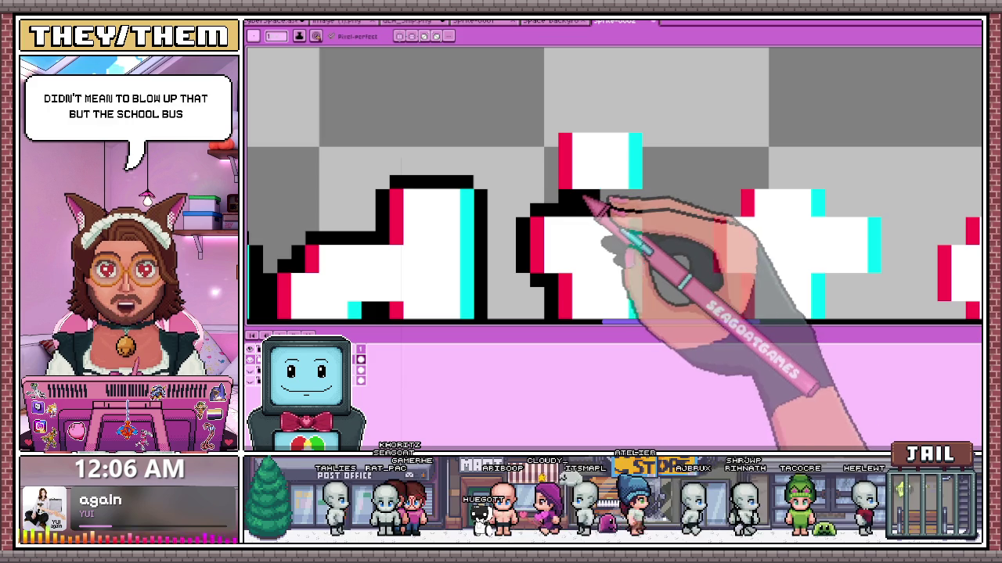
left_click_drag(551, 187, 551, 140)
left_click(565, 126)
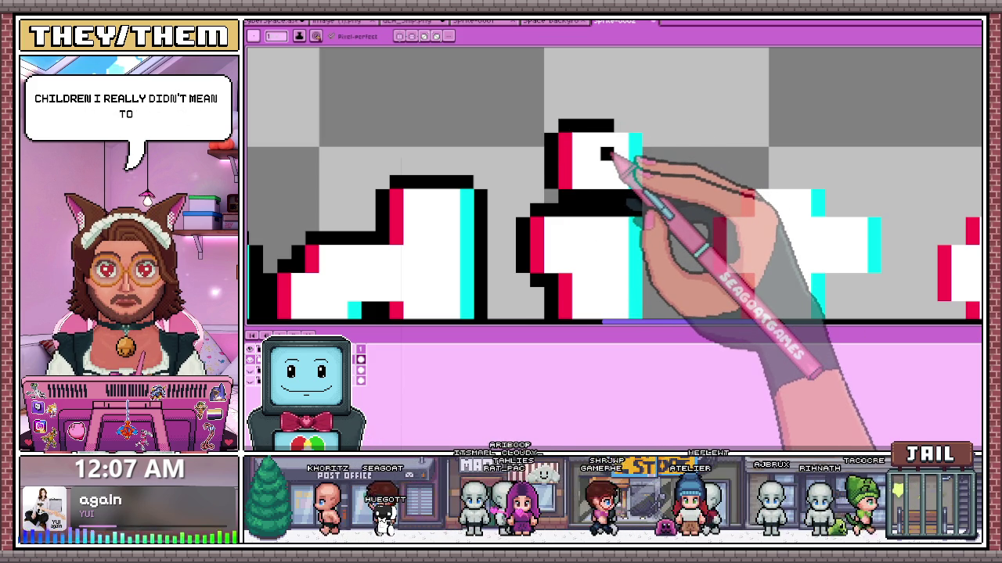
scroll(618, 141, "down", 2)
scroll(614, 140, "up", 3)
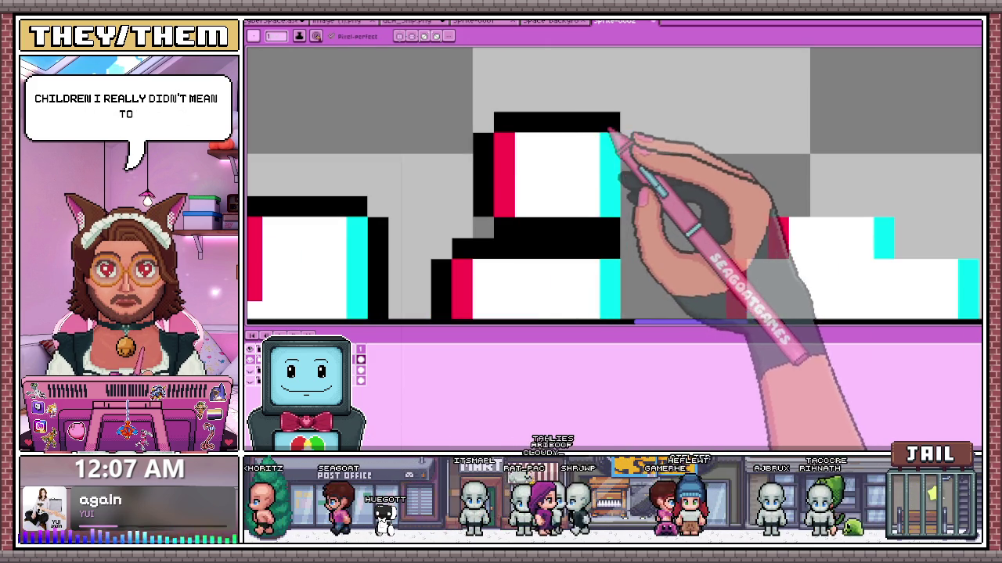
scroll(645, 184, "down", 2)
scroll(646, 197, "up", 1)
scroll(640, 227, "down", 1)
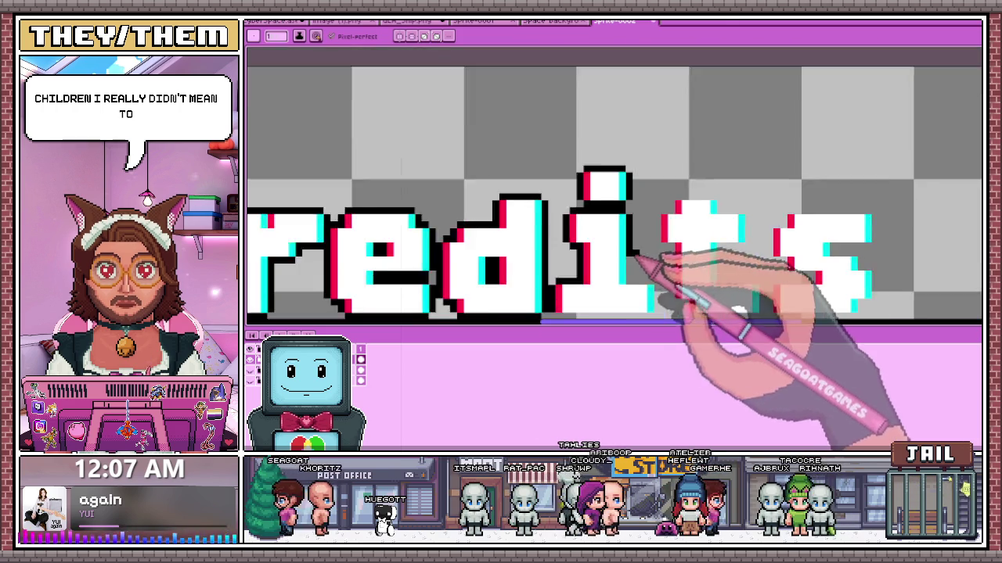
scroll(638, 259, "up", 1)
scroll(626, 203, "down", 1)
scroll(619, 156, "up", 1)
scroll(637, 215, "up", 1)
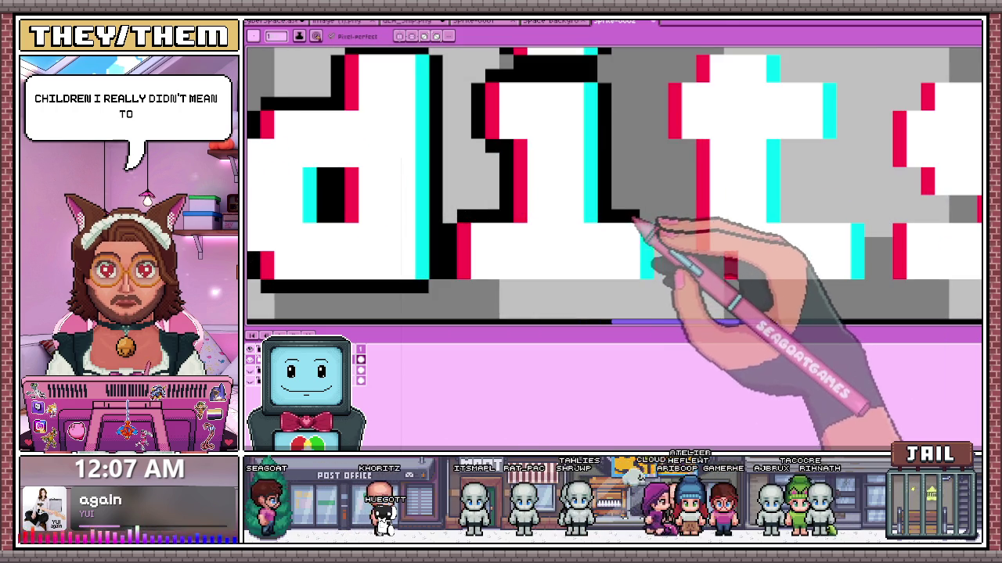
- Outline the right side and bottom of the i in black
left_click_drag(662, 233, 465, 289)
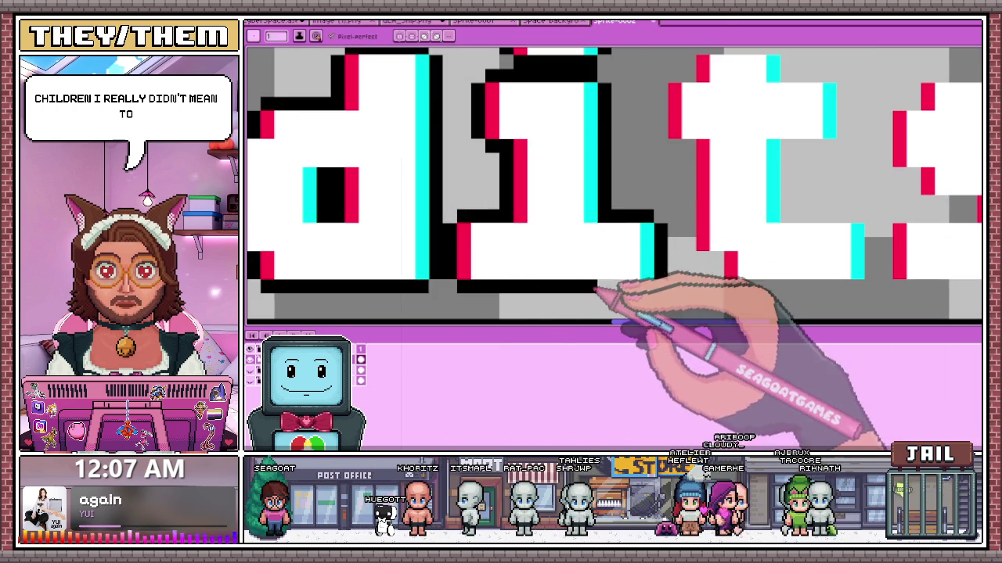
scroll(652, 290, "down", 3)
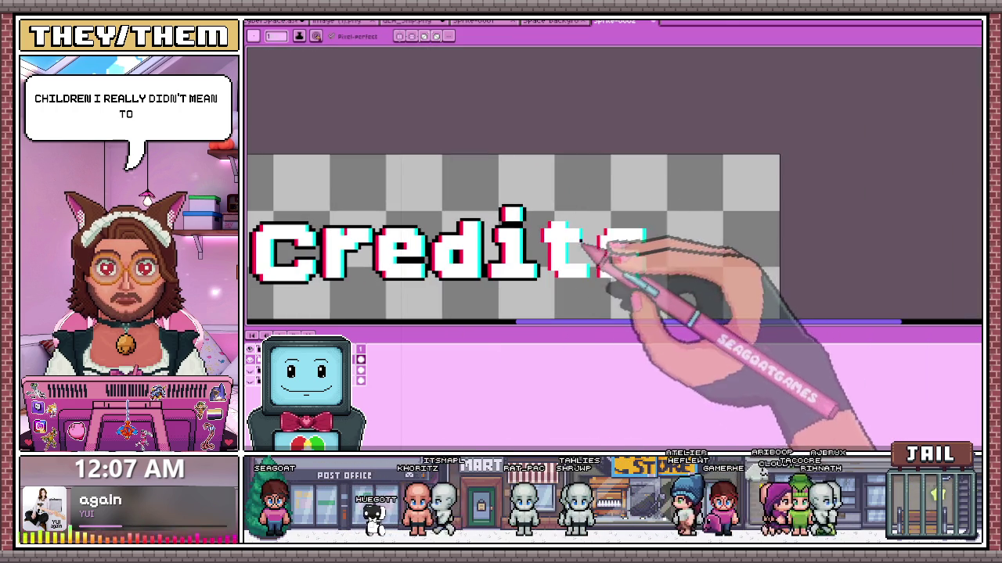
scroll(603, 258, "up", 1)
scroll(552, 266, "up", 2)
scroll(543, 187, "down", 2)
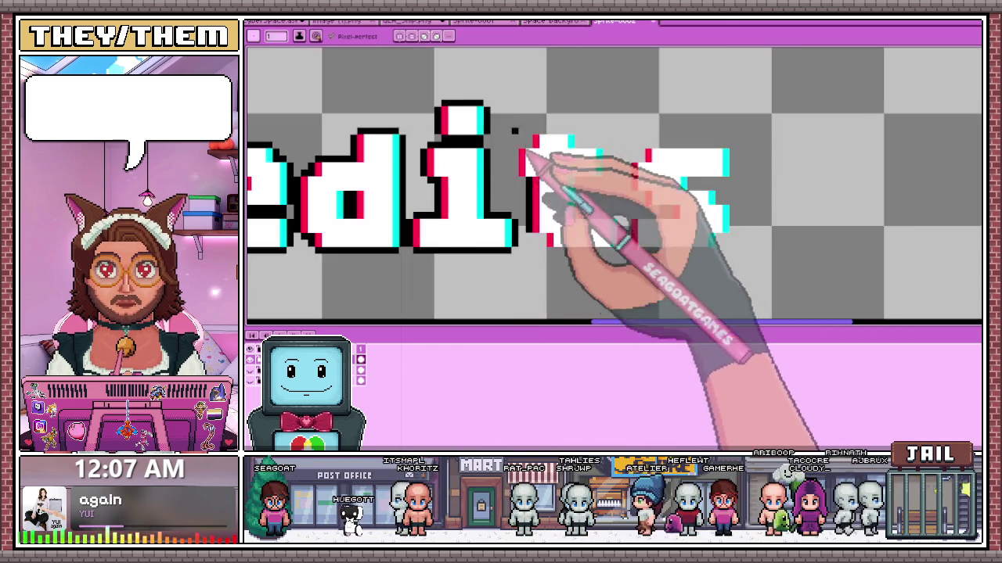
scroll(532, 203, "up", 2)
- Outline the t's left edge and crossbar in black, erasing stray and overshooting pixels
left_click_drag(538, 247, 515, 185)
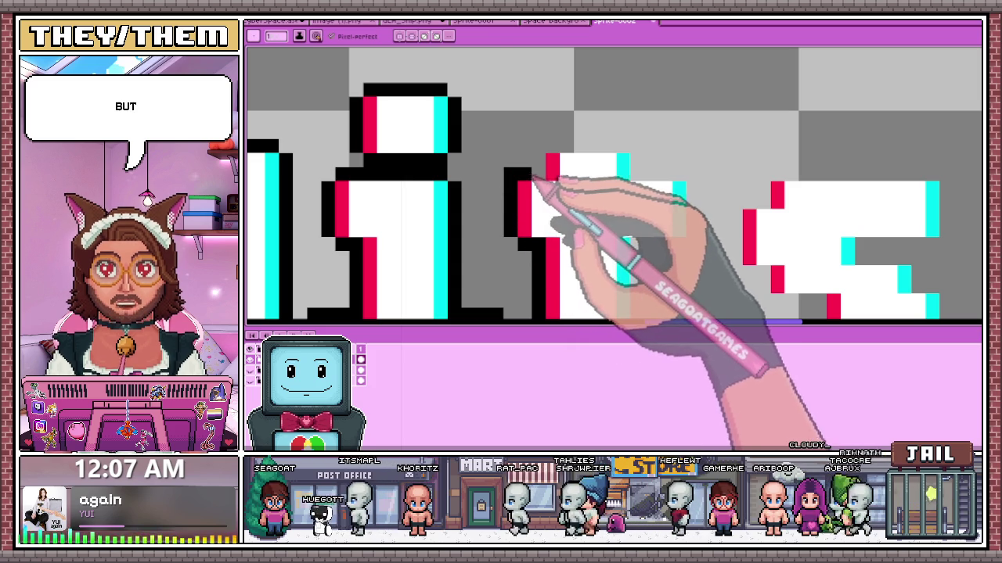
key("e")
left_click(524, 146)
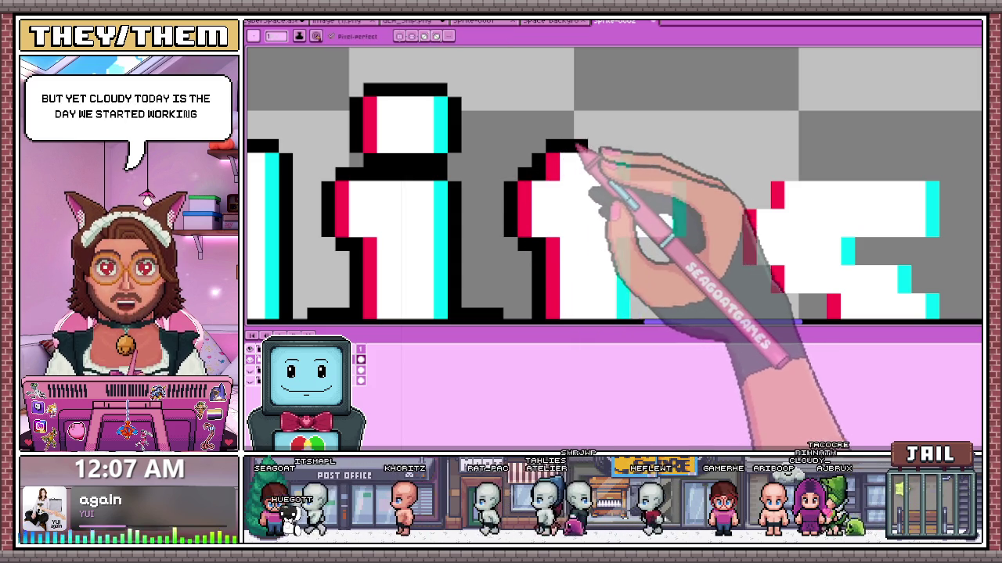
key("ctrl+z")
key("e")
left_click(636, 149)
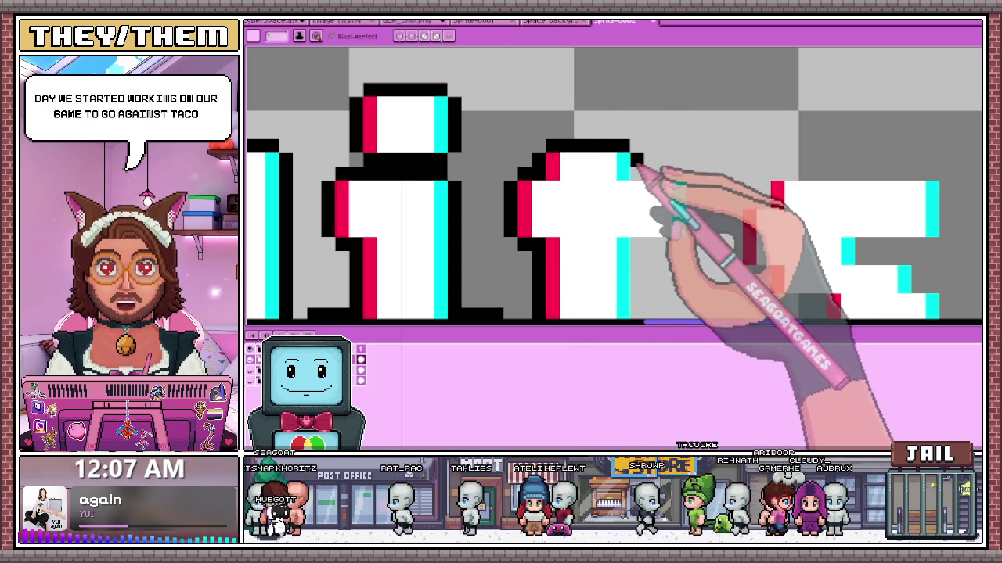
left_click_drag(638, 166, 674, 174)
scroll(689, 188, "down", 2)
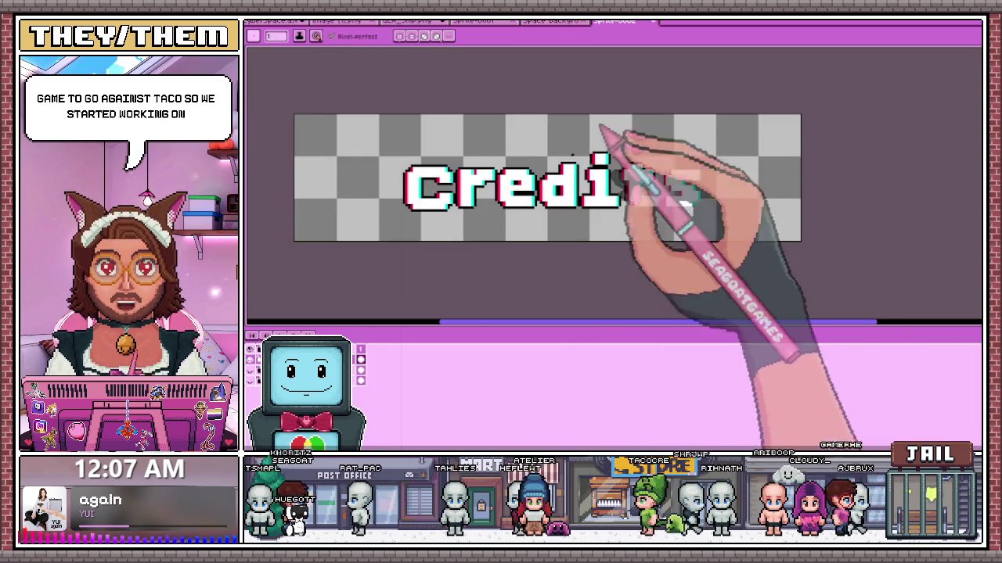
scroll(641, 192, "up", 1)
scroll(627, 186, "up", 2)
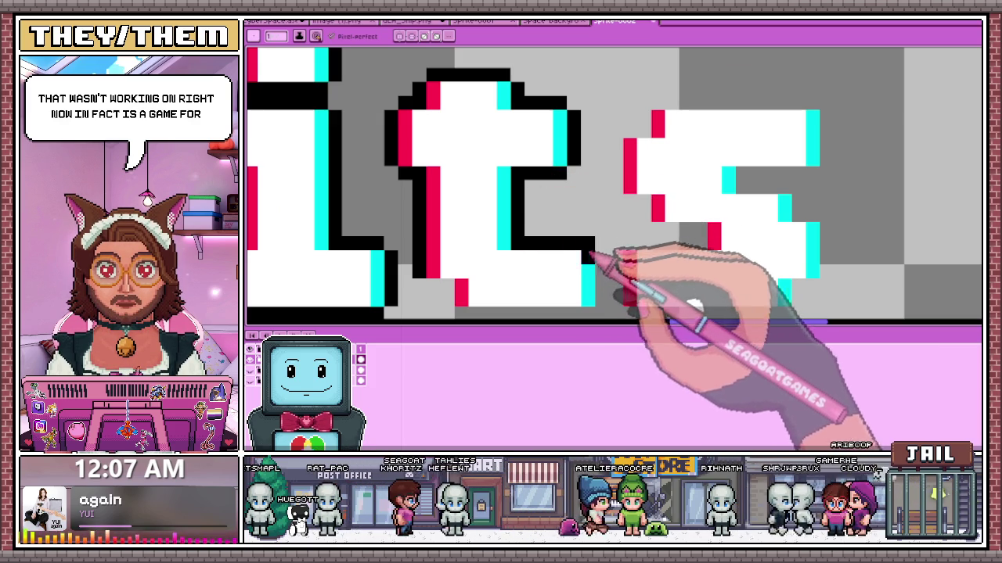
scroll(626, 294, "down", 2)
scroll(579, 298, "up", 2)
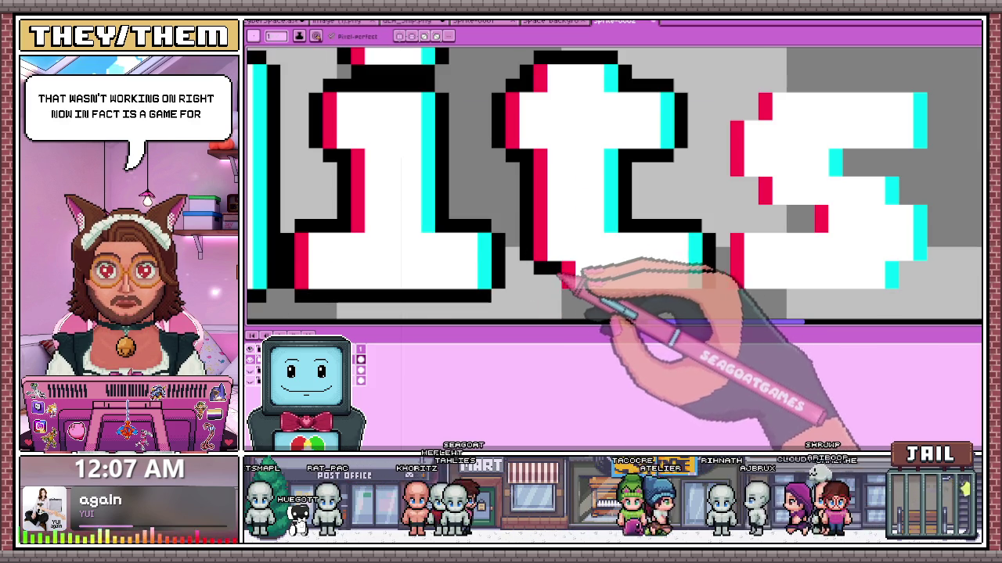
scroll(567, 235, "down", 2)
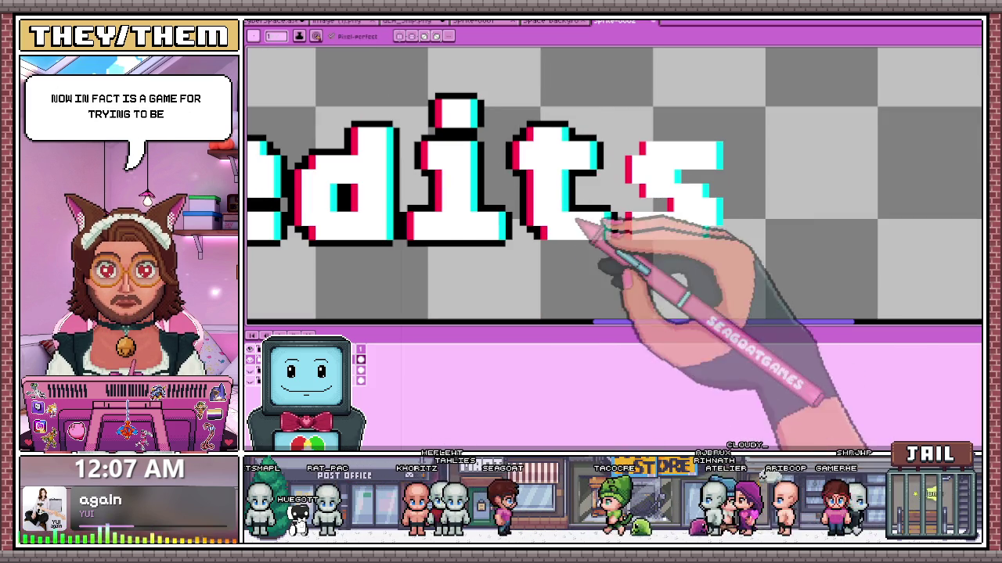
scroll(595, 267, "up", 2)
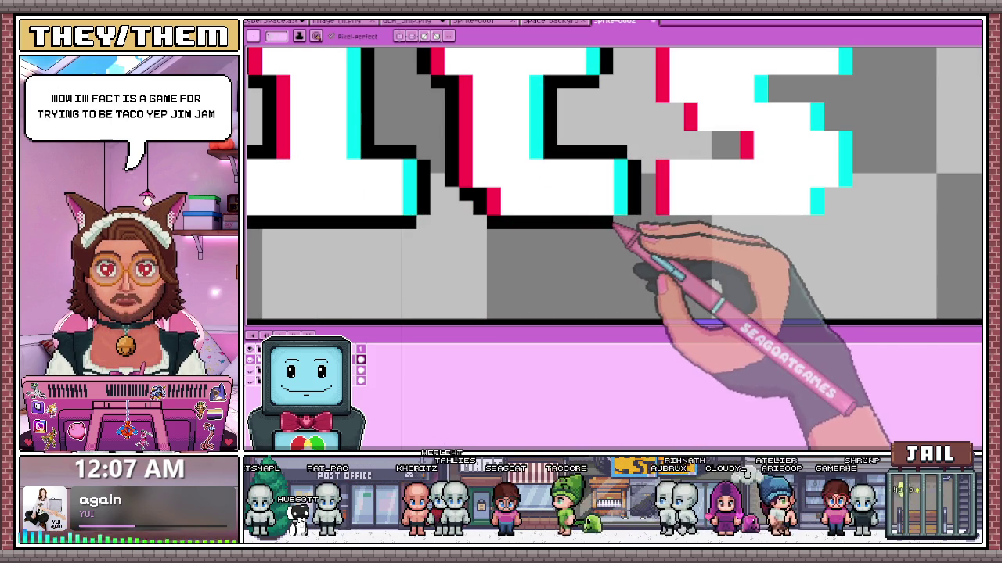
scroll(612, 225, "down", 2)
scroll(626, 224, "down", 1)
scroll(595, 235, "up", 3)
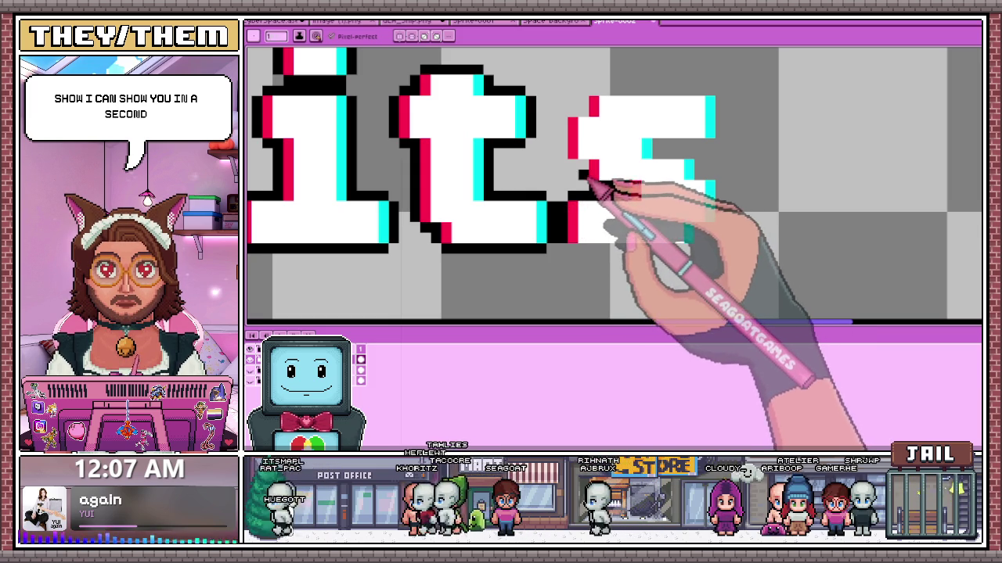
- Fill the black outline left of the s and remove the stray bump above it
mouse_move(580, 168)
left_mouse_down()
mouse_move(589, 118)
mouse_move(711, 100)
left_mouse_up()
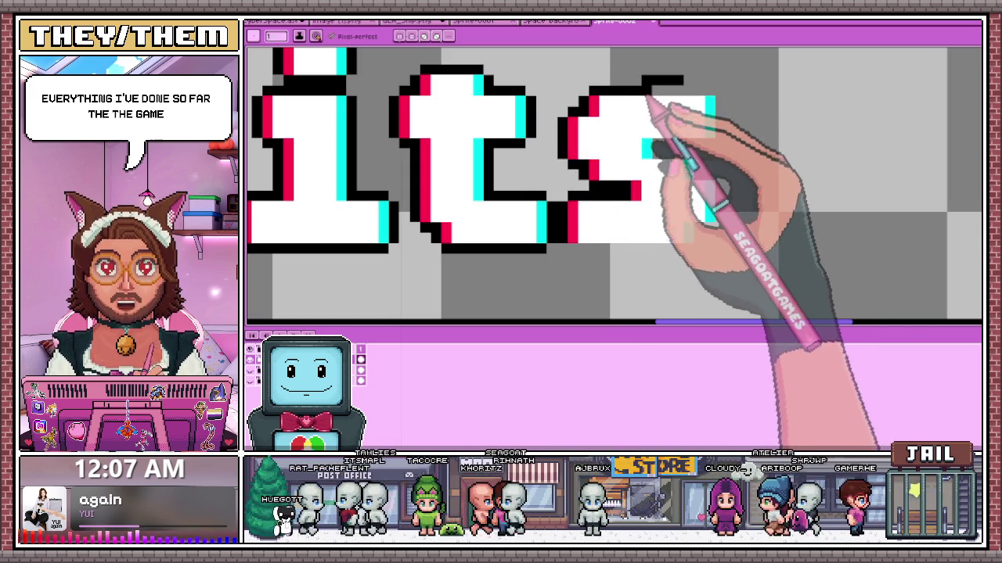
mouse_move(670, 84)
left_mouse_down()
mouse_move(699, 81)
mouse_move(661, 156)
mouse_move(726, 211)
mouse_move(704, 237)
mouse_move(586, 254)
left_mouse_up()
scroll(646, 258, "down", 1)
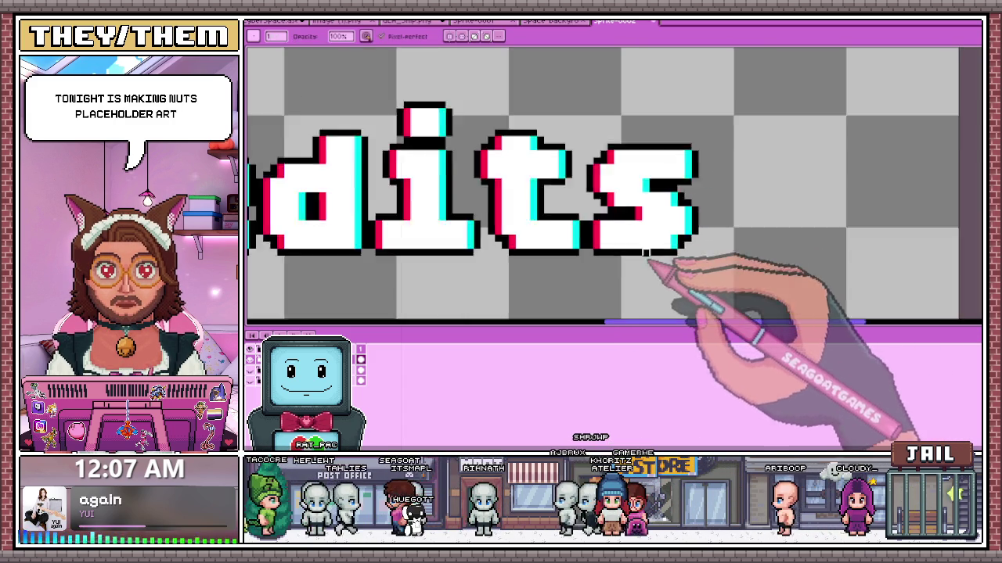
scroll(626, 255, "down", 1)
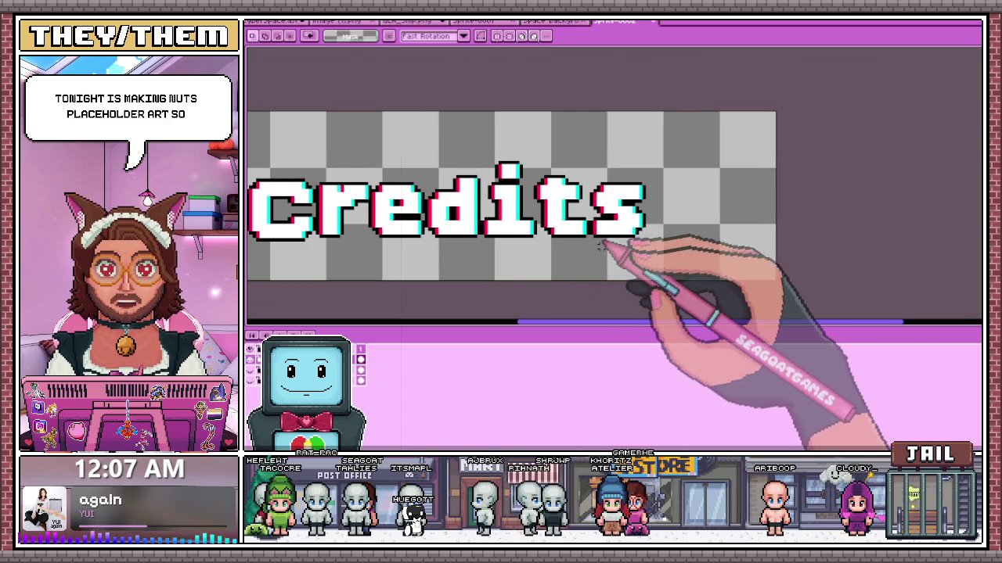
- Select and reposition the 's' and 't' letters of the Credits label
scroll(603, 235, "up", 1)
key("m")
left_click_drag(584, 246, 680, 134)
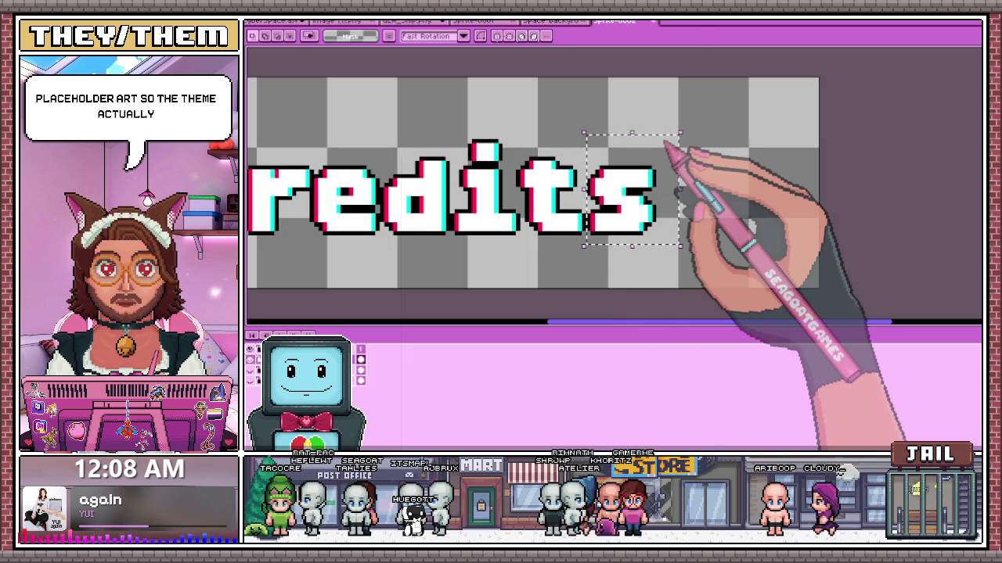
left_click(515, 139)
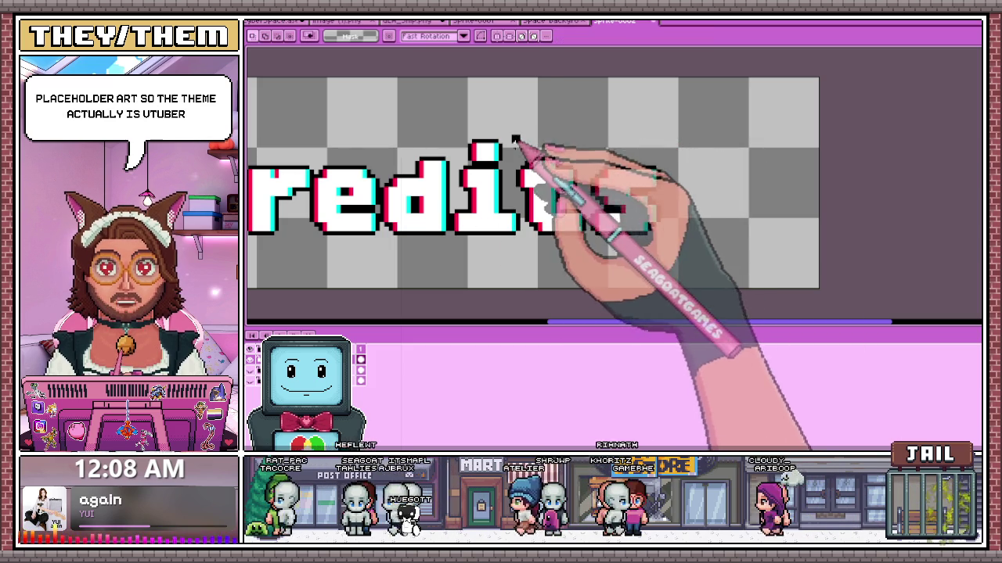
scroll(555, 264, "up", 1)
mouse_move(524, 247)
left_mouse_down()
mouse_move(632, 86)
mouse_move(811, 253)
left_mouse_up()
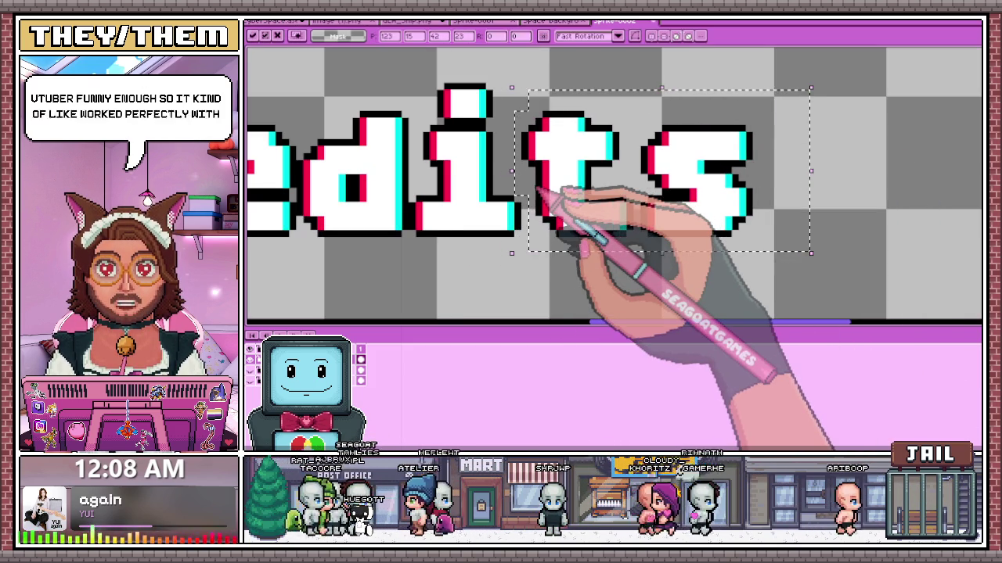
mouse_move(408, 255)
left_mouse_down()
mouse_move(713, 66)
mouse_move(789, 60)
left_mouse_up()
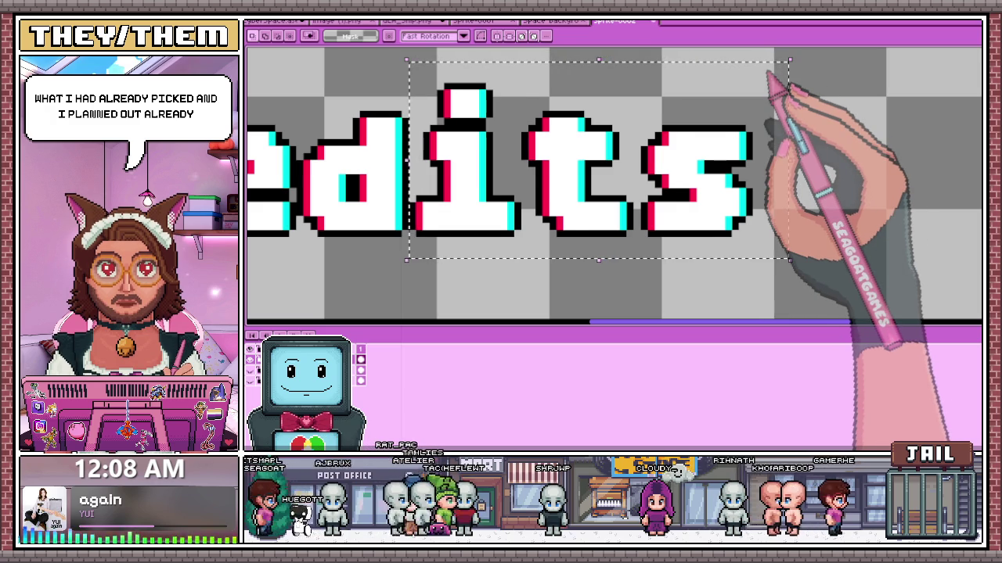
scroll(489, 227, "down", 1)
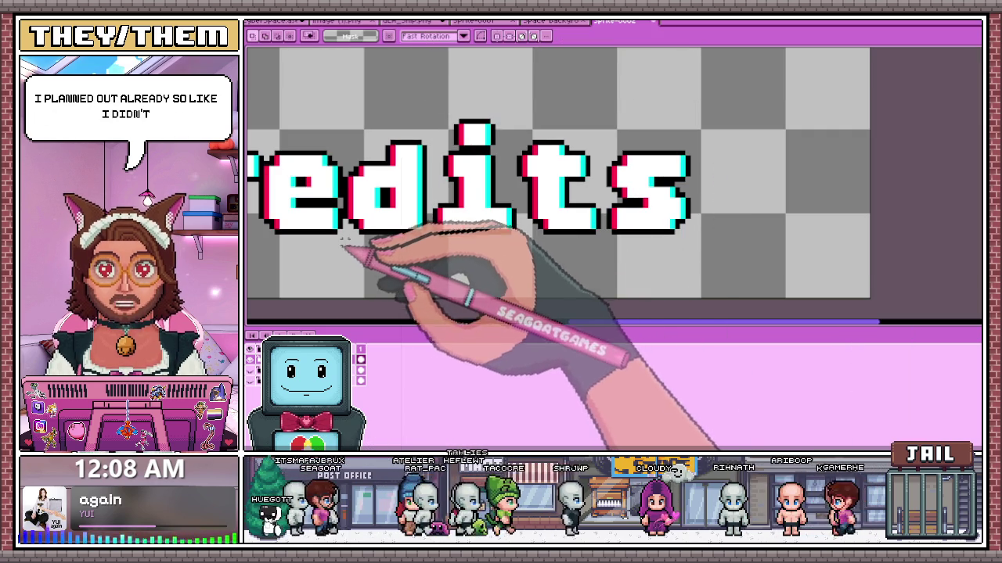
- Shift the 'edits' letters so their spacing is even, then deselect
mouse_move(340, 257)
left_mouse_down()
mouse_move(566, 105)
mouse_move(760, 89)
mouse_move(766, 78)
left_mouse_up()
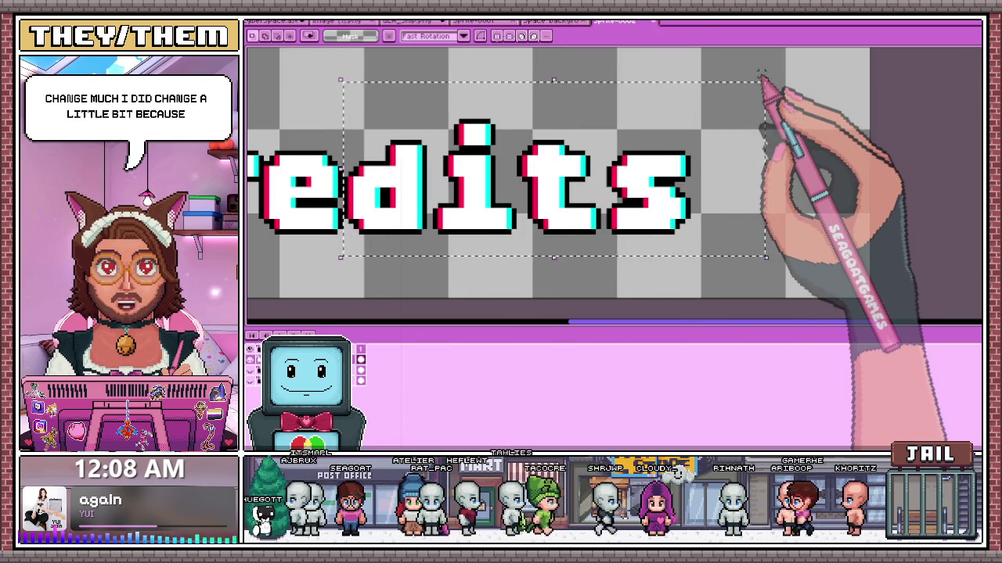
scroll(438, 234, "up", 1)
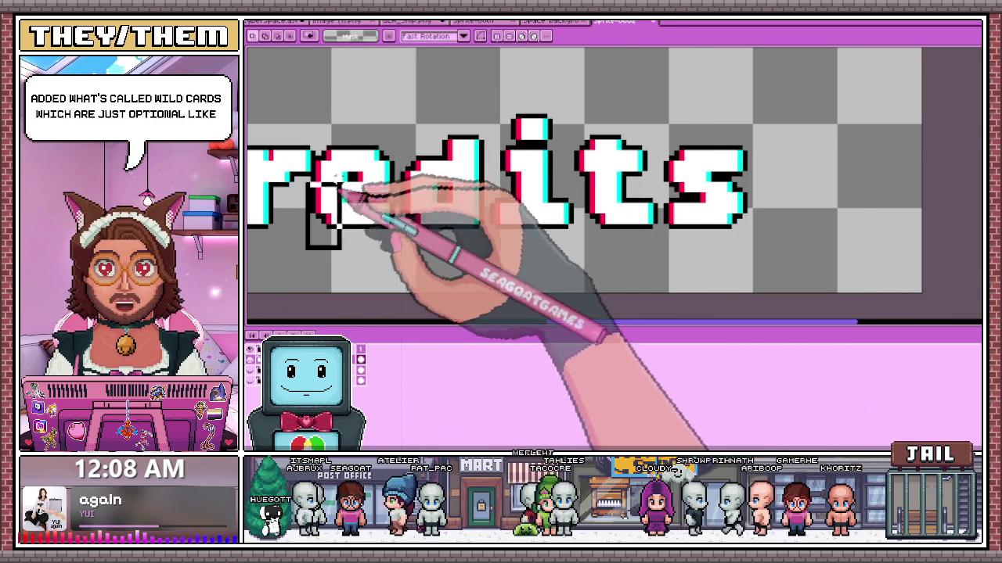
scroll(485, 226, "down", 1)
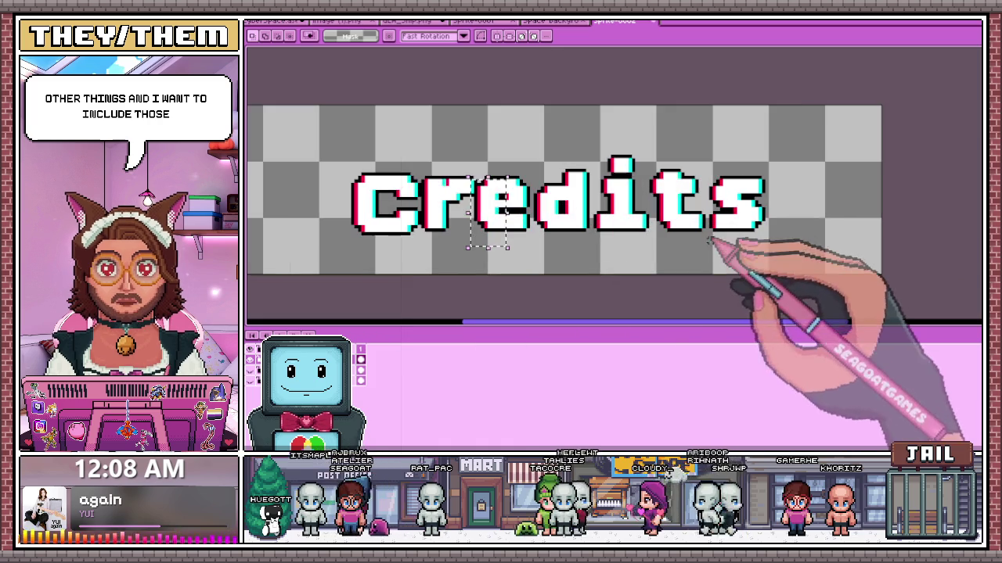
scroll(481, 158, "up", 1)
mouse_move(472, 142)
left_mouse_down()
mouse_move(798, 258)
mouse_move(871, 263)
left_mouse_up()
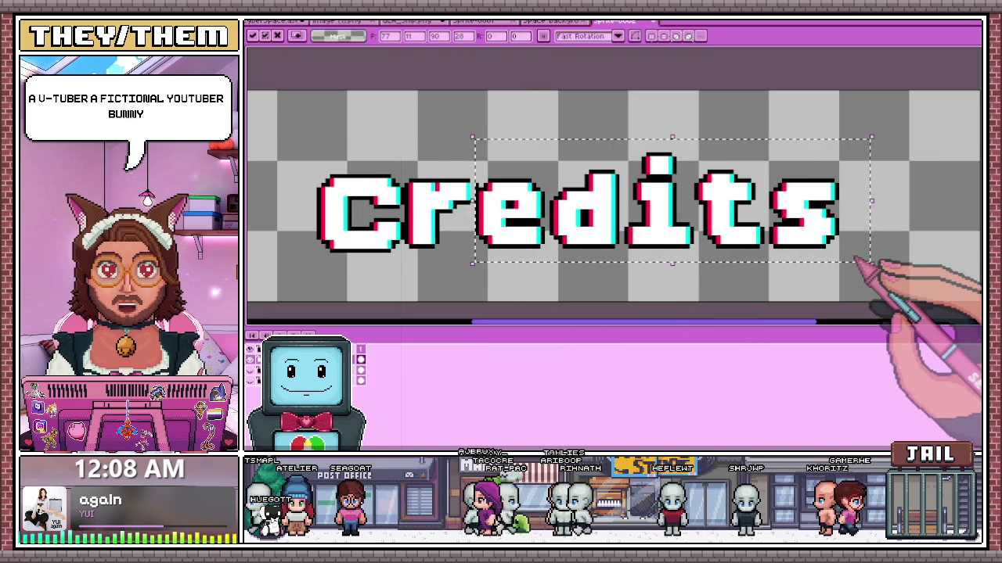
key("Return")
scroll(458, 269, "up", 2)
key("b")
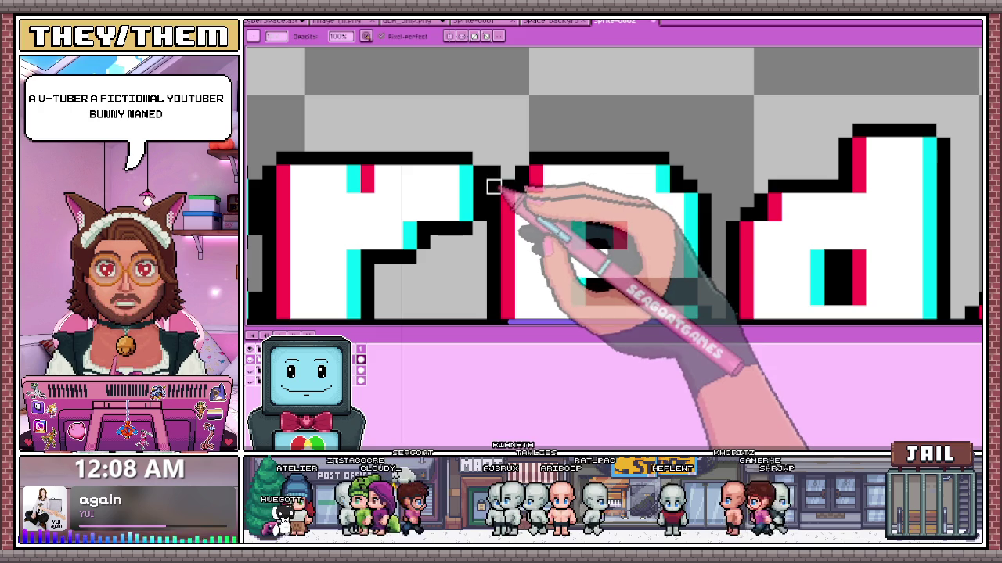
scroll(494, 149, "down", 1)
scroll(496, 136, "down", 2)
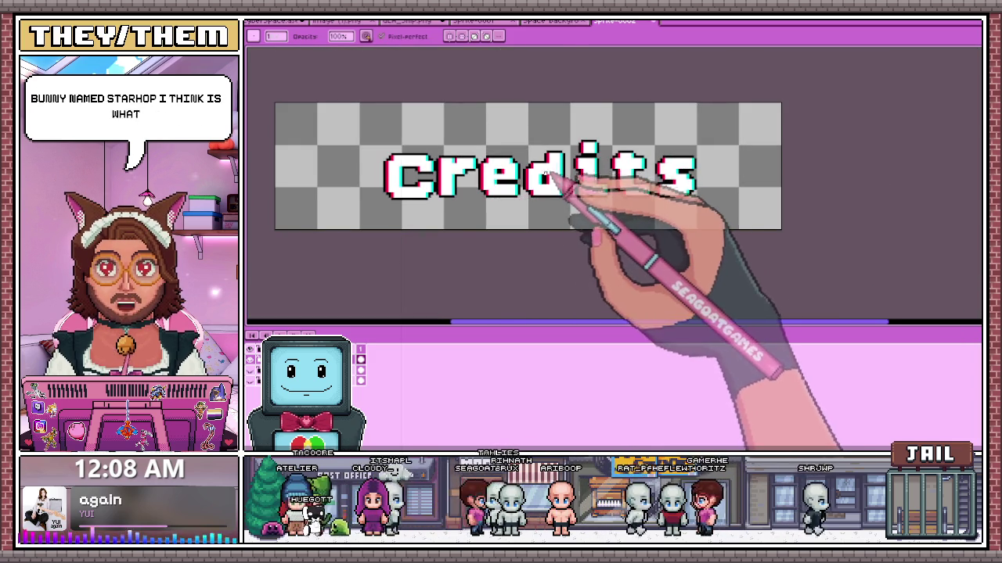
key("m")
scroll(490, 169, "up", 1)
left_click_drag(475, 137, 795, 233)
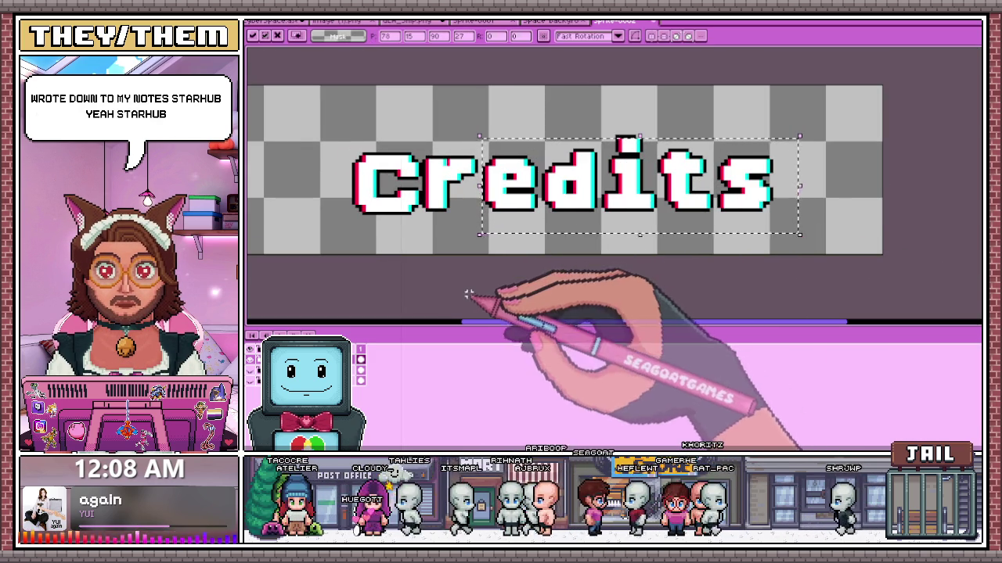
left_click(330, 169)
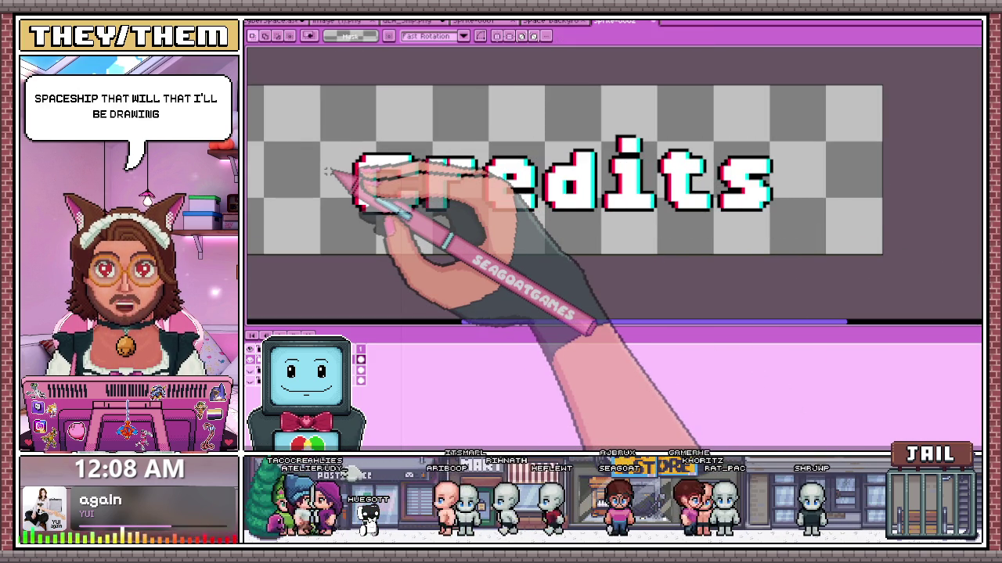
- Nudge the 'C' letter into place and clear the selection
scroll(337, 149, "up", 1)
left_click_drag(288, 96, 432, 228)
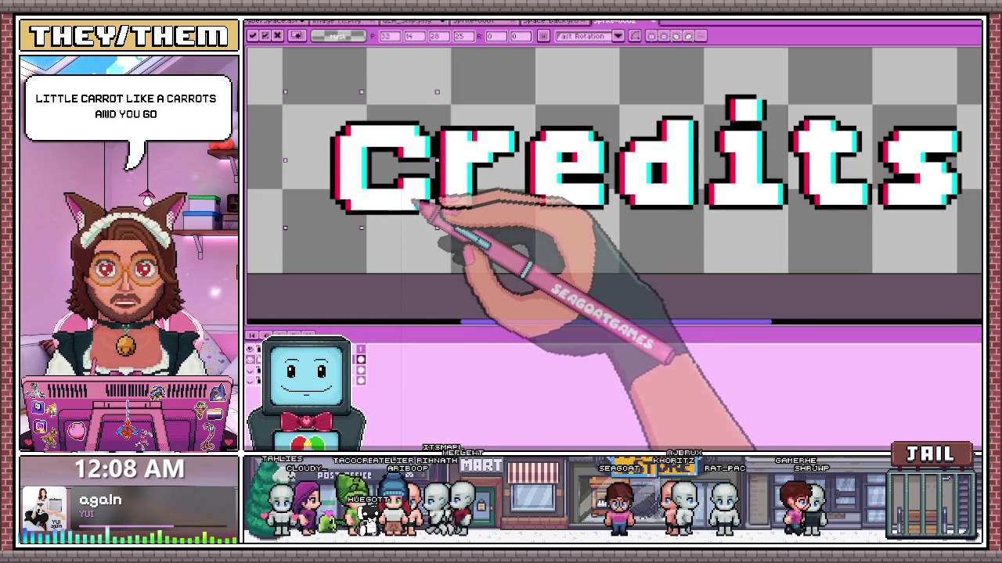
left_click(516, 125)
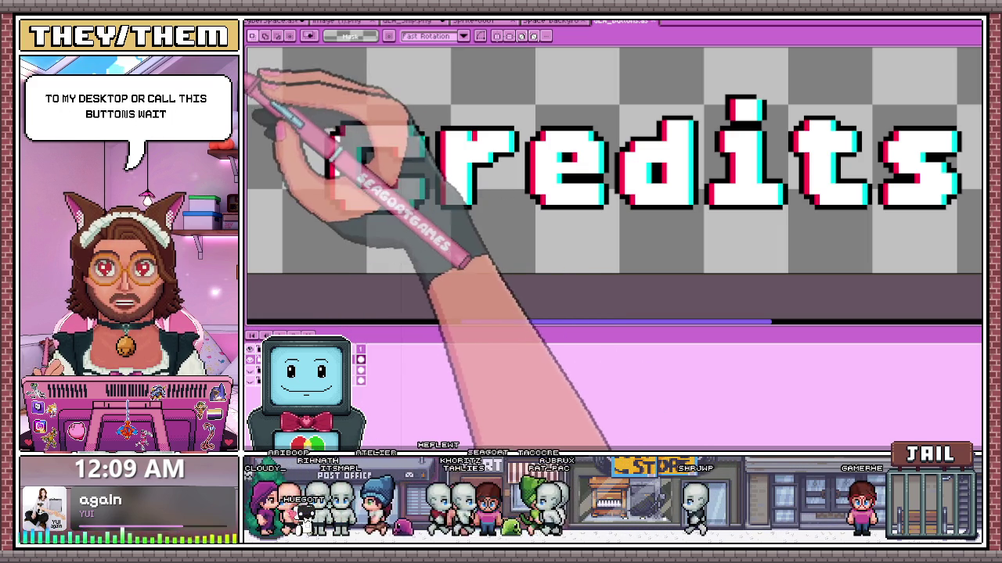
- Save the outlined, red-cyan Credits label sprite file
key("ctrl+s")
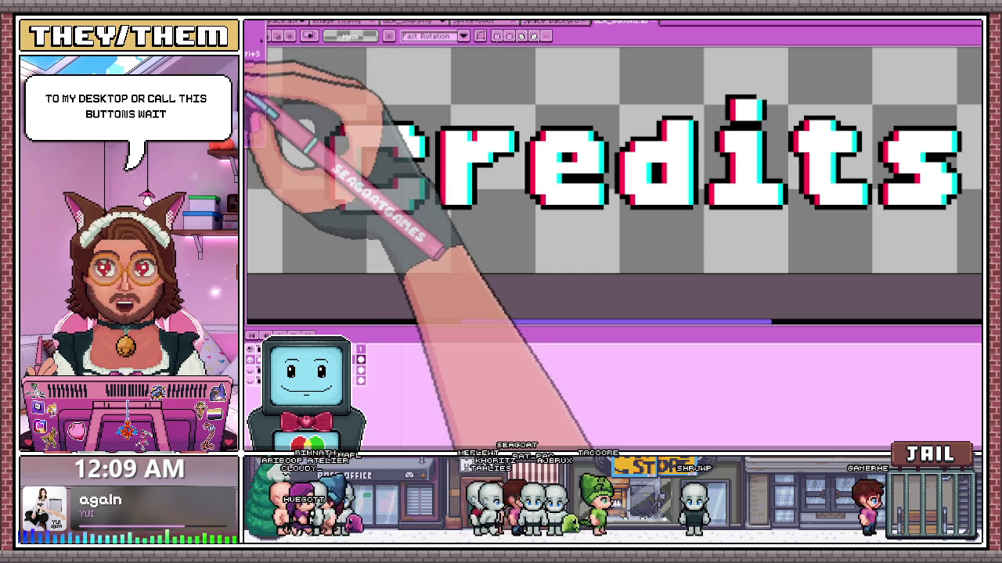
key("ctrl+l")
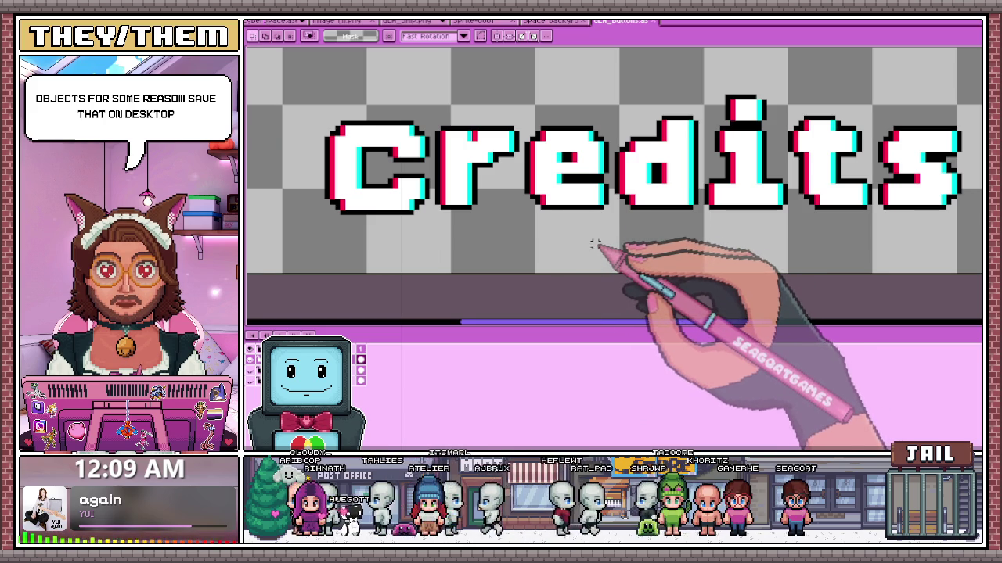
scroll(595, 246, "down", 2)
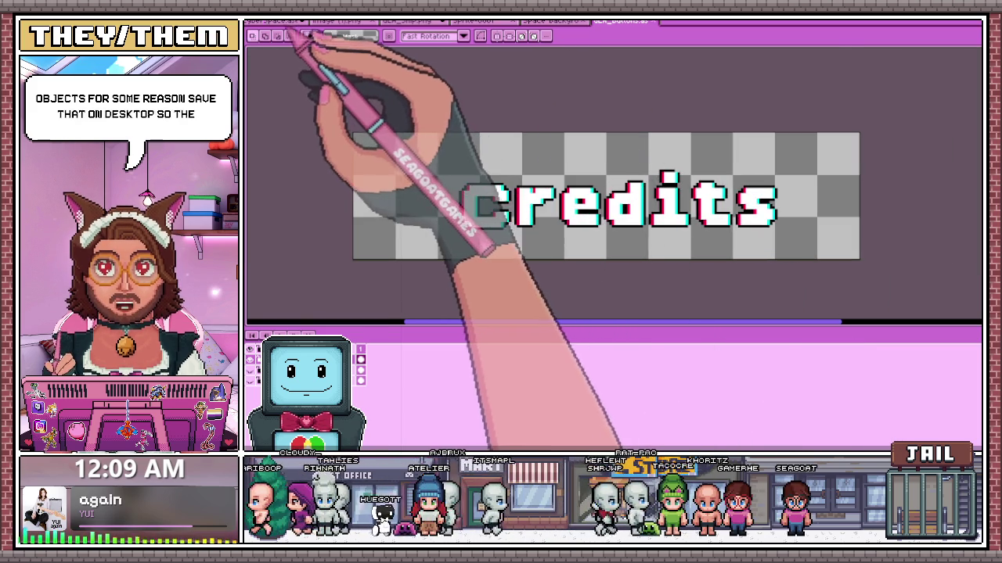
- Switch to the 'GO LIVE Again In CYBERSPACE' title-screen file
left_click(281, 21)
scroll(547, 184, "down", 2)
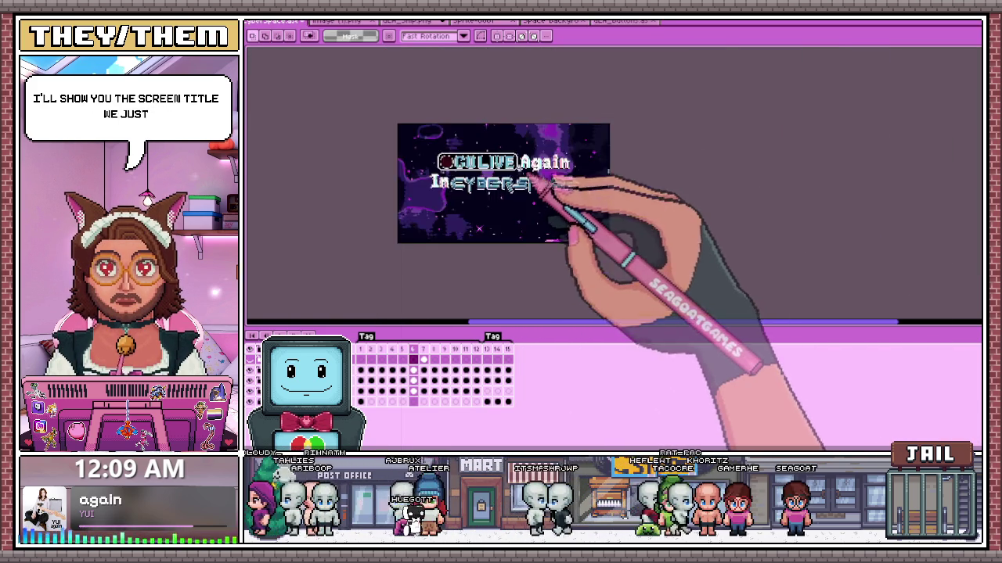
scroll(550, 180, "up", 2)
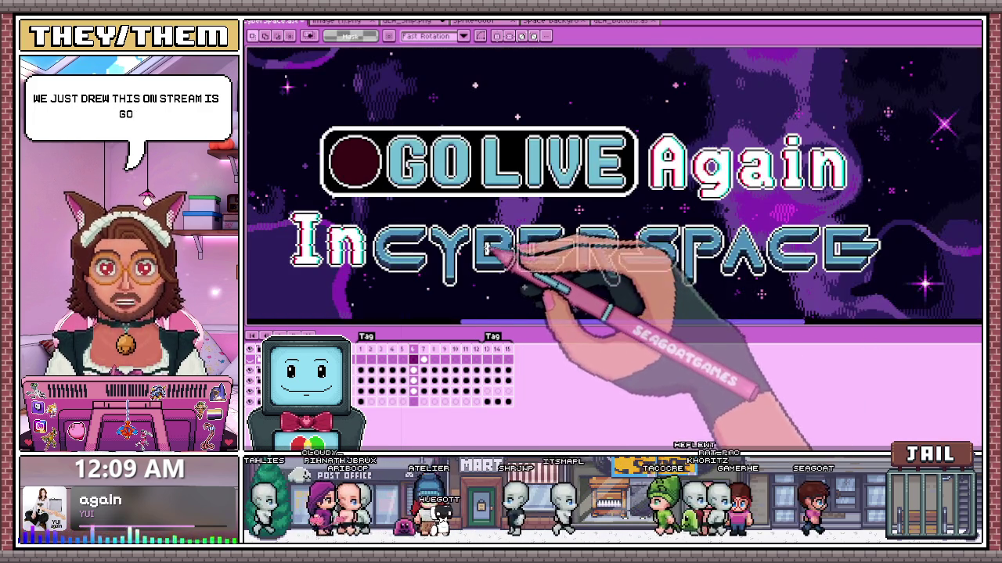
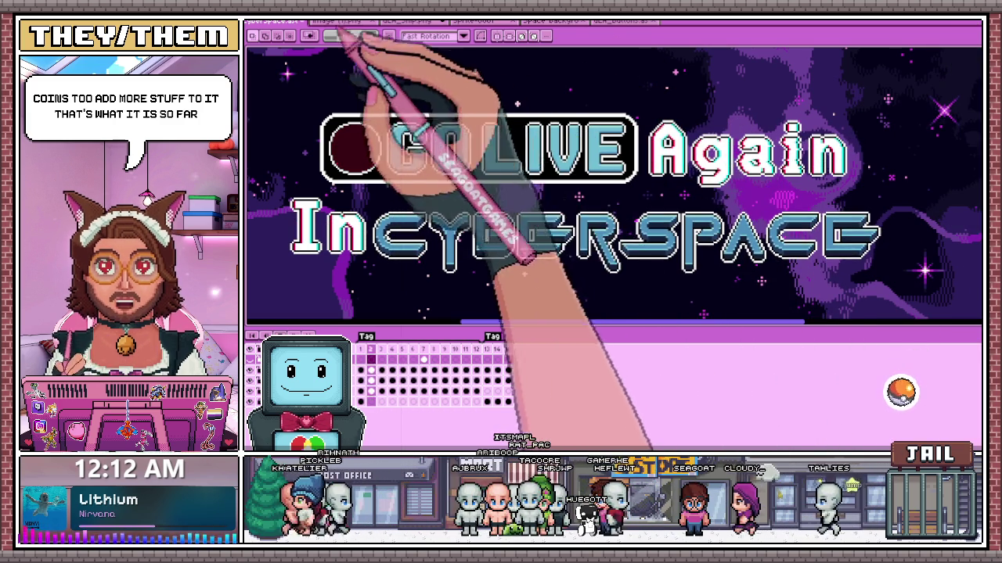
- Save the title artwork and switch to the UCR_buttons Credits button sprite
key("ctrl+s")
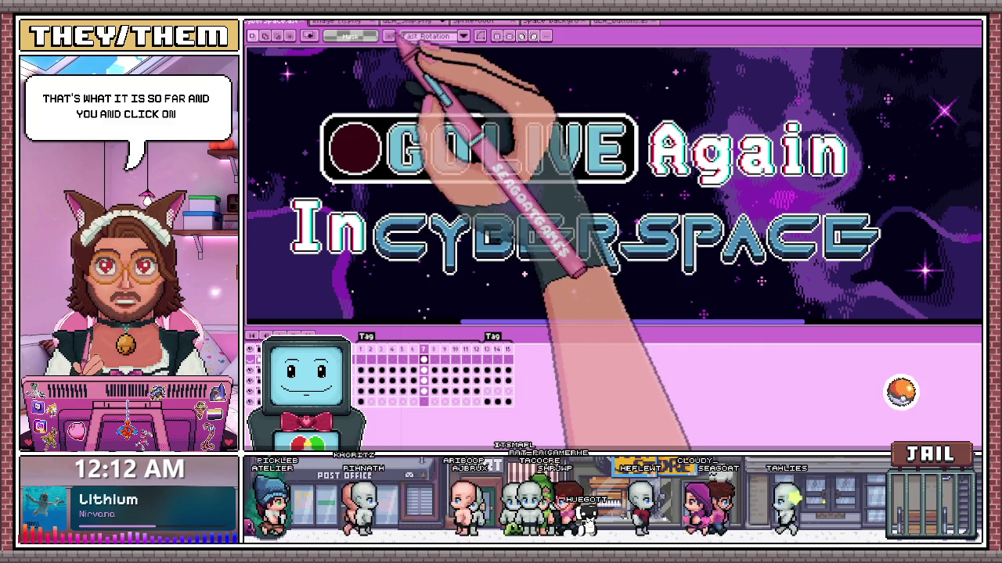
left_click(411, 20)
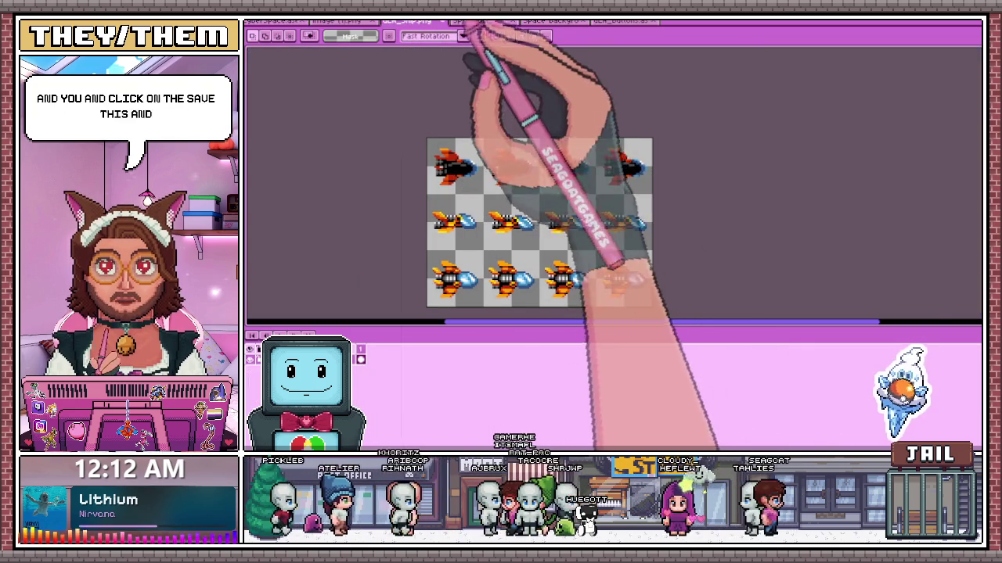
left_click(474, 20)
left_click(554, 20)
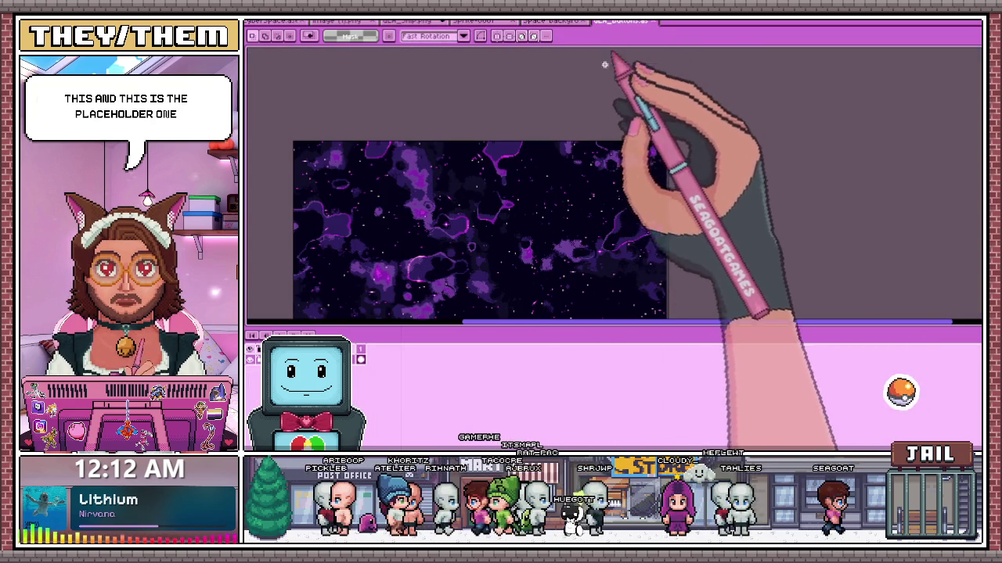
left_click(622, 21)
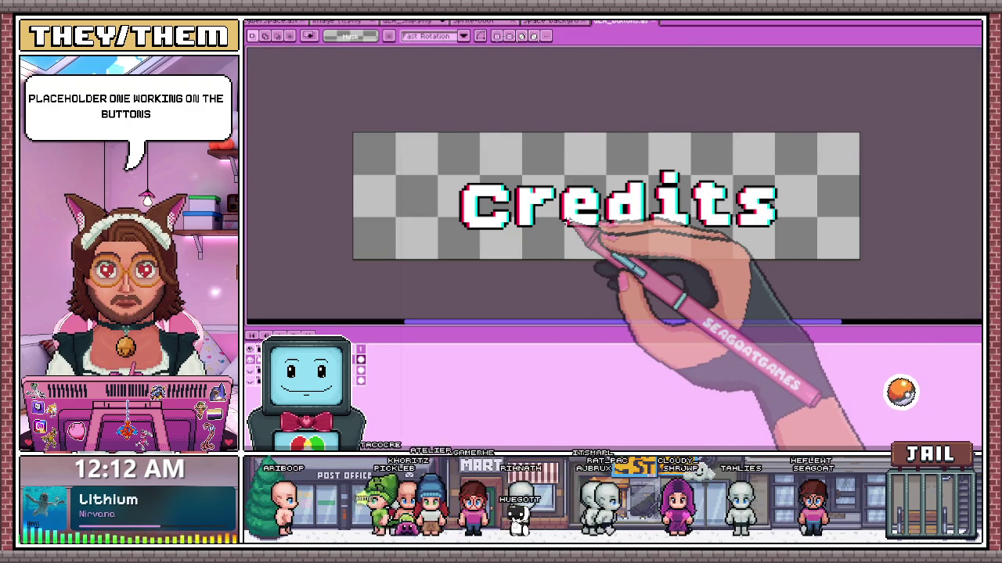
- Zoom over the Credits canvas while switching between the pencil and eraser tools
scroll(579, 212, "up", 3)
key("b")
scroll(616, 162, "down", 1)
scroll(617, 162, "up", 1)
scroll(610, 180, "up", 2)
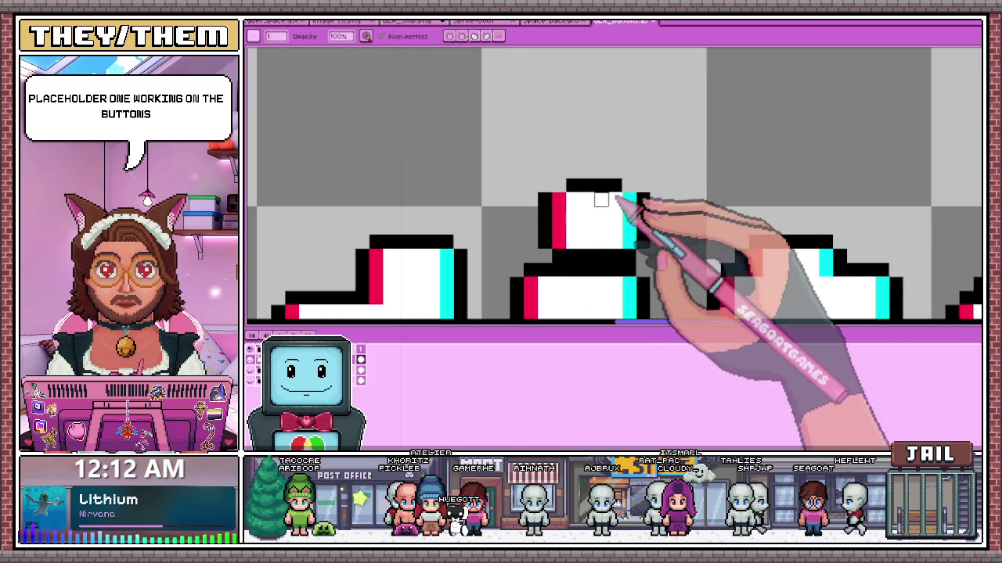
key("e")
scroll(622, 212, "down", 3)
scroll(626, 223, "down", 2)
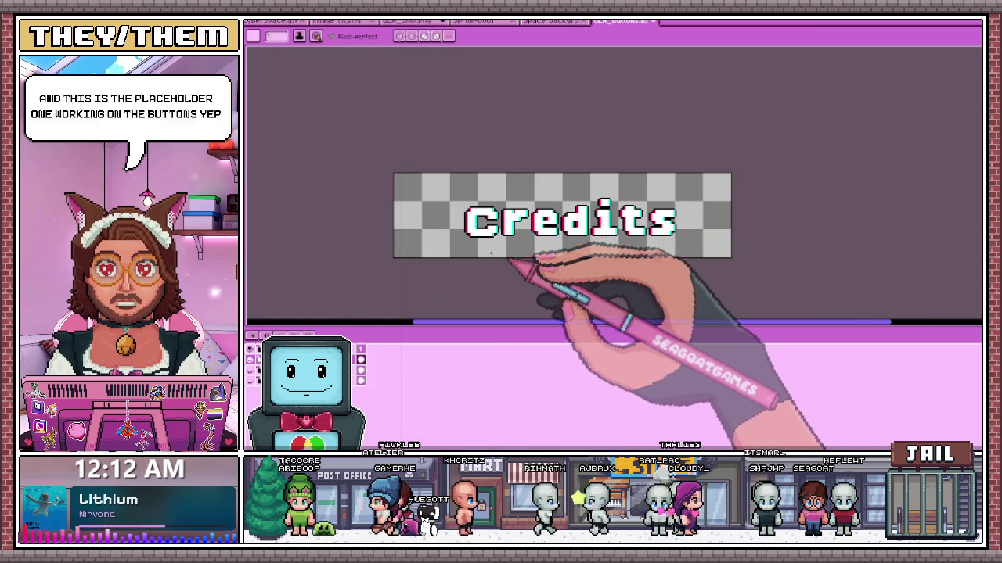
- Rename the button layer to 'Cs' in Layer Properties
double_click(356, 362)
type("C")
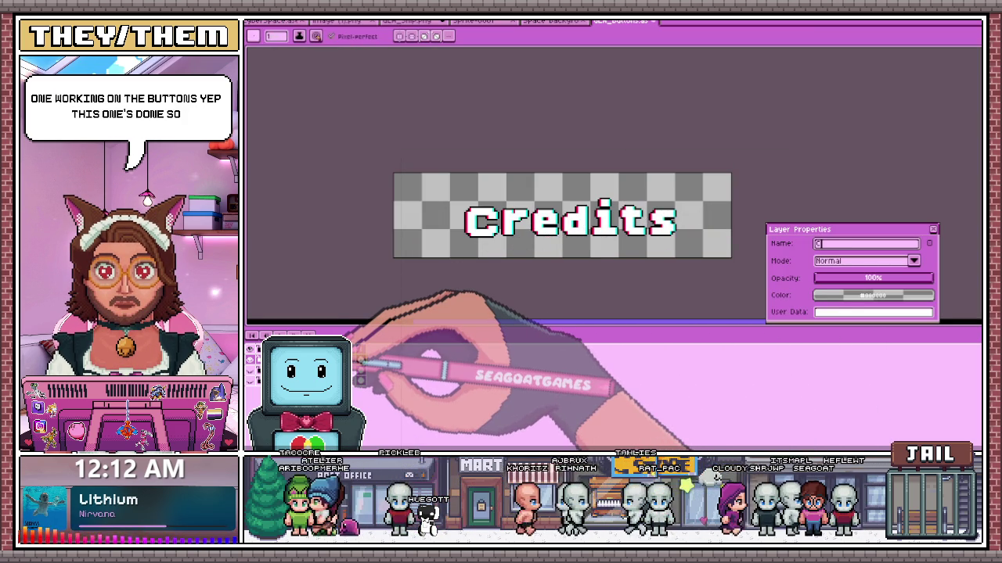
type("s")
key("Return")
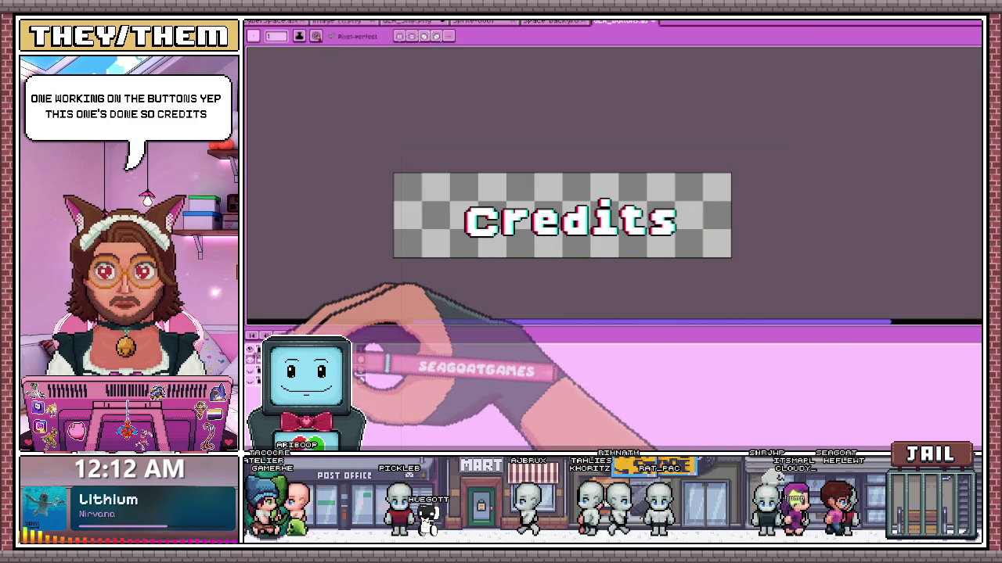
left_click_drag(555, 249, 552, 239)
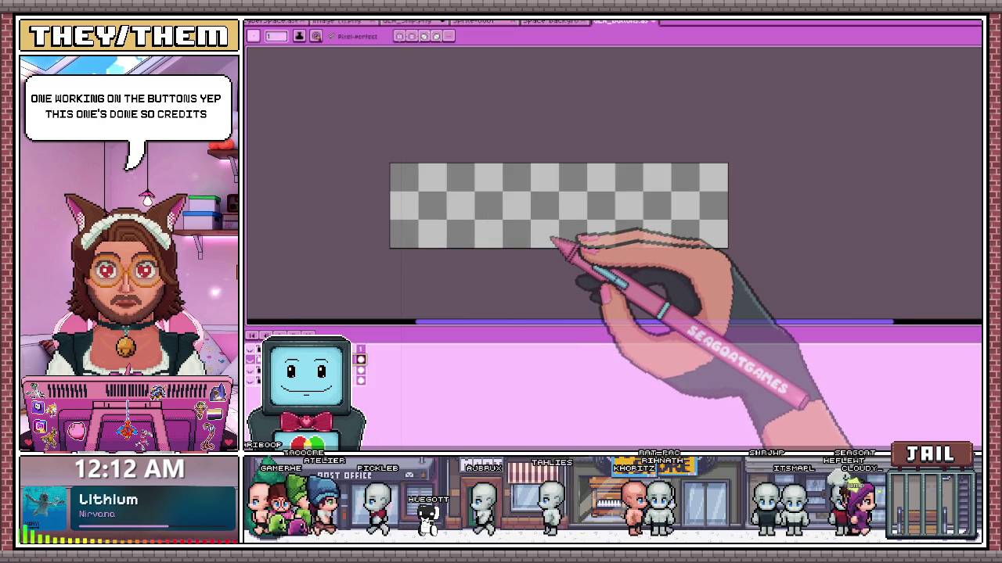
- Insert 'Settings' as new text in the BoldPixels font at size 32
scroll(552, 239, "up", 1)
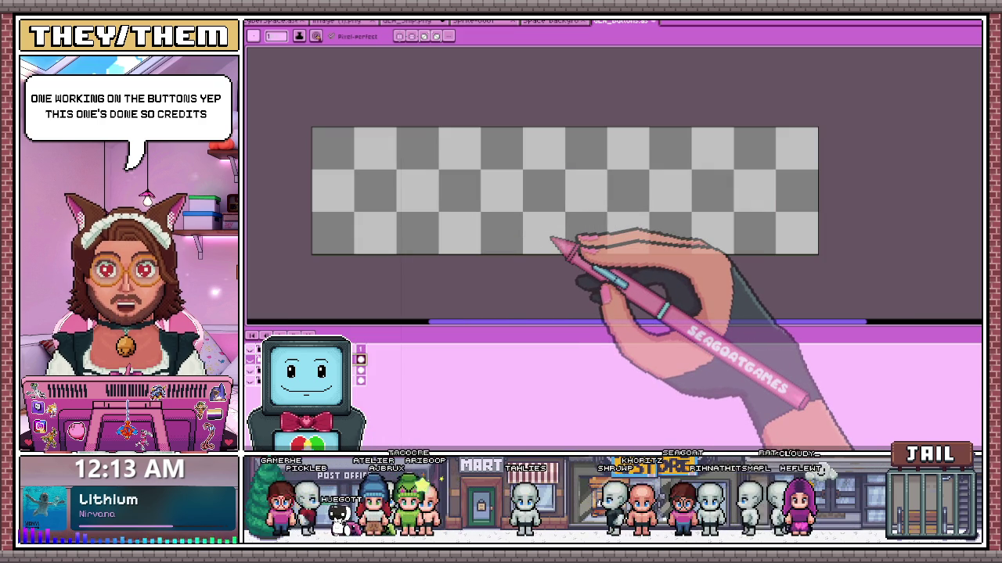
scroll(554, 241, "down", 1)
scroll(537, 257, "up", 1)
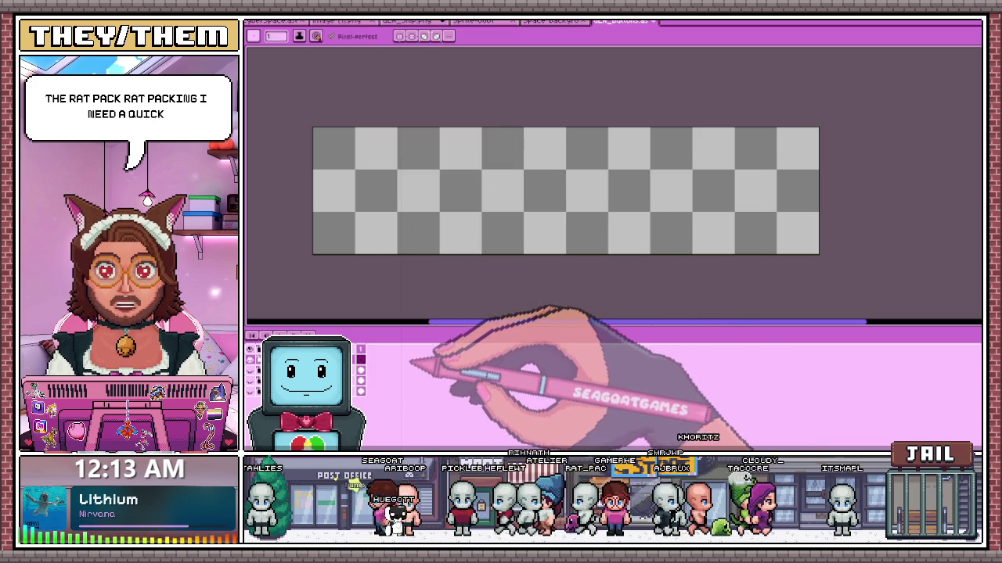
key("ctrl+t")
type("Settings")
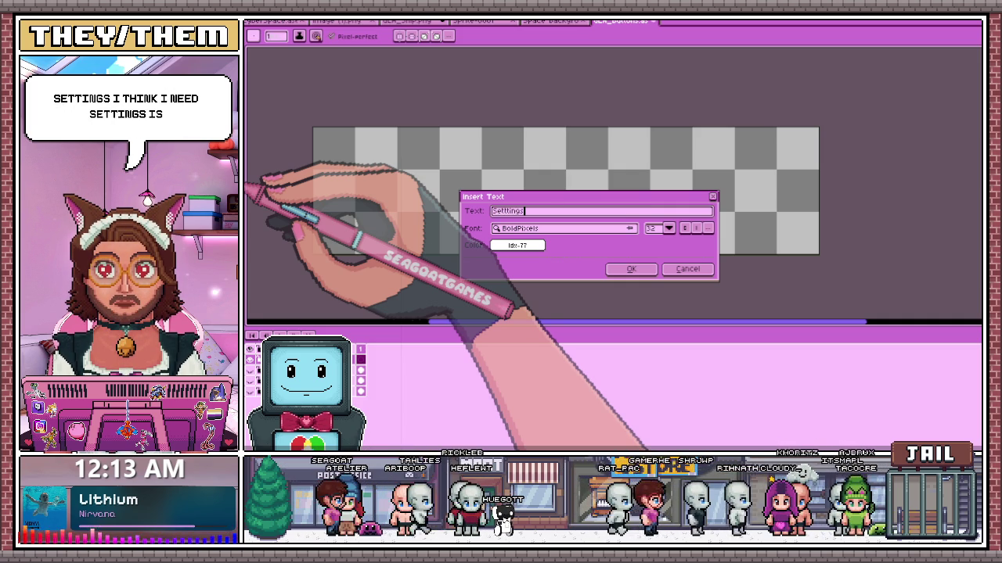
- Place the Settings text on the canvas and pencil red edges along the S
left_click(631, 268)
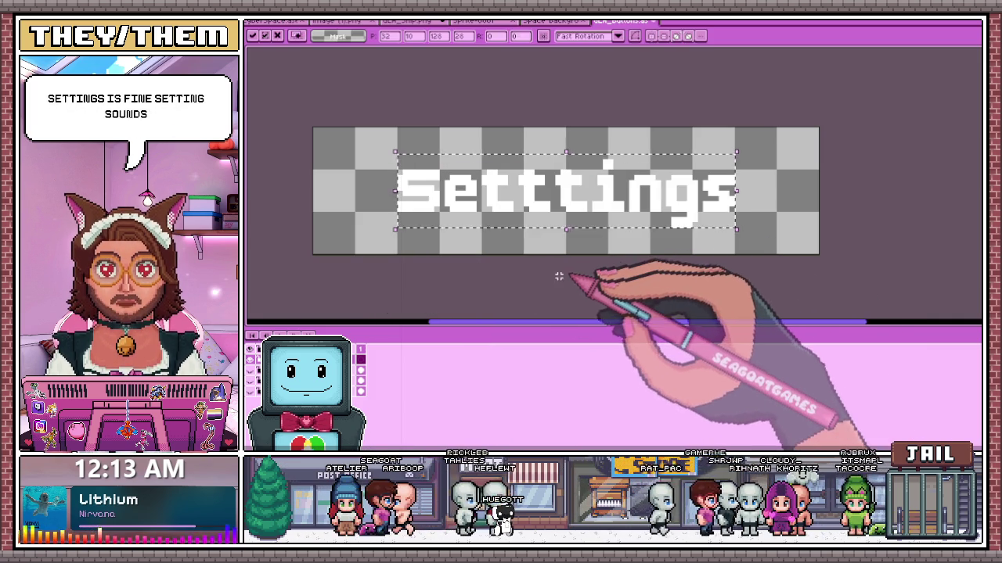
key("Return")
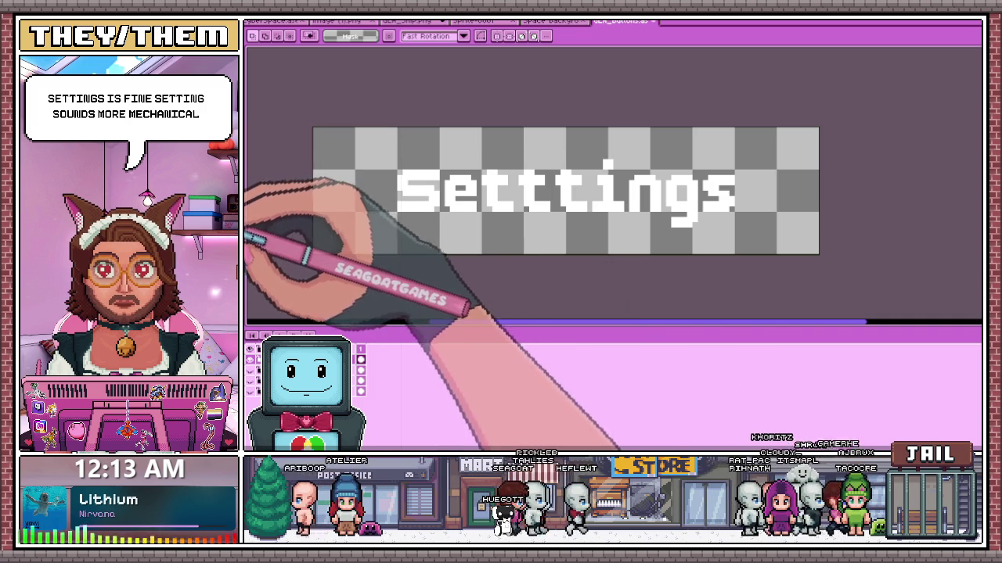
key("b")
scroll(406, 142, "up", 2)
scroll(406, 142, "up", 2)
left_click_drag(388, 202, 388, 237)
scroll(401, 126, "up", 1)
scroll(401, 127, "down", 2)
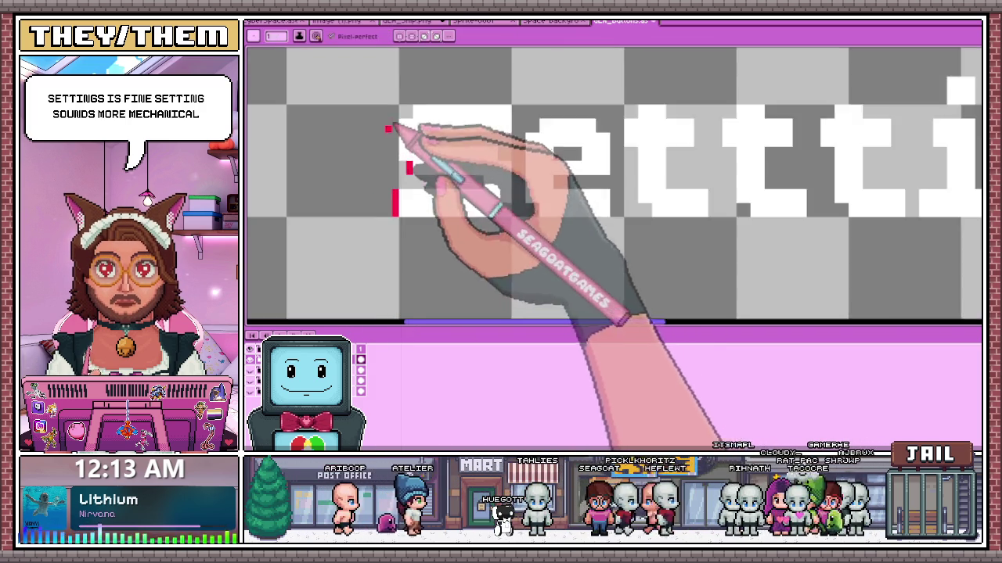
scroll(400, 127, "up", 2)
left_click_drag(401, 176, 400, 97)
- Add red edge lines and accent pixels to the e and the first t
scroll(406, 126, "down", 1)
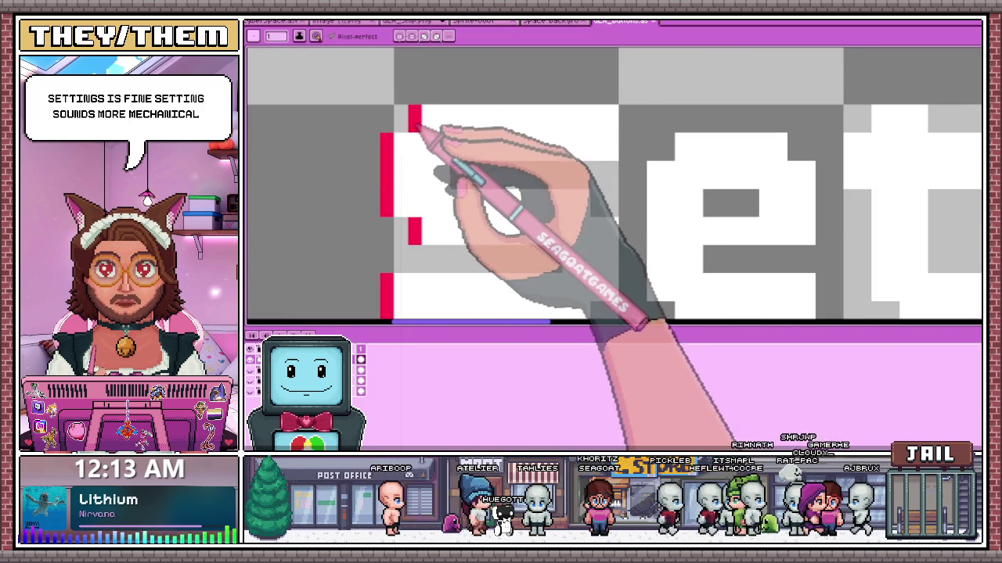
scroll(438, 145, "down", 1)
scroll(524, 168, "up", 1)
scroll(536, 186, "up", 1)
scroll(563, 190, "down", 2)
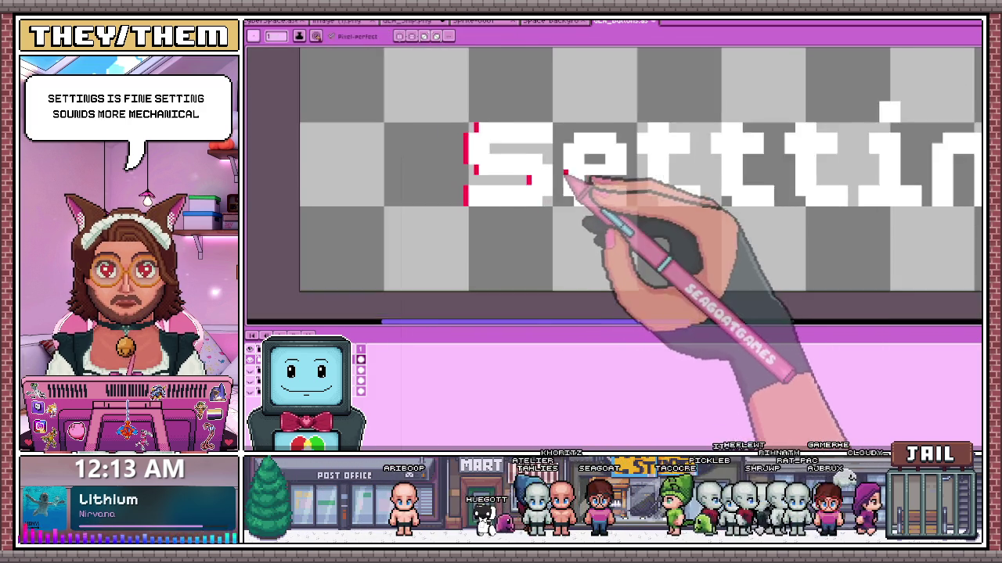
scroll(551, 196, "up", 1)
left_click_drag(554, 205, 553, 116)
left_click(574, 91)
left_click(576, 200)
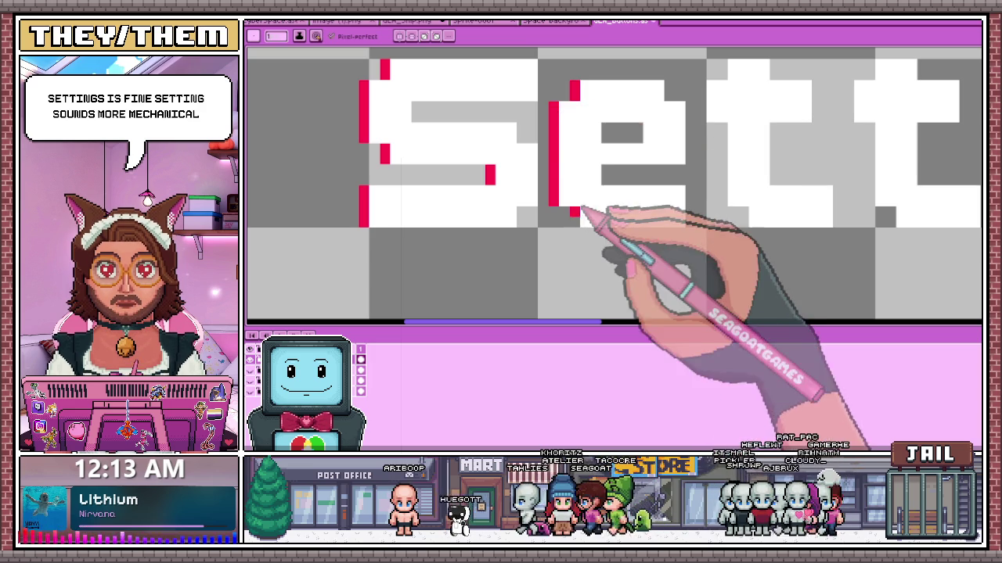
left_click(638, 135)
scroll(593, 167, "down", 1)
scroll(586, 161, "down", 1)
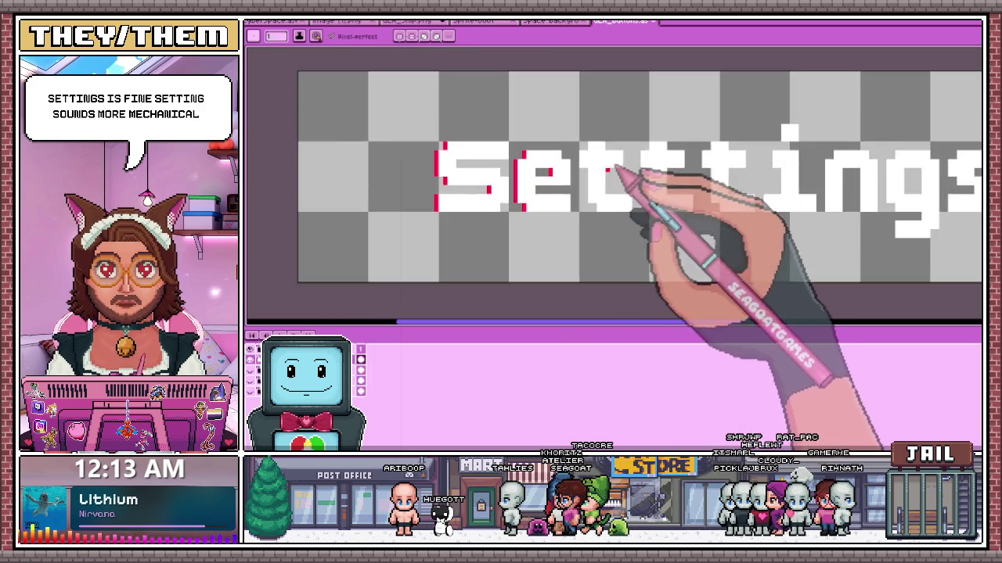
scroll(583, 168, "up", 2)
left_click(579, 178)
left_click_drag(600, 142, 600, 225)
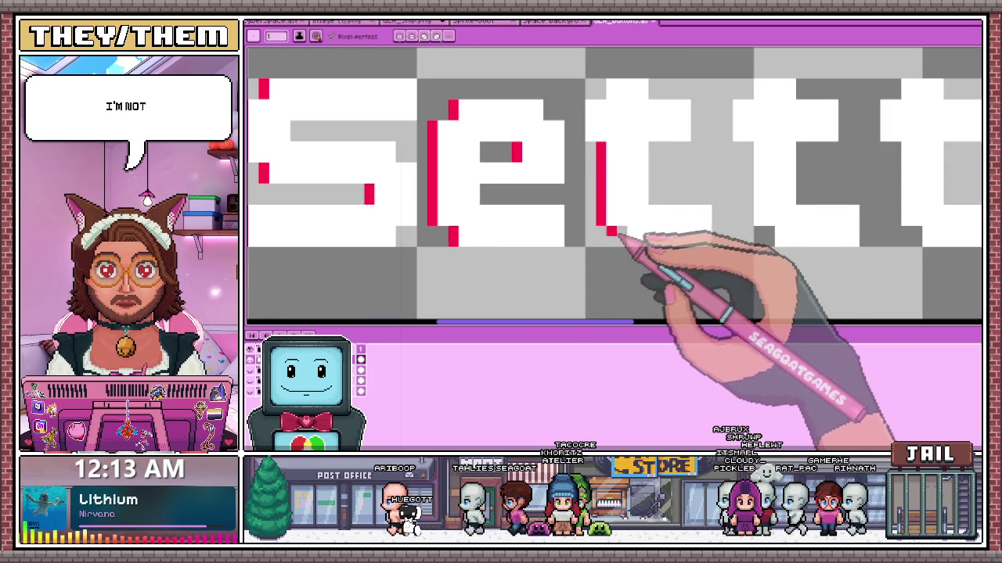
- Draw one-pixel red vertical edge lines along the g, including its bottom bar
scroll(642, 137, "down", 2)
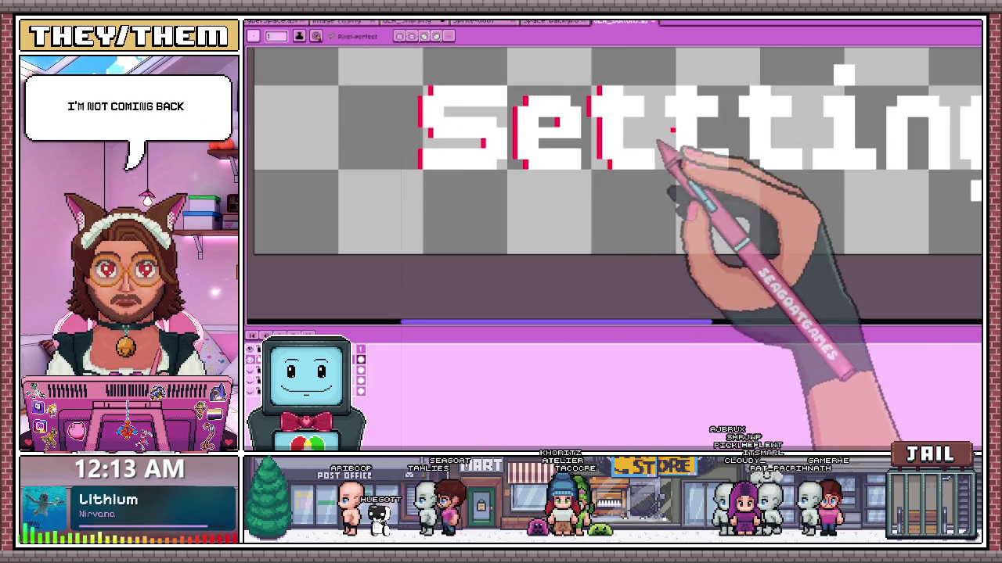
scroll(638, 109, "up", 3)
scroll(630, 117, "down", 4)
scroll(625, 139, "up", 2)
scroll(618, 134, "up", 1)
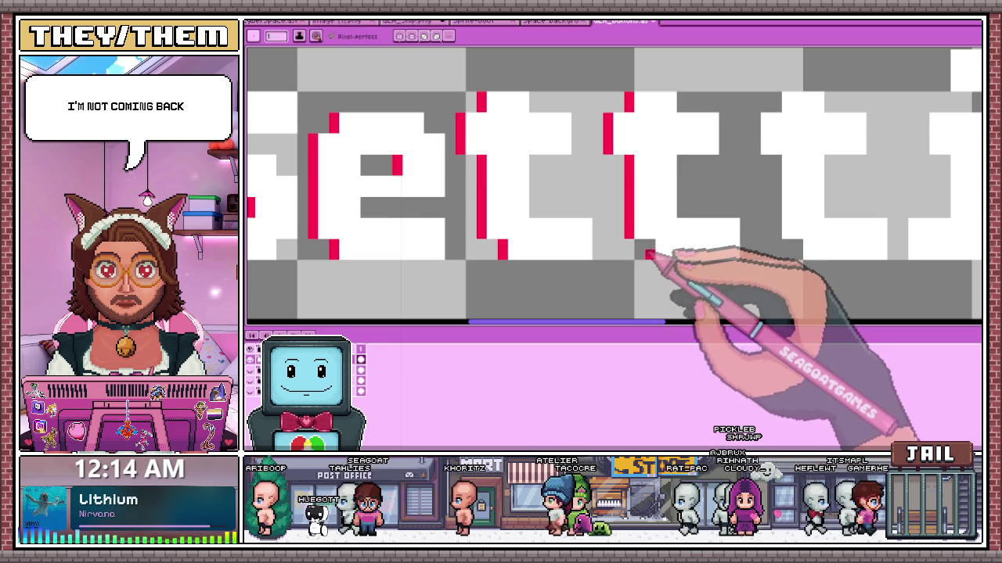
scroll(641, 254, "down", 2)
scroll(660, 268, "down", 1)
scroll(775, 227, "up", 1)
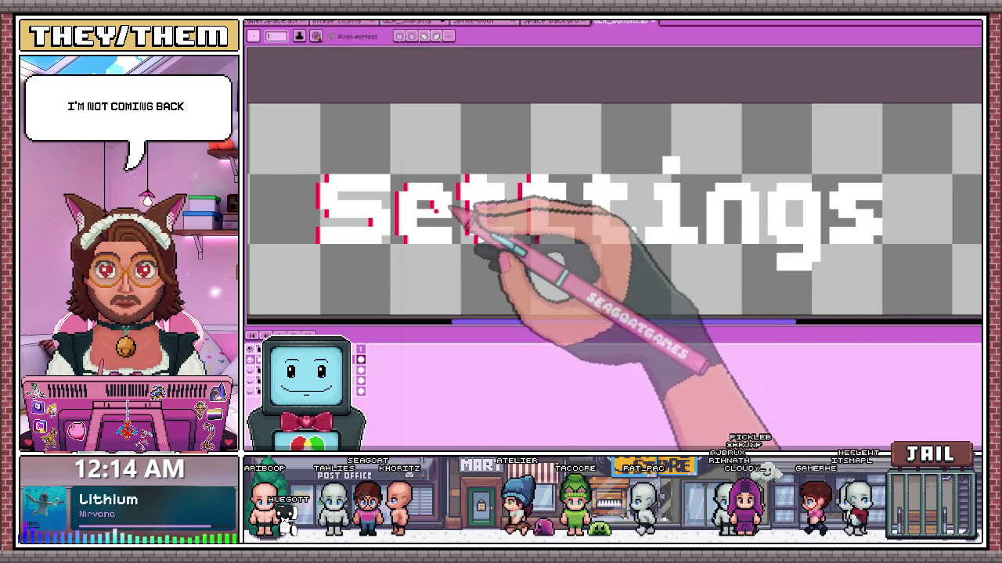
scroll(587, 190, "up", 1)
scroll(583, 200, "up", 1)
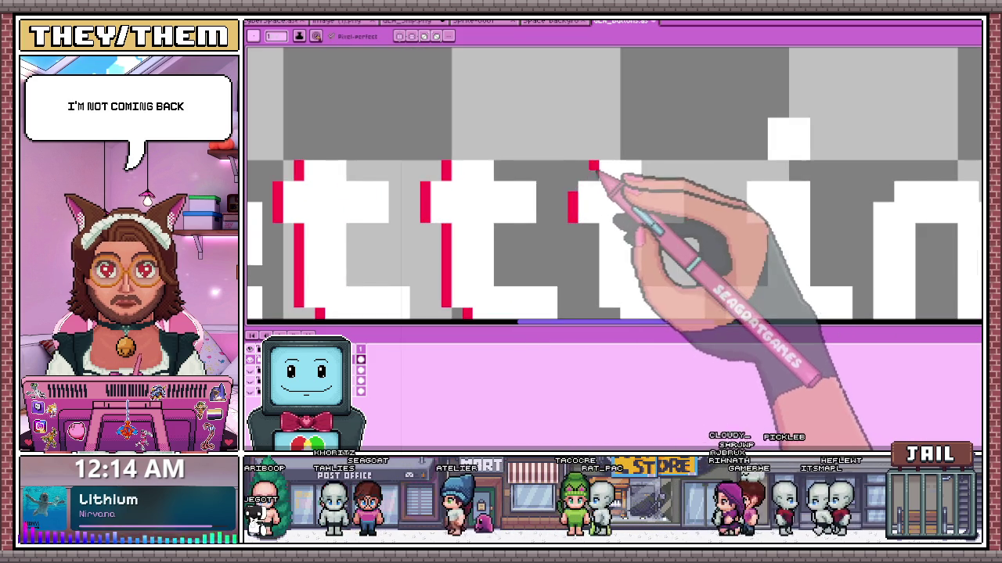
scroll(580, 187, "down", 1)
scroll(599, 161, "down", 1)
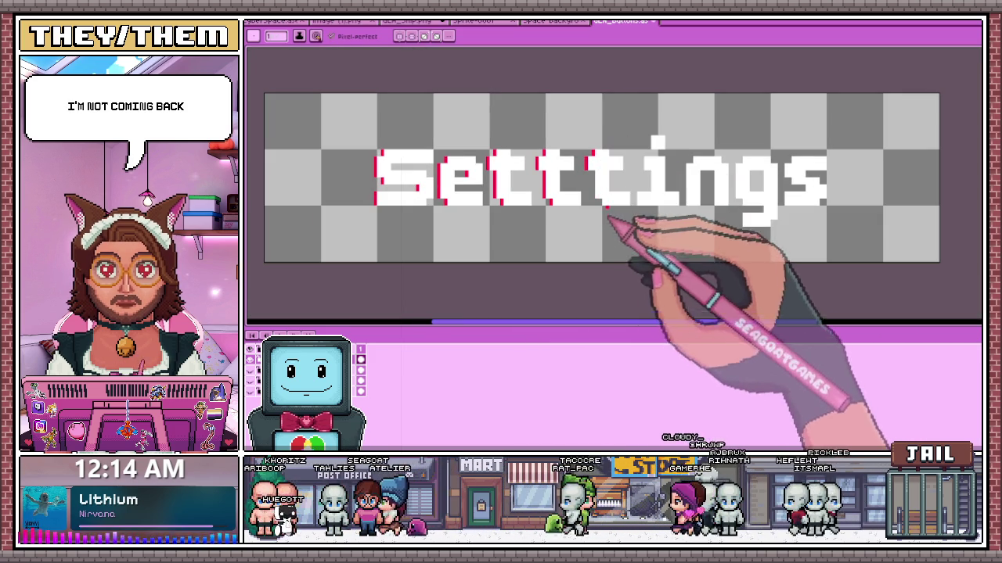
scroll(632, 211, "up", 2)
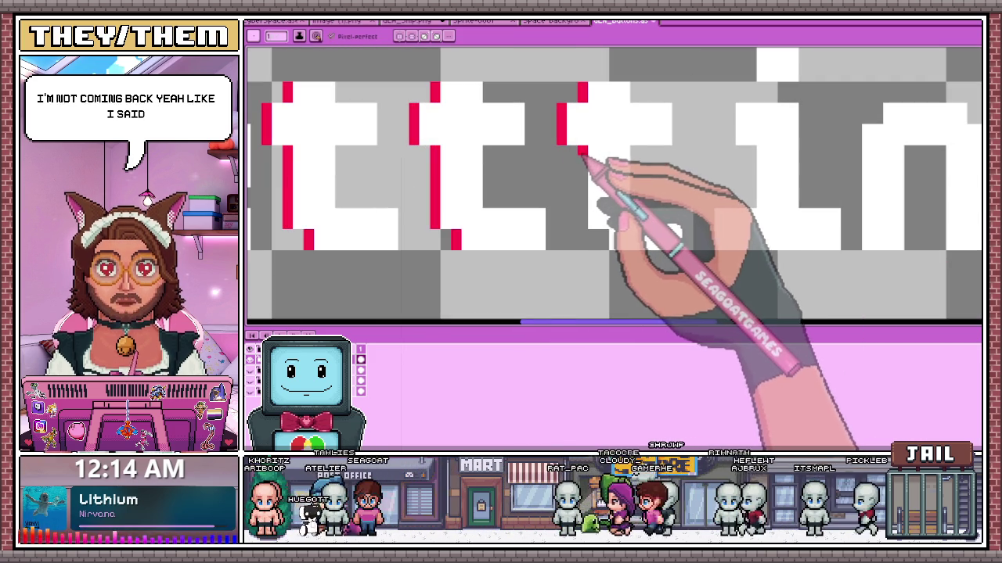
scroll(642, 238, "down", 2)
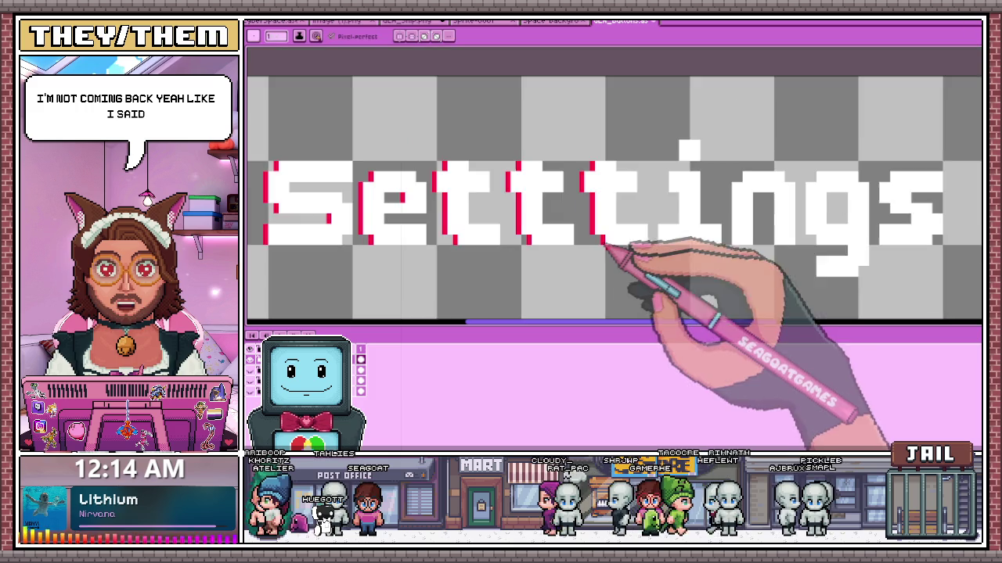
scroll(687, 227, "up", 2)
scroll(547, 199, "down", 1)
scroll(575, 208, "up", 1)
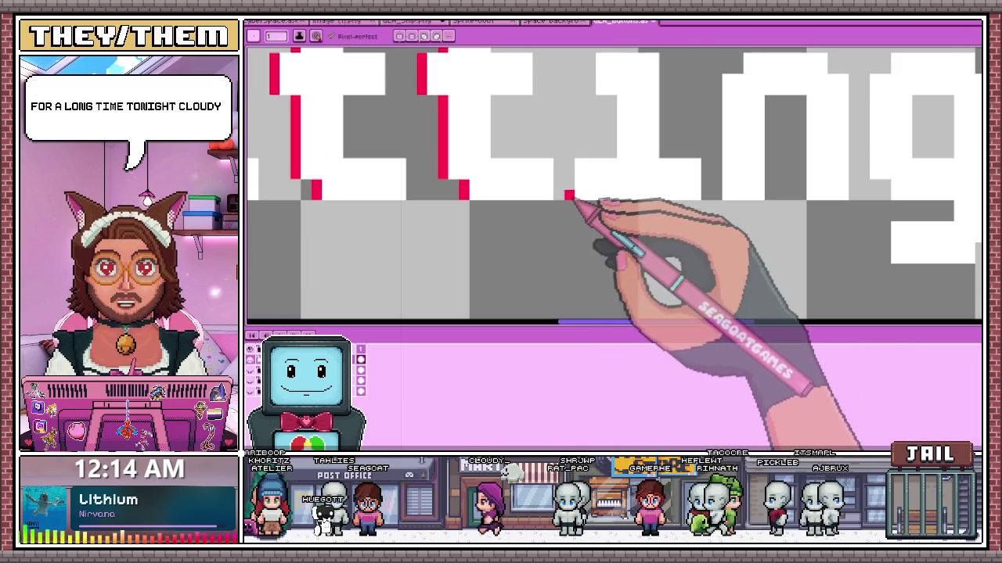
scroll(576, 170, "down", 2)
scroll(592, 222, "up", 3)
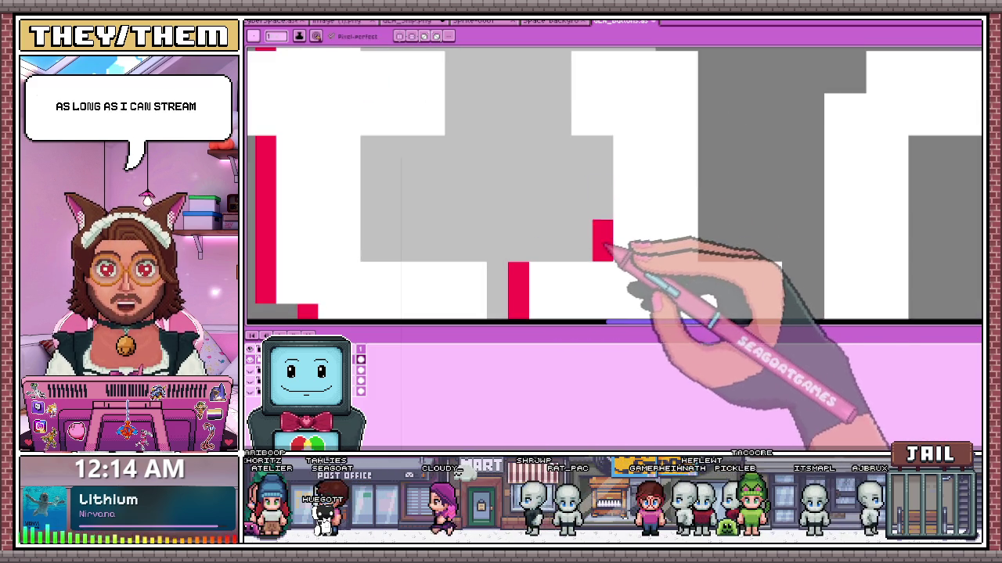
scroll(602, 161, "down", 1)
scroll(576, 160, "down", 2)
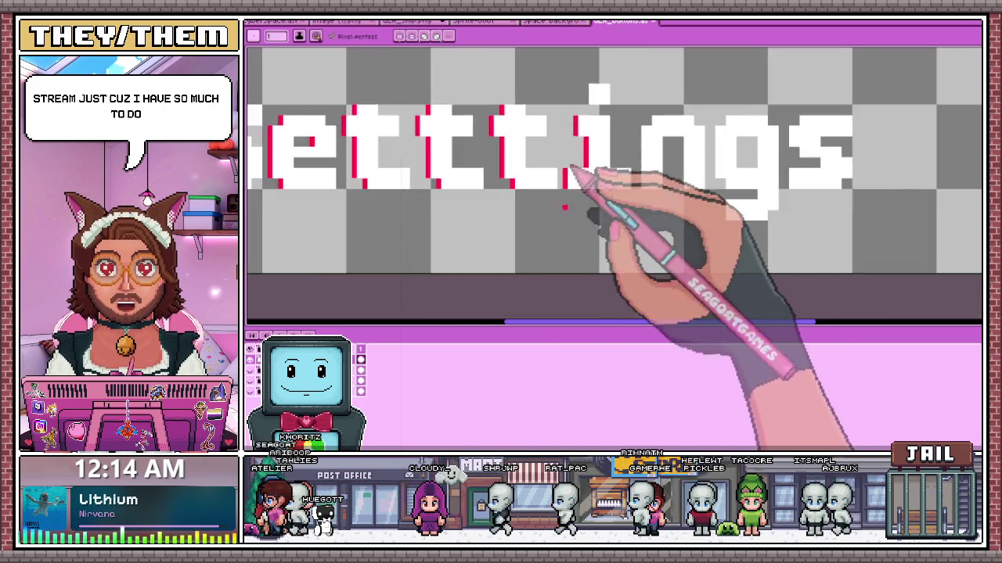
scroll(583, 180, "down", 1)
scroll(576, 170, "up", 1)
scroll(571, 173, "up", 1)
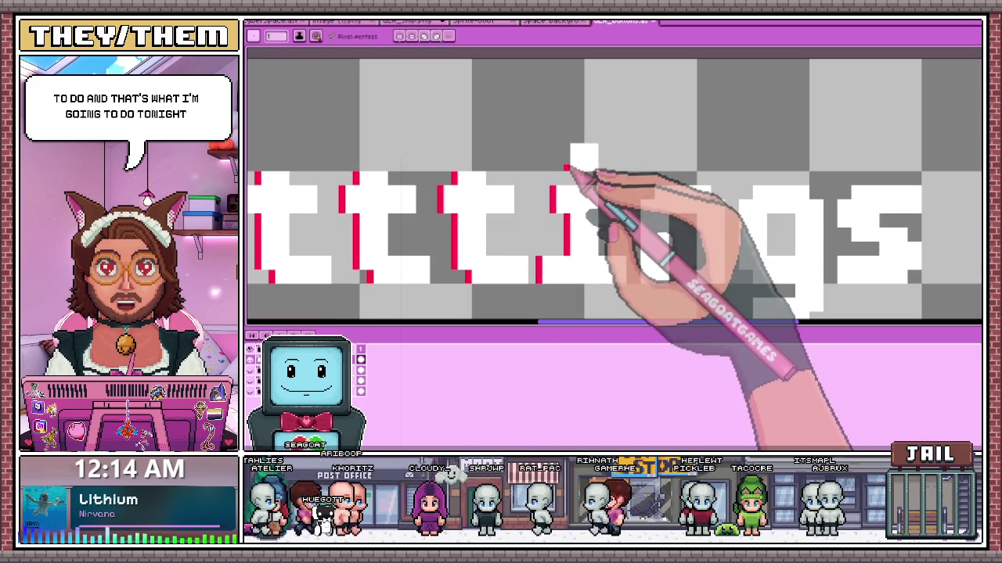
scroll(571, 149, "down", 1)
scroll(595, 180, "up", 1)
scroll(598, 270, "up", 1)
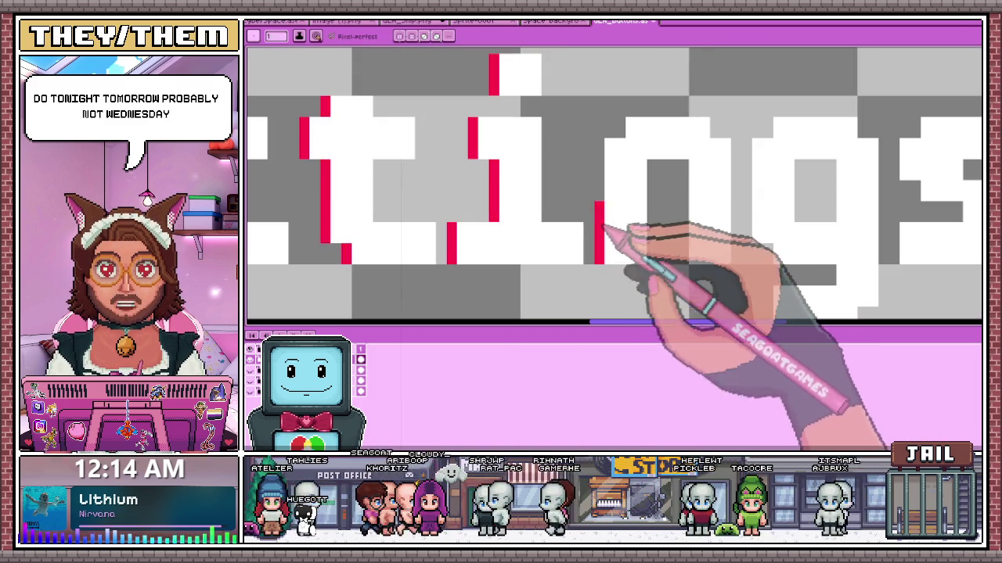
scroll(607, 157, "down", 1)
scroll(619, 196, "up", 1)
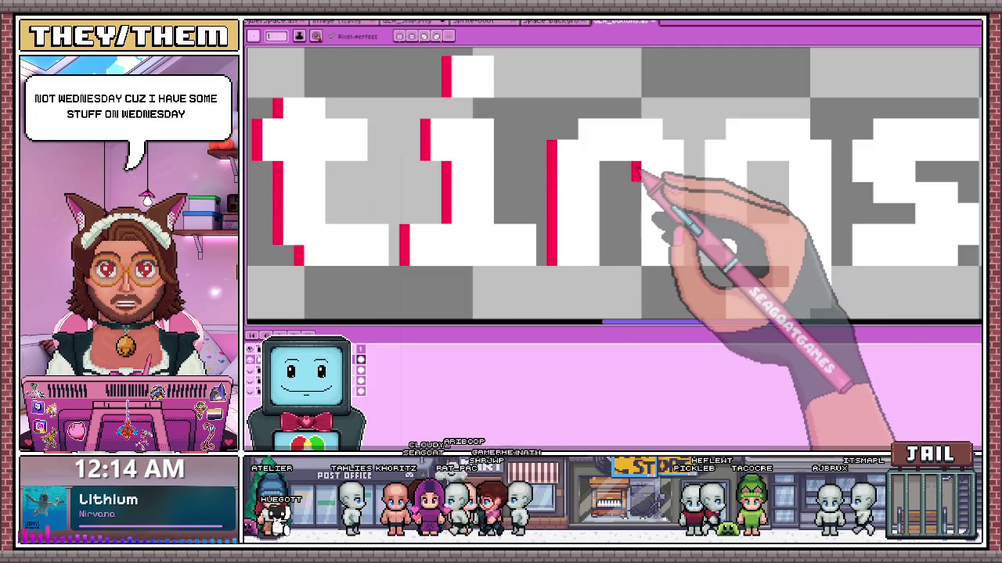
scroll(618, 173, "down", 1)
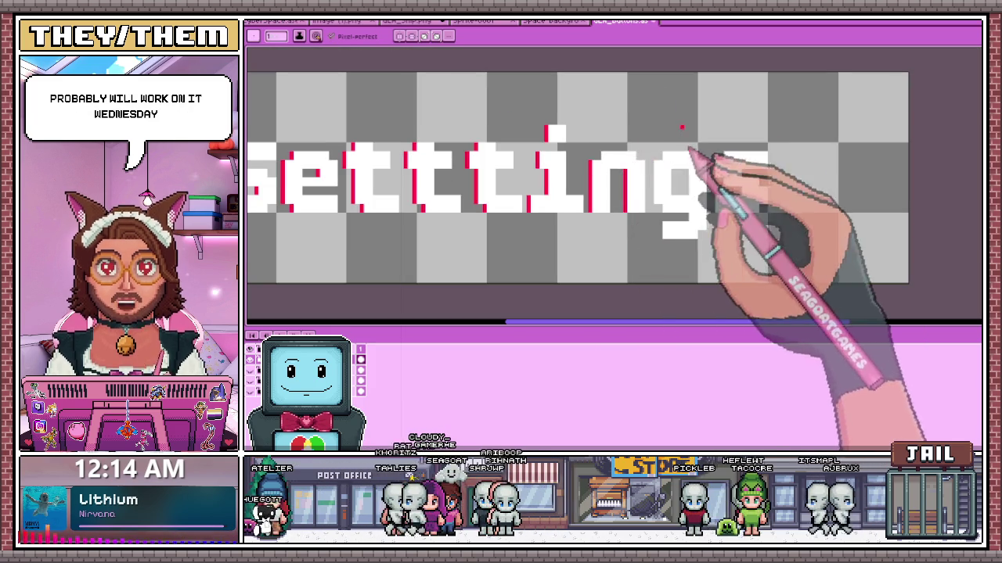
scroll(689, 196, "up", 1)
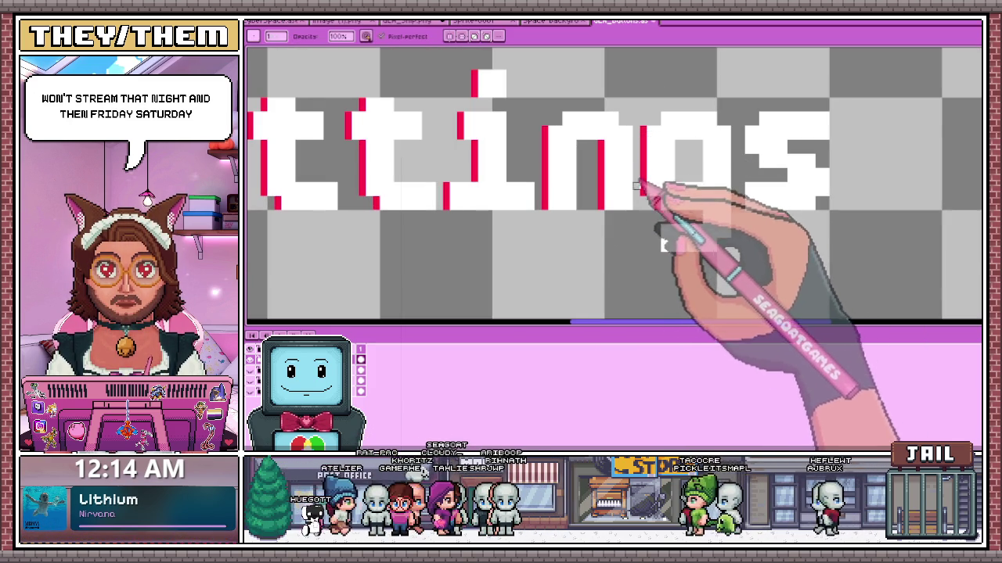
scroll(637, 178, "down", 1)
scroll(665, 204, "up", 1)
scroll(650, 215, "down", 1)
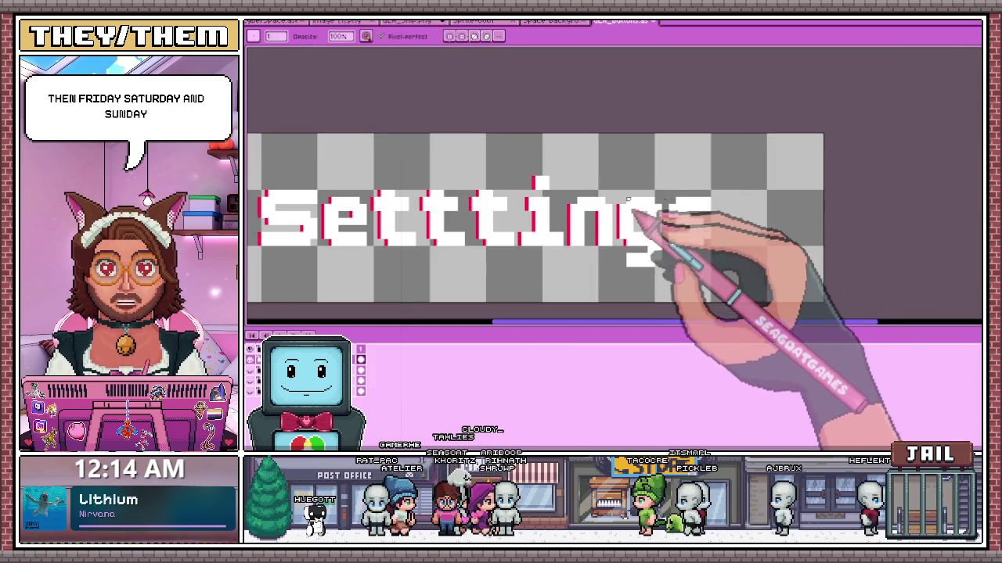
scroll(626, 187, "up", 1)
scroll(650, 220, "up", 1)
scroll(608, 190, "up", 1)
scroll(593, 175, "down", 2)
scroll(567, 98, "up", 1)
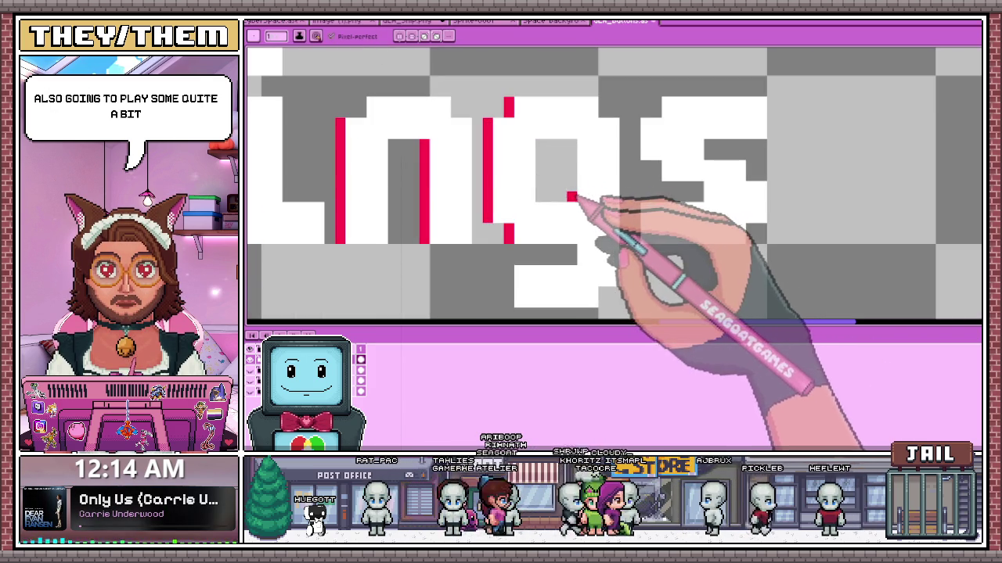
left_click_drag(569, 236, 570, 205)
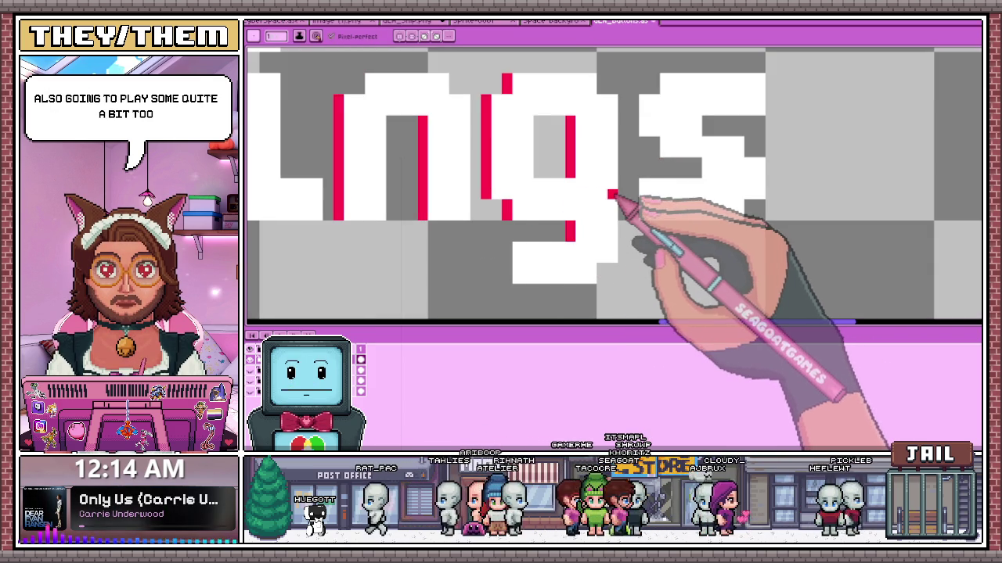
scroll(618, 227, "down", 1)
scroll(548, 247, "up", 1)
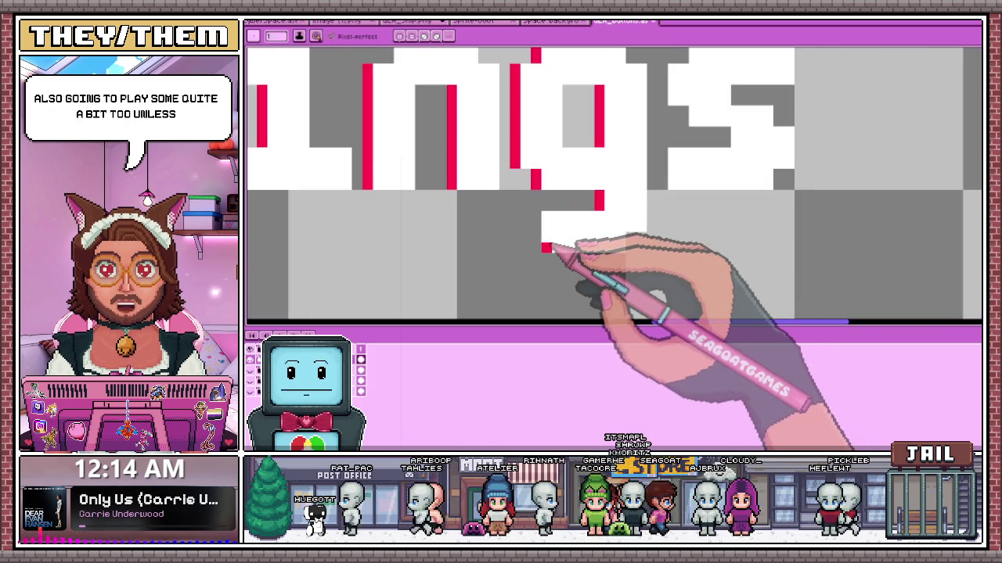
left_click_drag(535, 250, 535, 213)
- Draw red edge pixels along the final s, from its top to its lower curve
scroll(541, 223, "down", 1)
scroll(621, 230, "down", 1)
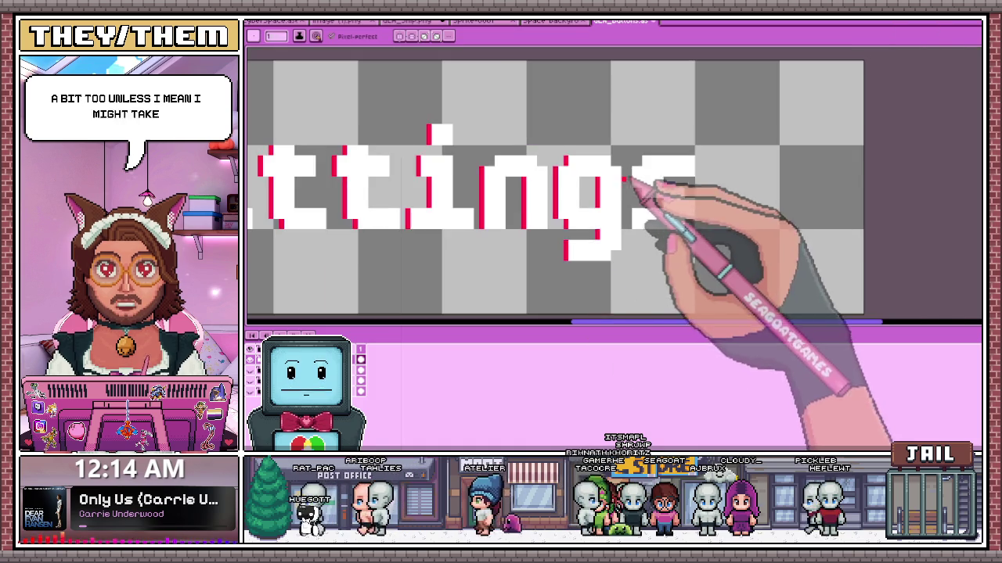
scroll(637, 179, "up", 1)
scroll(662, 217, "up", 2)
left_click(634, 184)
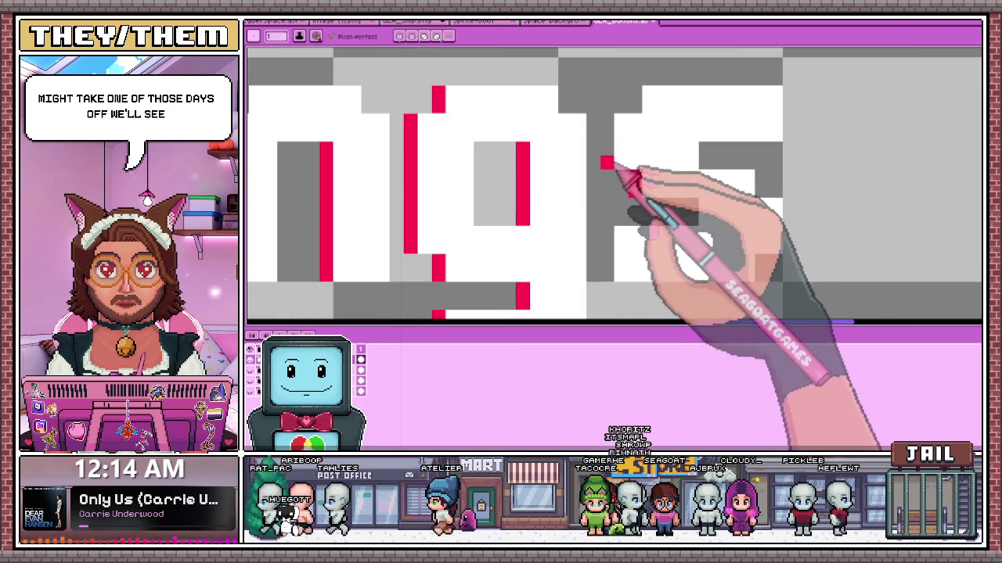
left_click_drag(606, 166, 606, 118)
left_click(635, 98)
left_click_drag(691, 205, 691, 219)
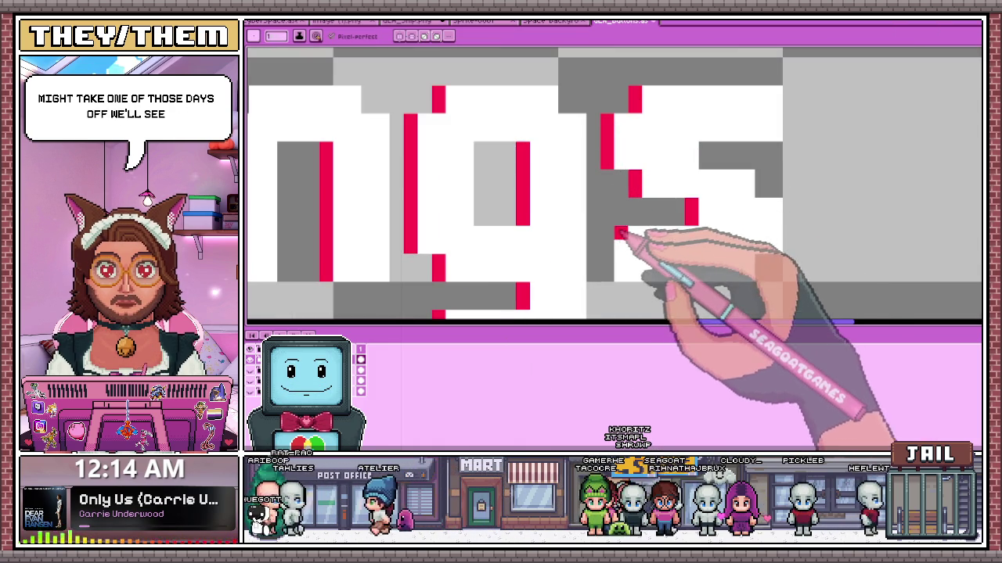
scroll(649, 251, "down", 1)
scroll(756, 206, "down", 2)
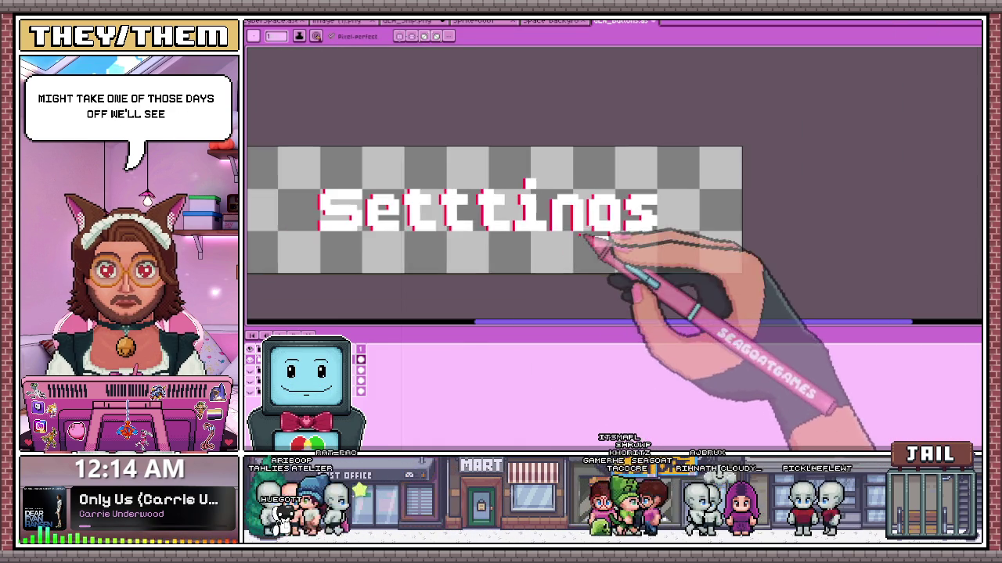
scroll(305, 203, "up", 1)
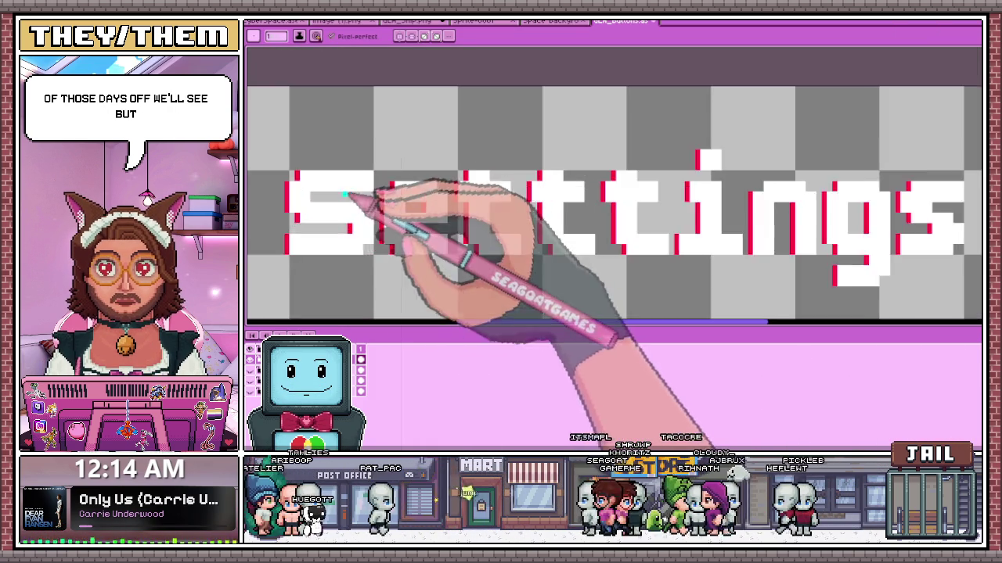
scroll(374, 192, "up", 2)
scroll(336, 172, "down", 3)
scroll(313, 176, "up", 3)
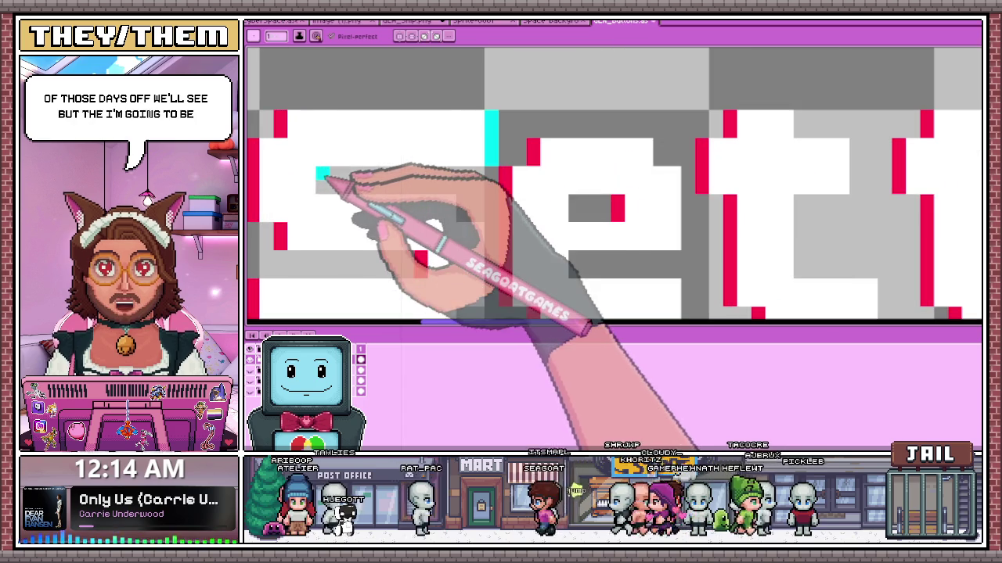
scroll(469, 211, "down", 3)
scroll(483, 222, "up", 3)
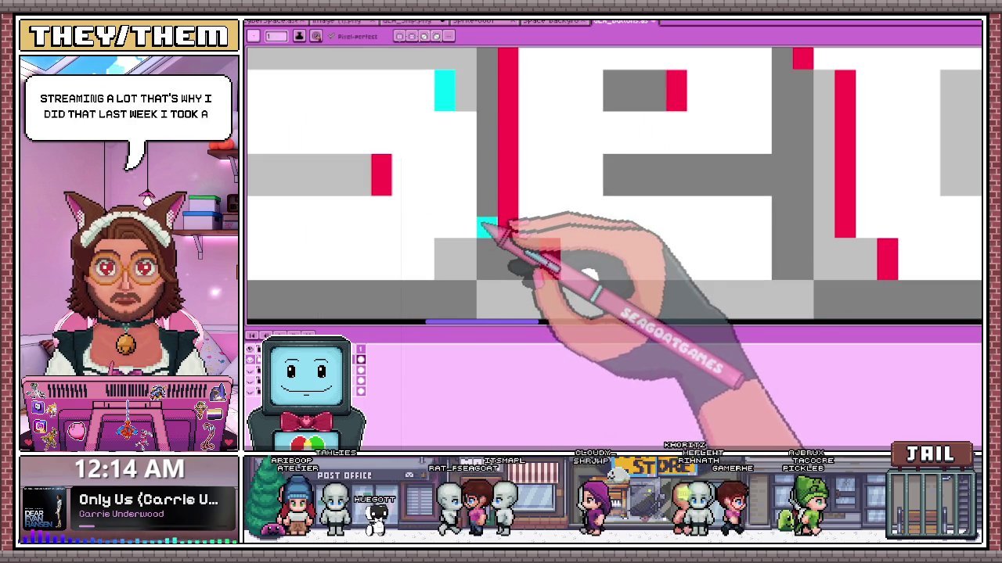
scroll(470, 188, "down", 2)
scroll(438, 250, "down", 1)
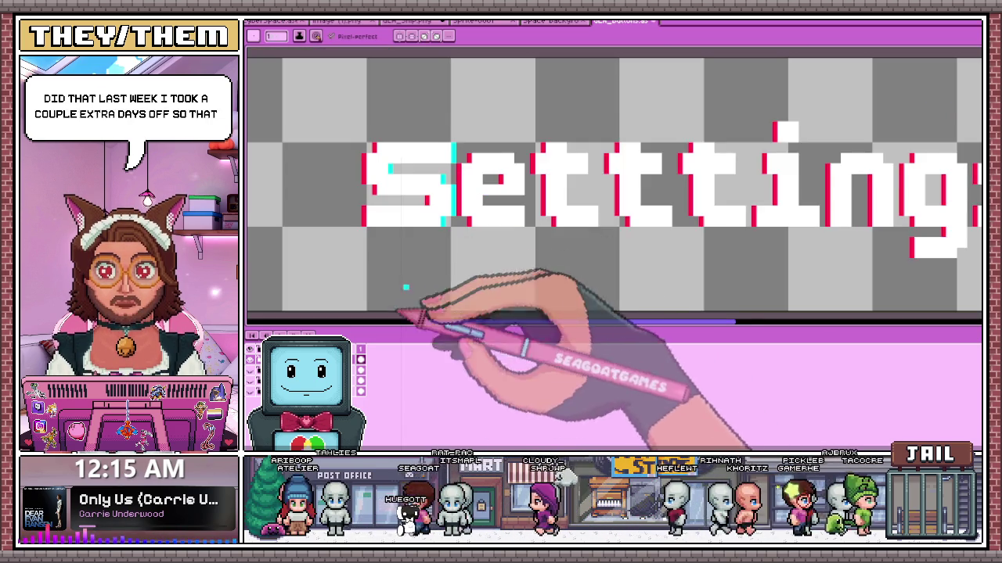
scroll(469, 227, "up", 1)
scroll(510, 180, "up", 1)
scroll(548, 242, "down", 2)
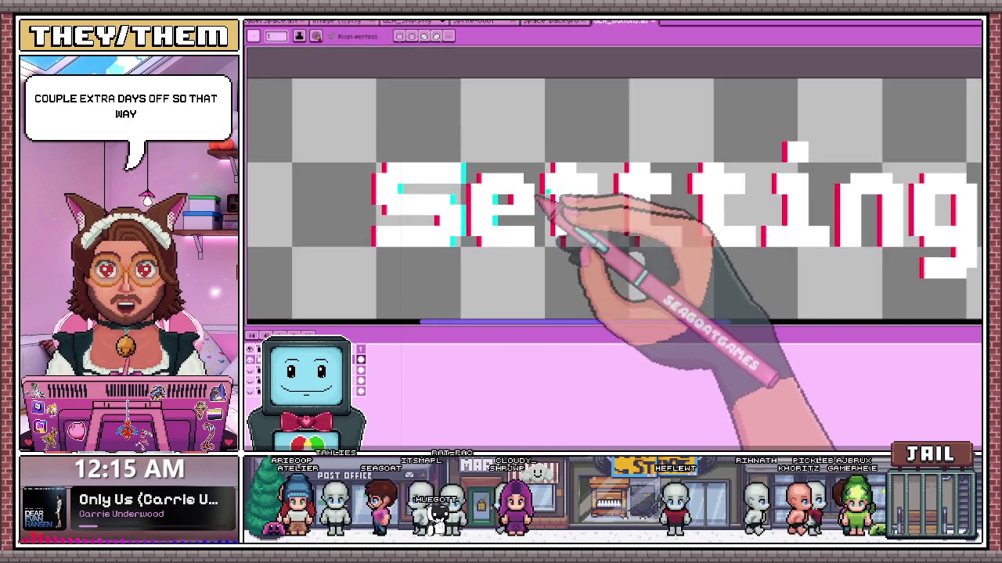
scroll(563, 251, "up", 1)
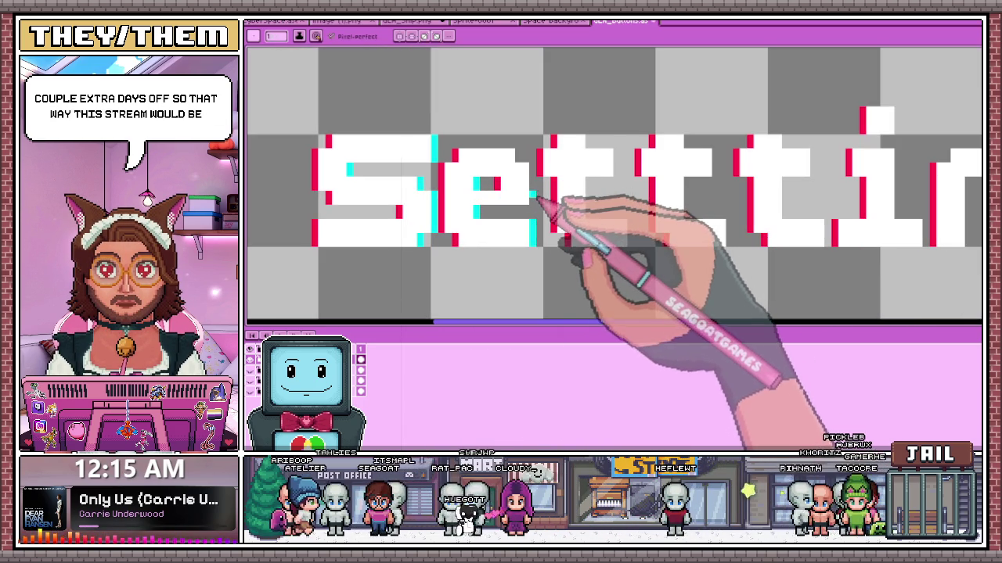
scroll(526, 187, "down", 1)
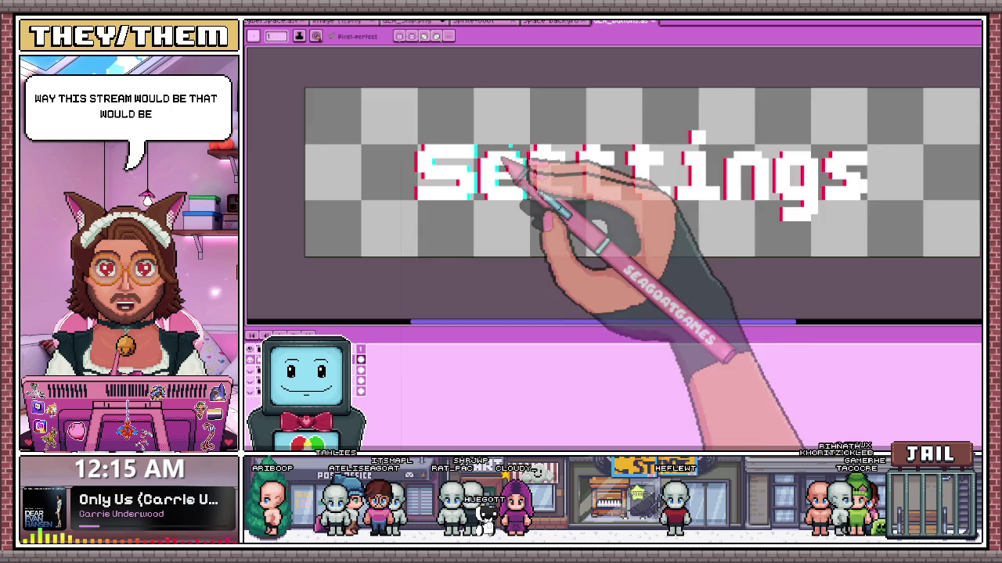
scroll(530, 171, "up", 2)
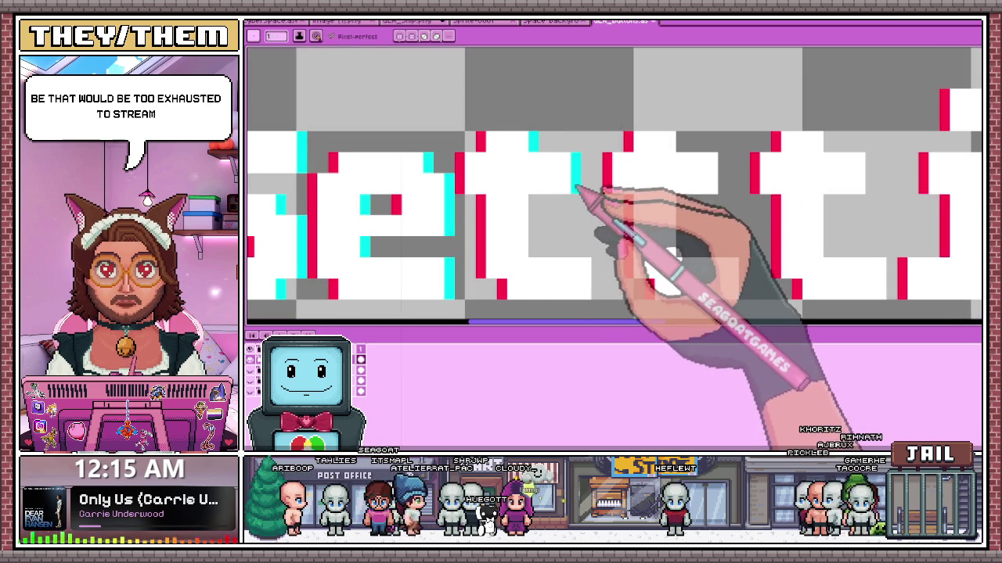
scroll(538, 248, "down", 1)
scroll(571, 224, "up", 2)
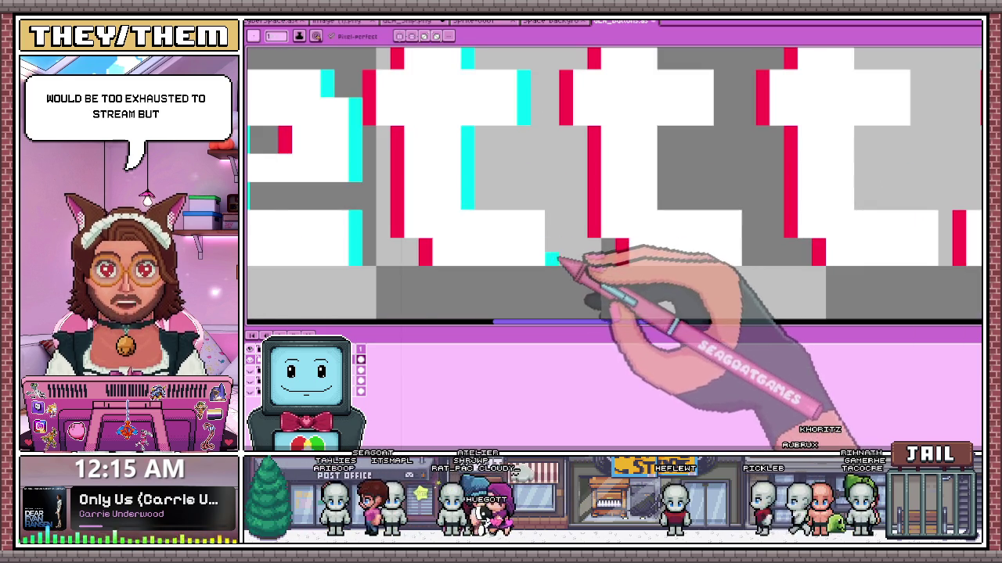
scroll(548, 219, "down", 3)
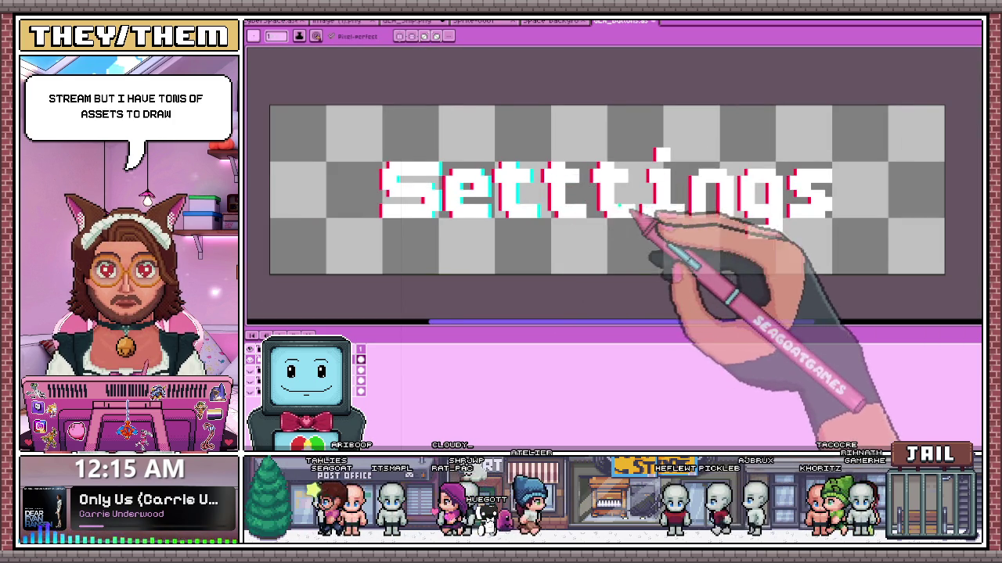
scroll(540, 215, "up", 1)
scroll(575, 140, "up", 1)
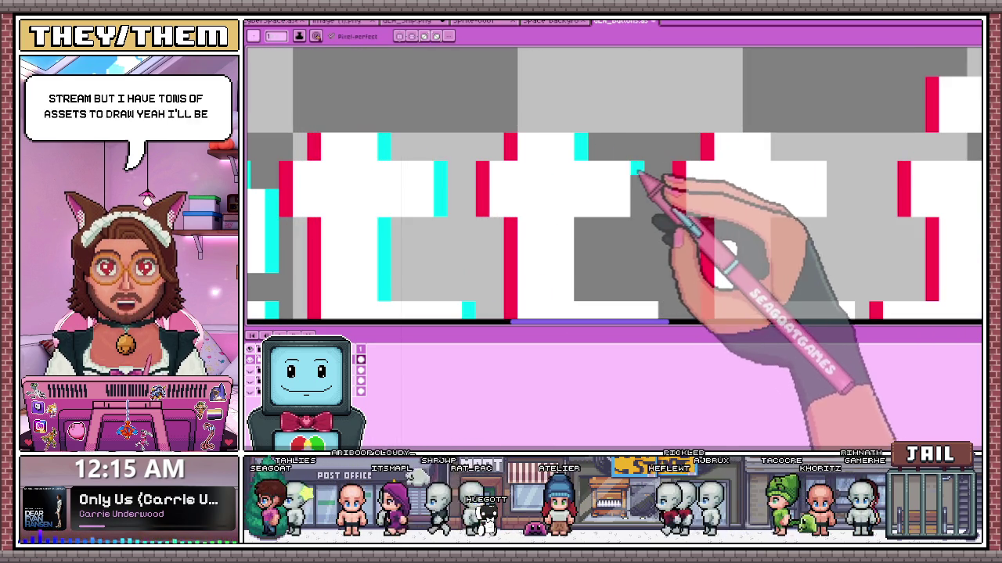
scroll(579, 293, "down", 3)
scroll(566, 156, "up", 1)
scroll(586, 228, "up", 1)
scroll(591, 239, "up", 1)
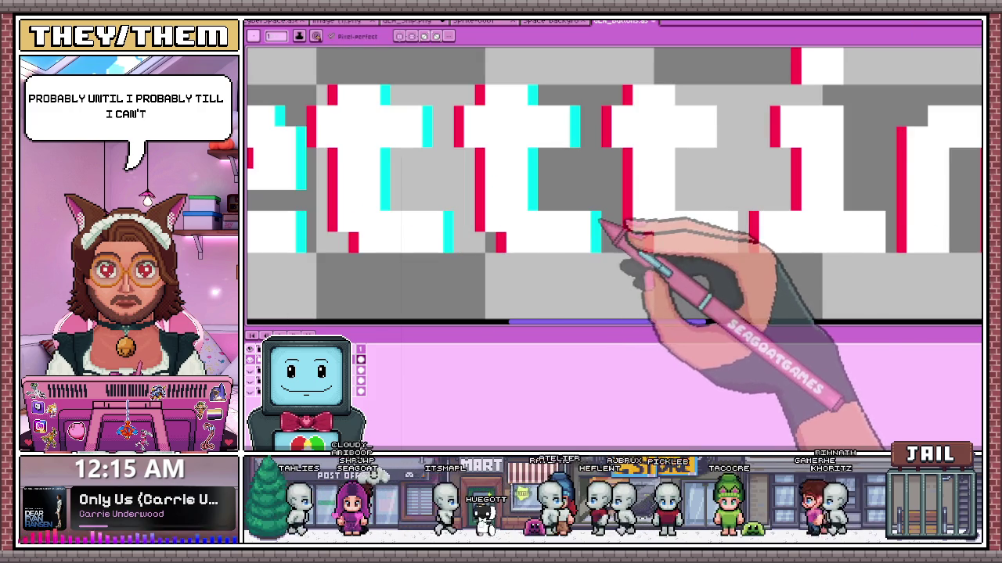
scroll(600, 223, "down", 1)
scroll(571, 224, "down", 1)
scroll(642, 94, "down", 1)
scroll(587, 164, "up", 1)
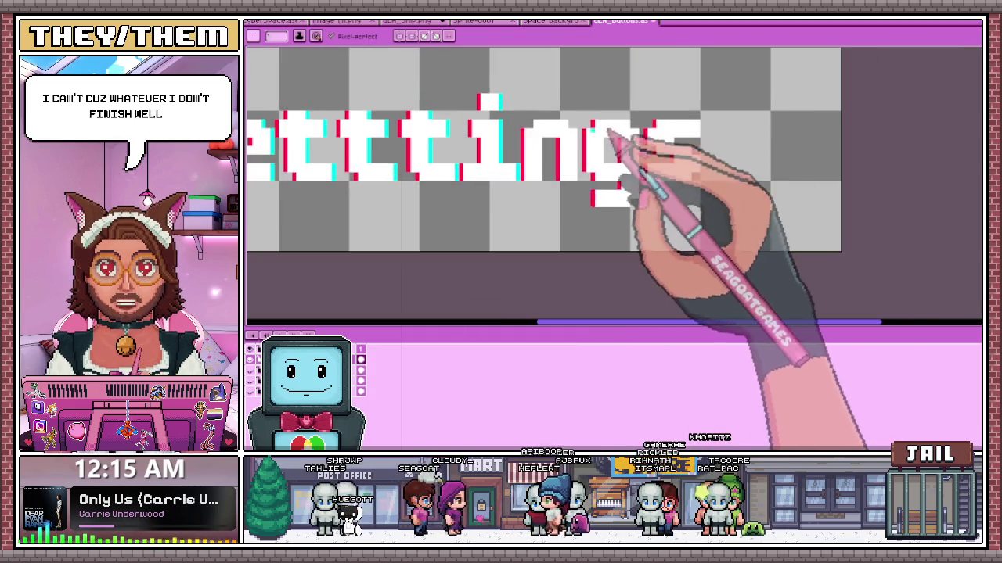
scroll(514, 144, "up", 1)
key("i")
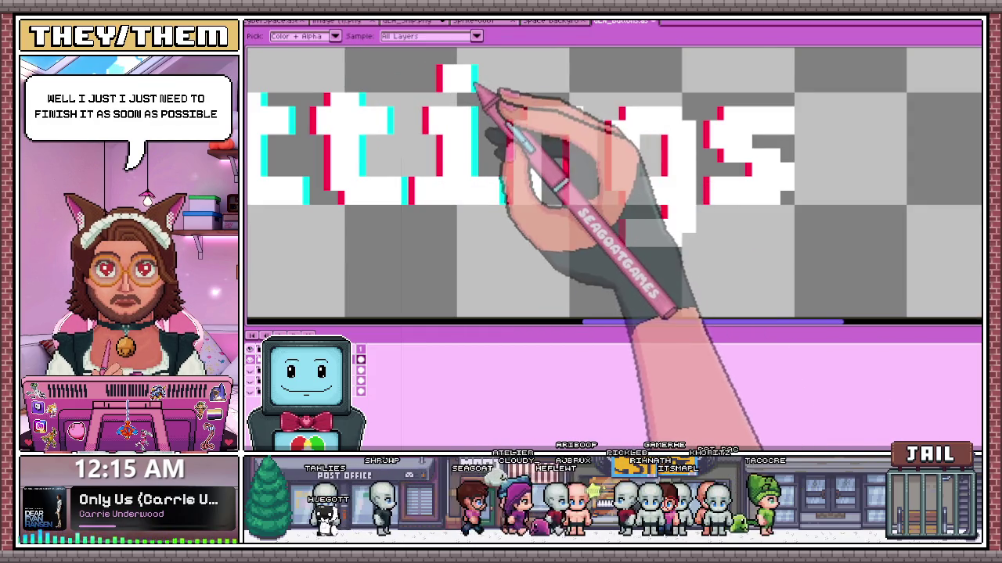
scroll(601, 112, "up", 1)
scroll(573, 112, "down", 1)
scroll(529, 199, "up", 1)
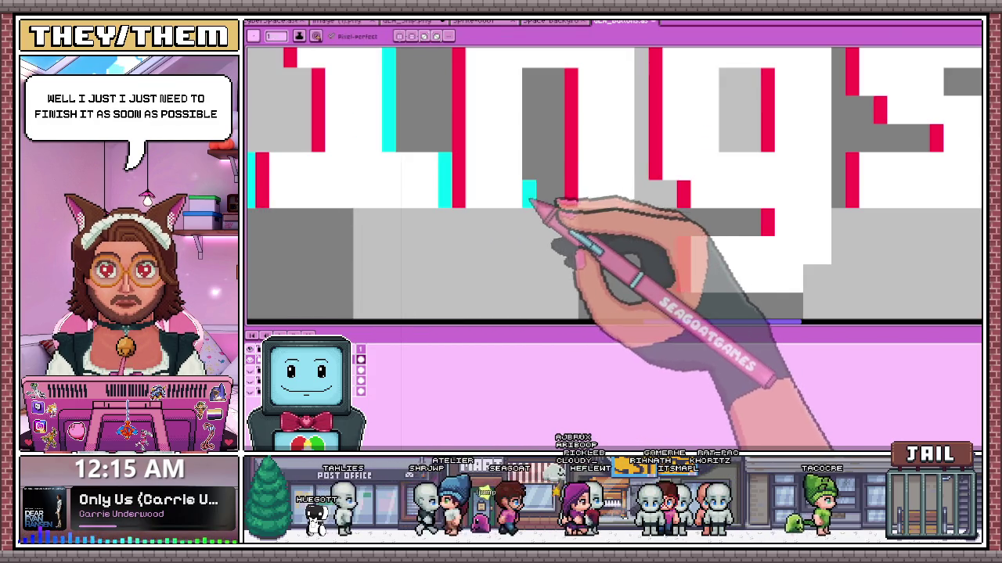
scroll(533, 80, "down", 1)
scroll(564, 168, "up", 1)
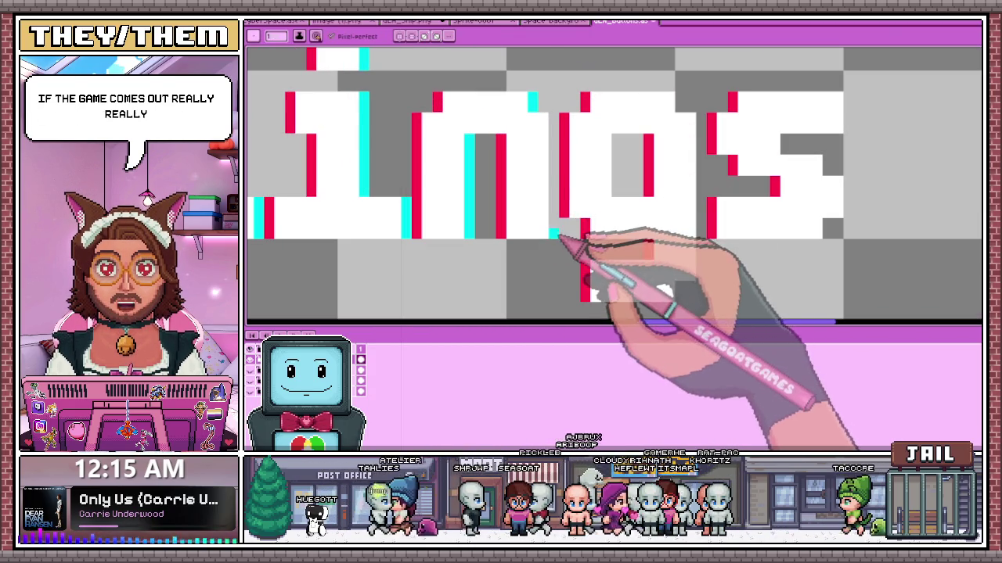
scroll(594, 121, "down", 1)
scroll(577, 152, "up", 1)
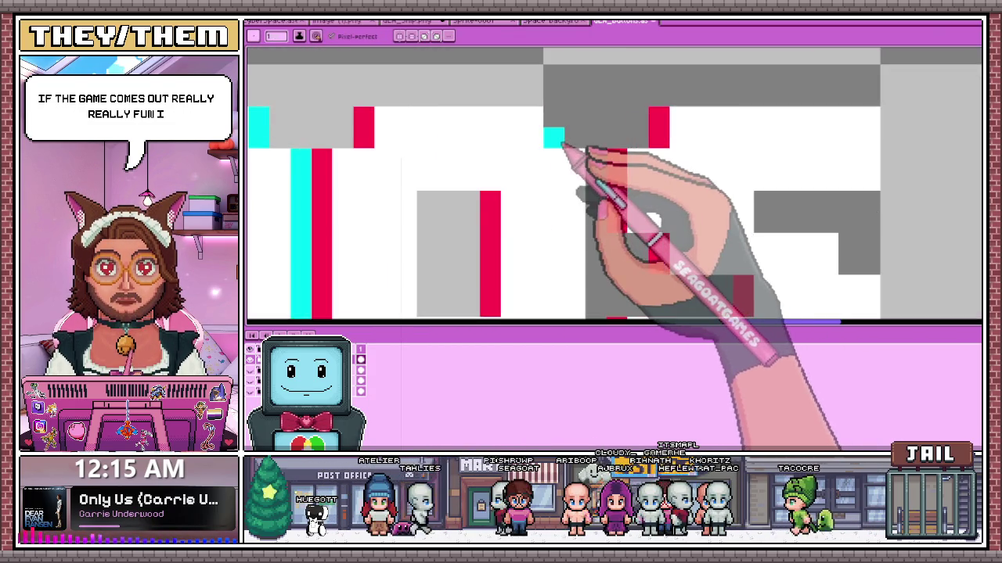
scroll(587, 134, "down", 1)
scroll(514, 155, "up", 1)
scroll(512, 153, "up", 1)
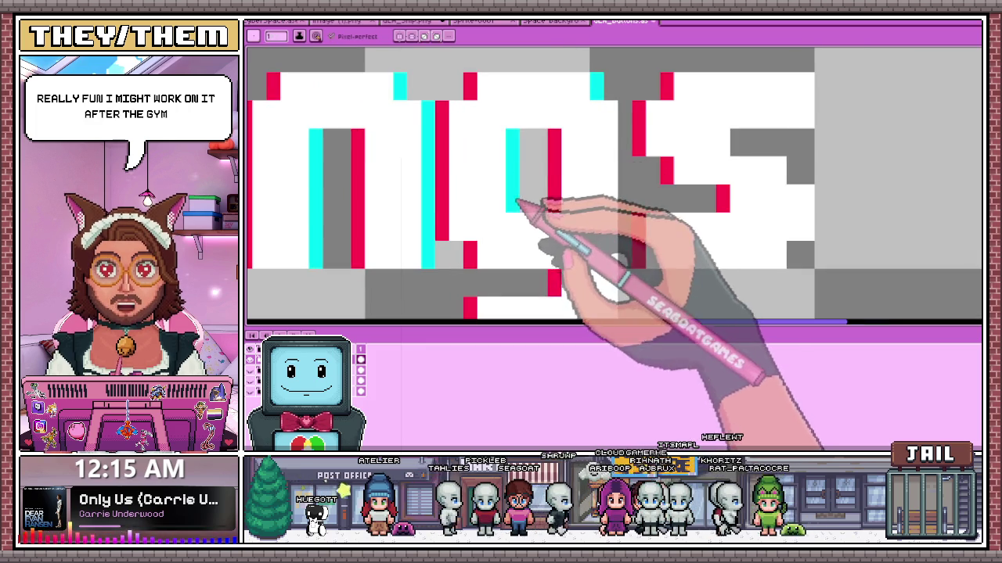
scroll(517, 205, "down", 1)
scroll(602, 135, "up", 1)
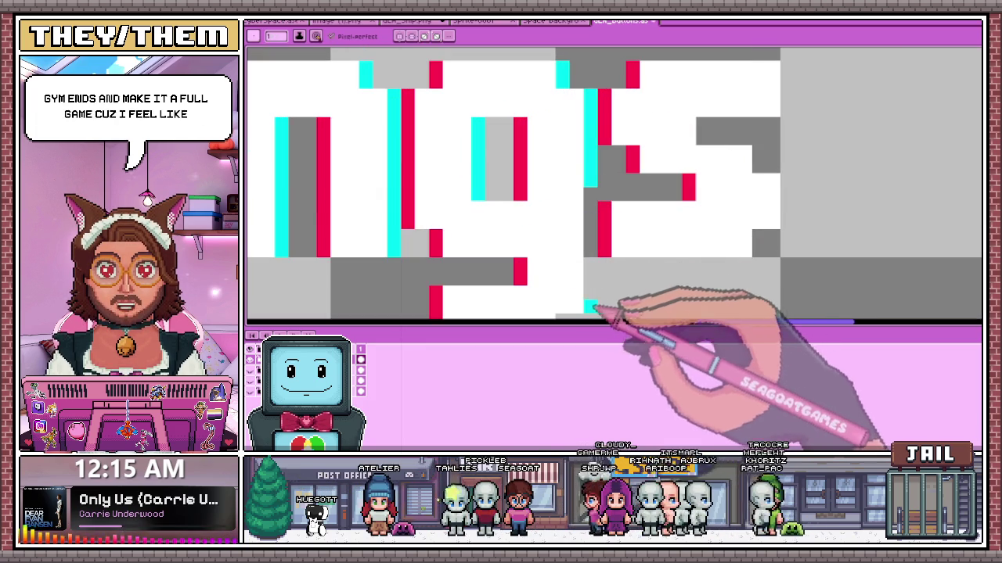
scroll(591, 202, "down", 1)
scroll(571, 196, "up", 1)
scroll(577, 224, "down", 1)
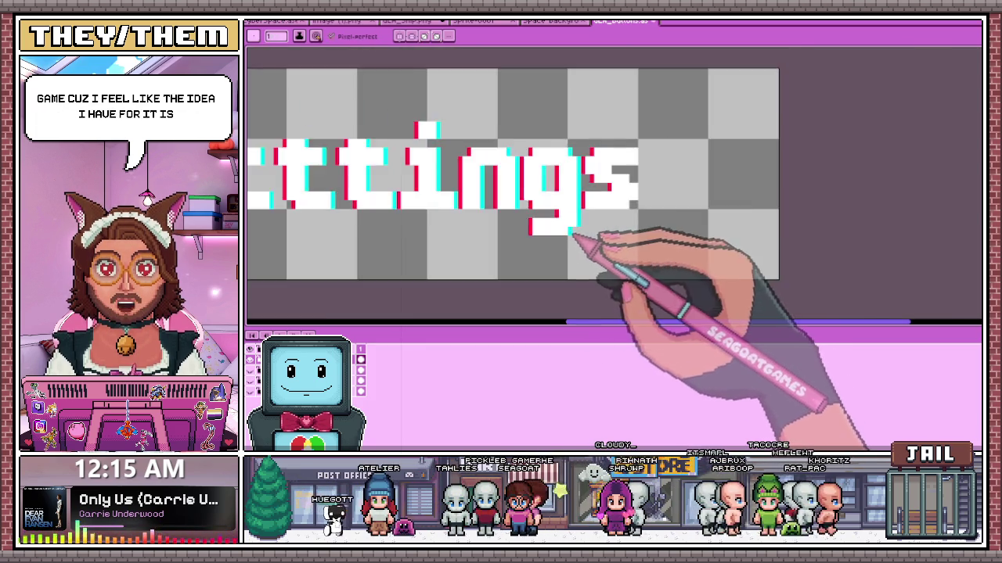
scroll(587, 230, "up", 1)
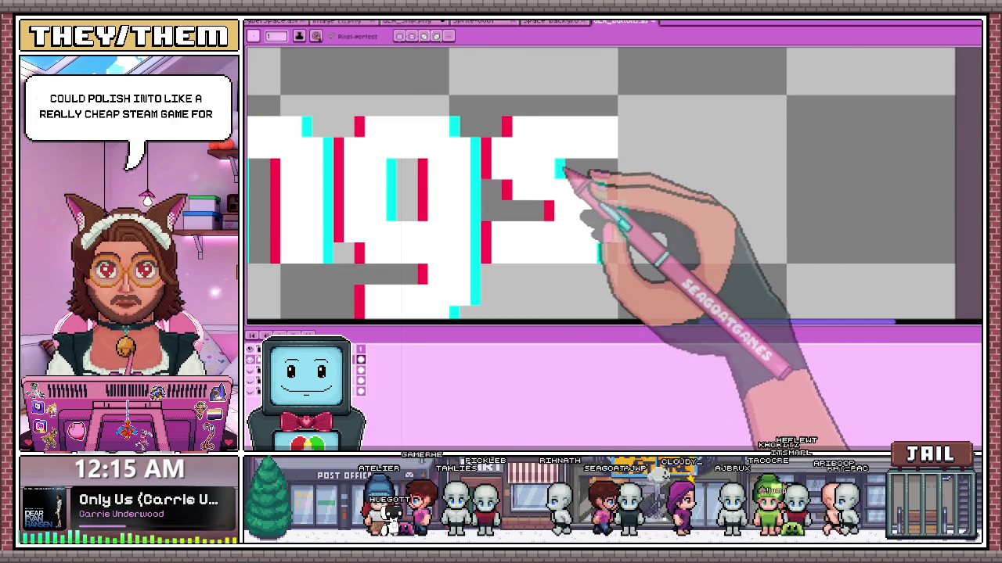
scroll(630, 137, "down", 1)
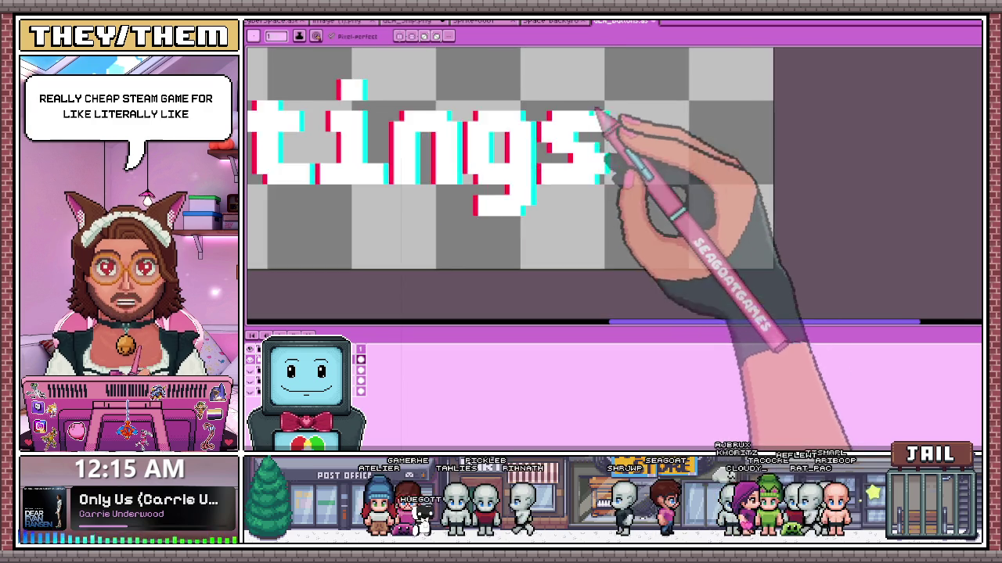
scroll(618, 133, "down", 1)
scroll(606, 153, "down", 1)
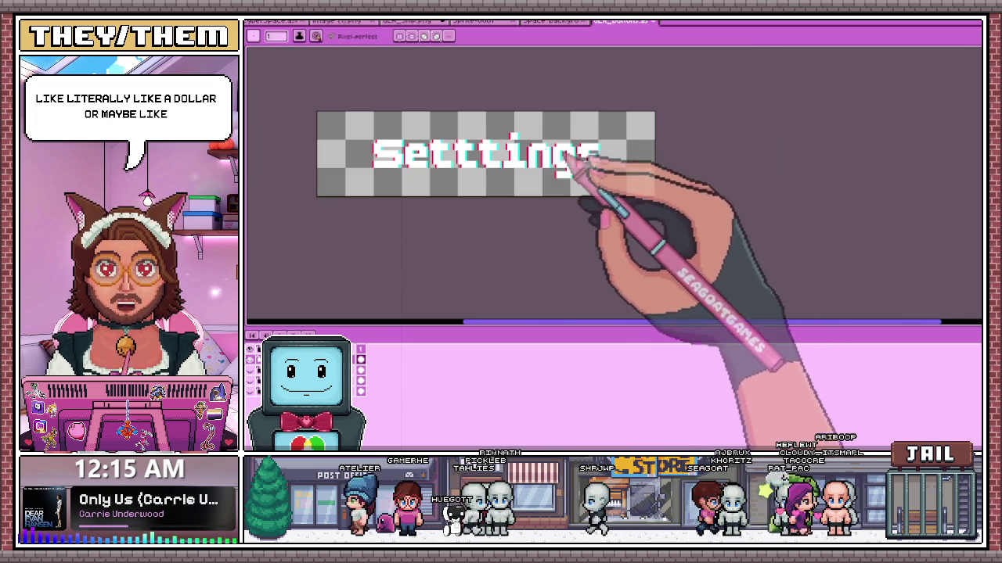
key("m")
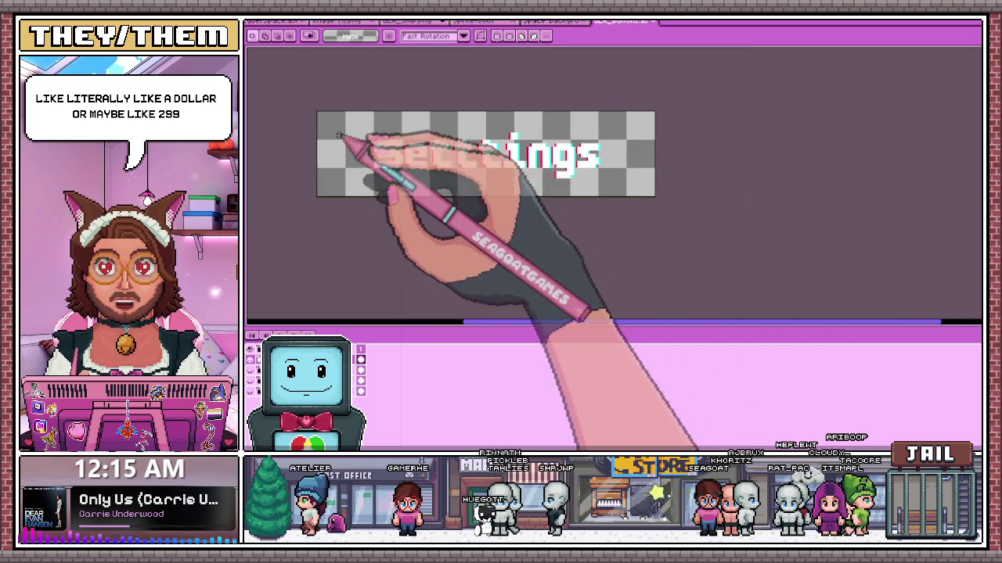
- Marquee-select the S, then 'Set', to check spacing at the start of Settings
scroll(367, 157, "up", 2)
left_click_drag(374, 140, 449, 238)
scroll(450, 238, "up", 1)
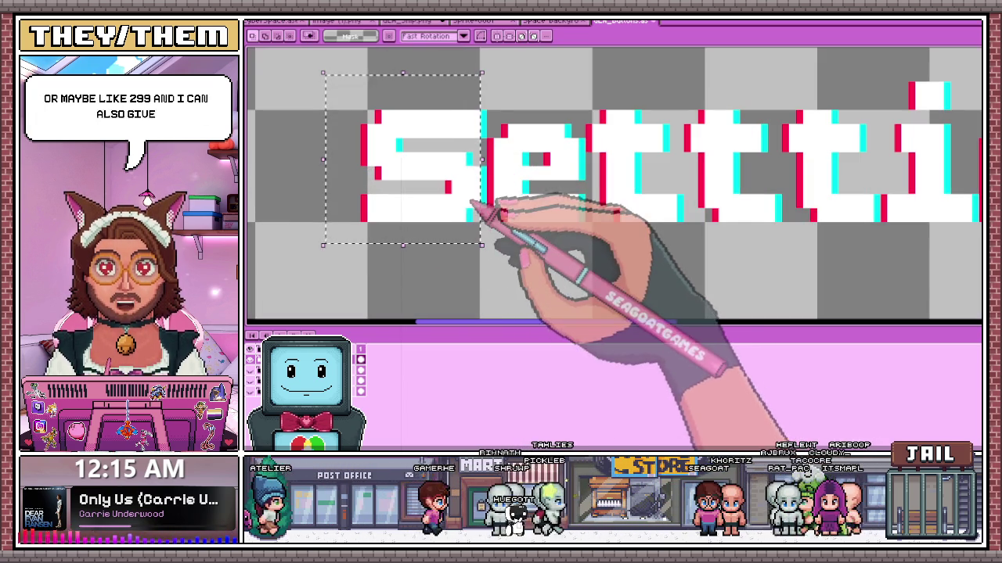
left_click(413, 287)
mouse_move(327, 100)
left_mouse_down()
mouse_move(492, 232)
mouse_move(482, 235)
left_mouse_up()
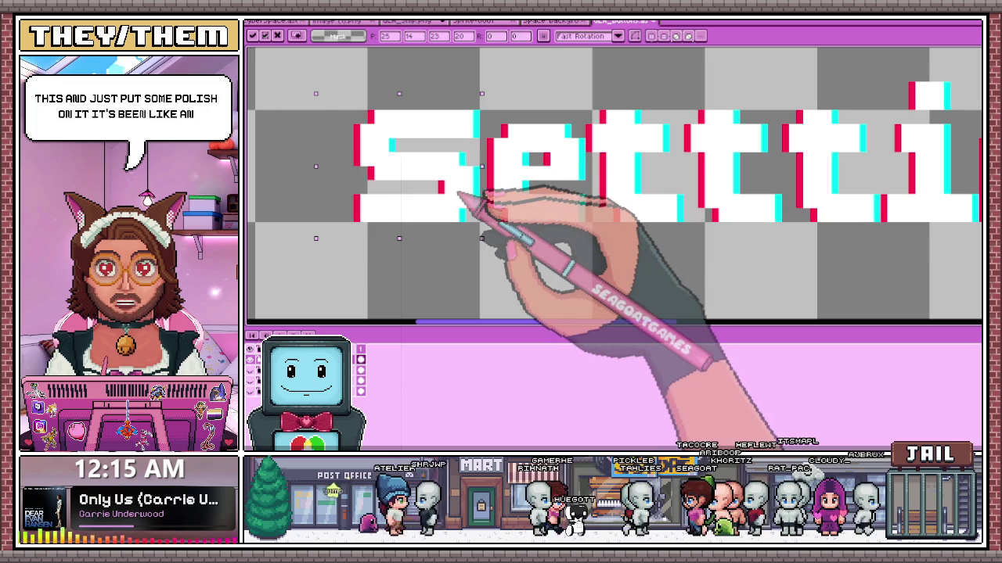
left_click_drag(327, 98, 587, 234)
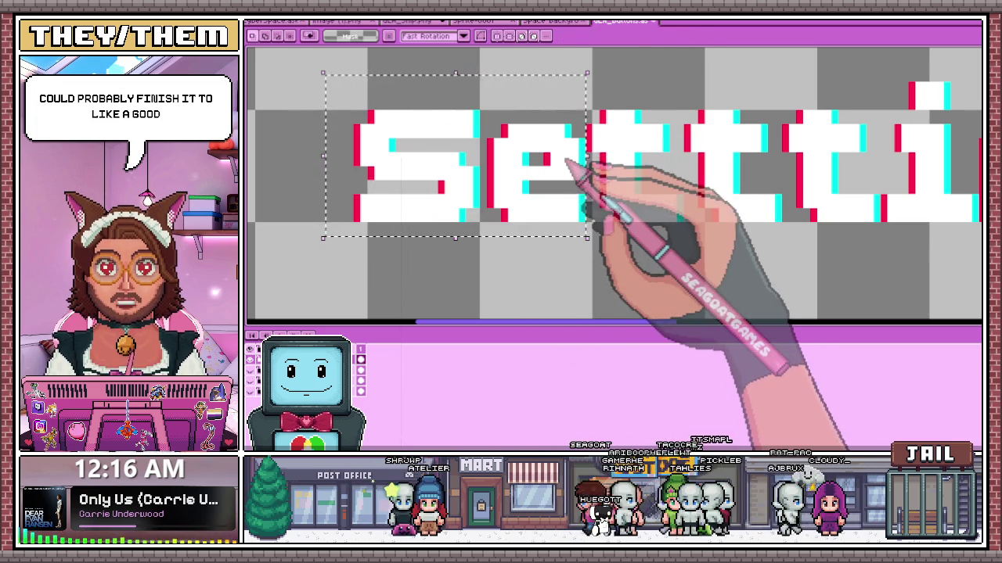
scroll(559, 184, "down", 1)
scroll(552, 204, "down", 1)
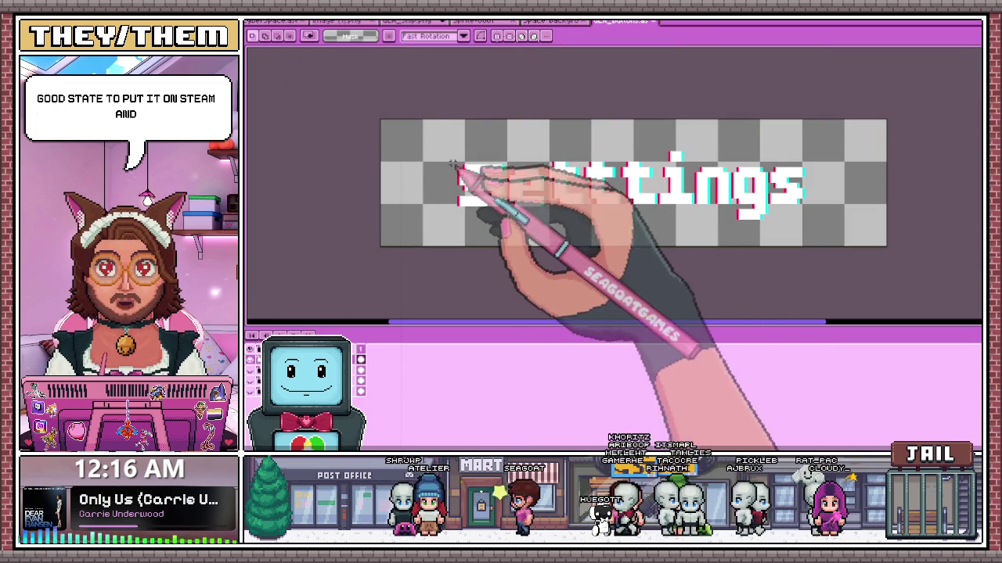
scroll(493, 196, "down", 1)
scroll(564, 188, "up", 1)
scroll(548, 199, "up", 1)
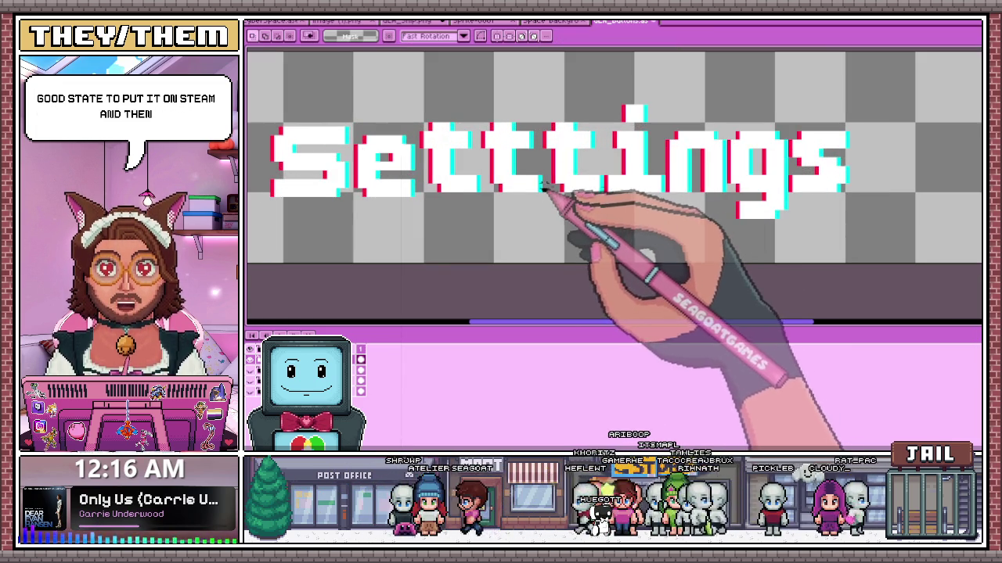
scroll(552, 202, "up", 1)
left_click_drag(259, 94, 514, 222)
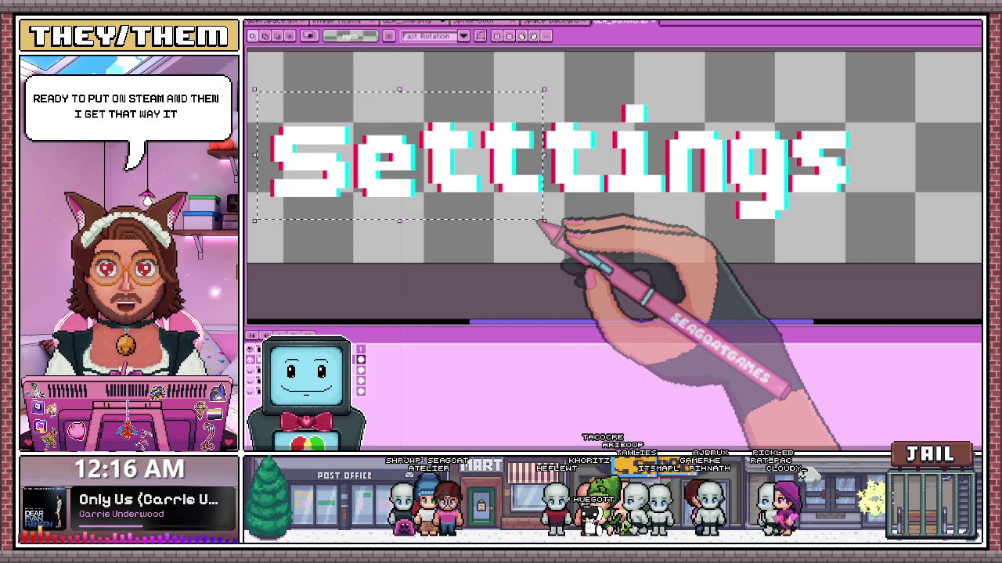
scroll(476, 197, "down", 2)
scroll(454, 186, "up", 1)
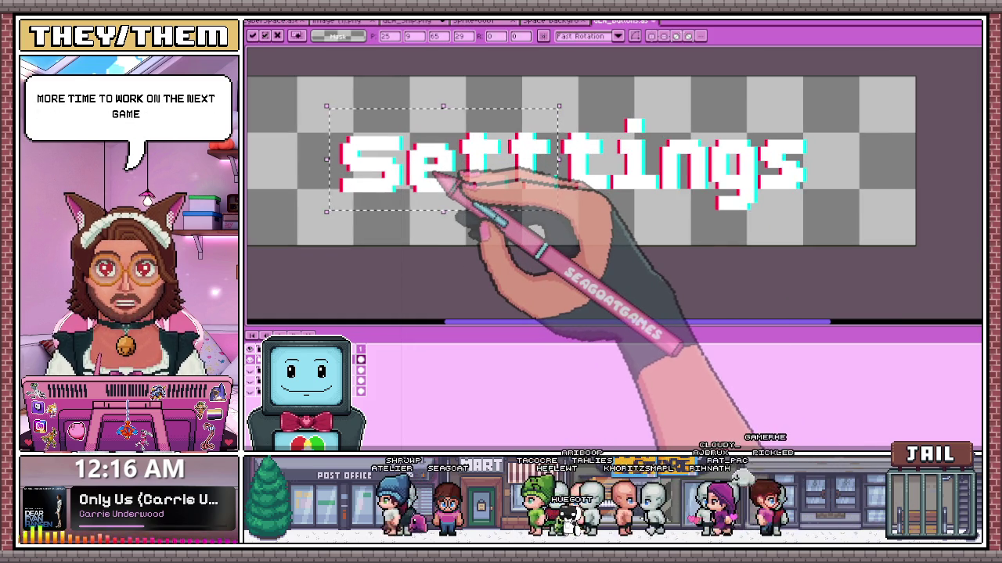
left_click(603, 219)
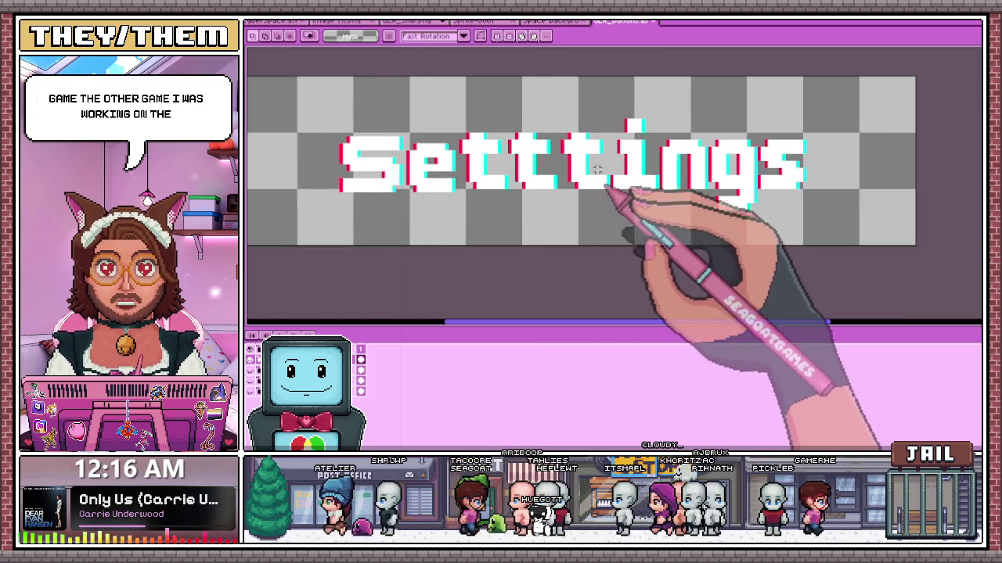
- Try selections around the i and the letters 'ings', then deselect
scroll(603, 184, "up", 1)
scroll(595, 188, "down", 1)
scroll(565, 202, "down", 1)
scroll(565, 202, "up", 1)
scroll(579, 202, "up", 1)
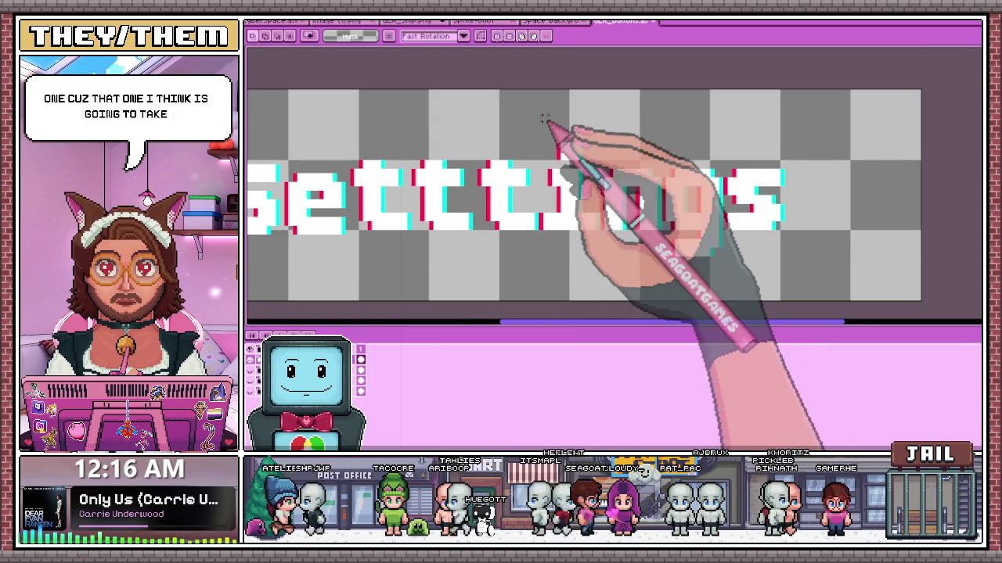
left_click_drag(544, 119, 555, 210)
left_click(535, 126)
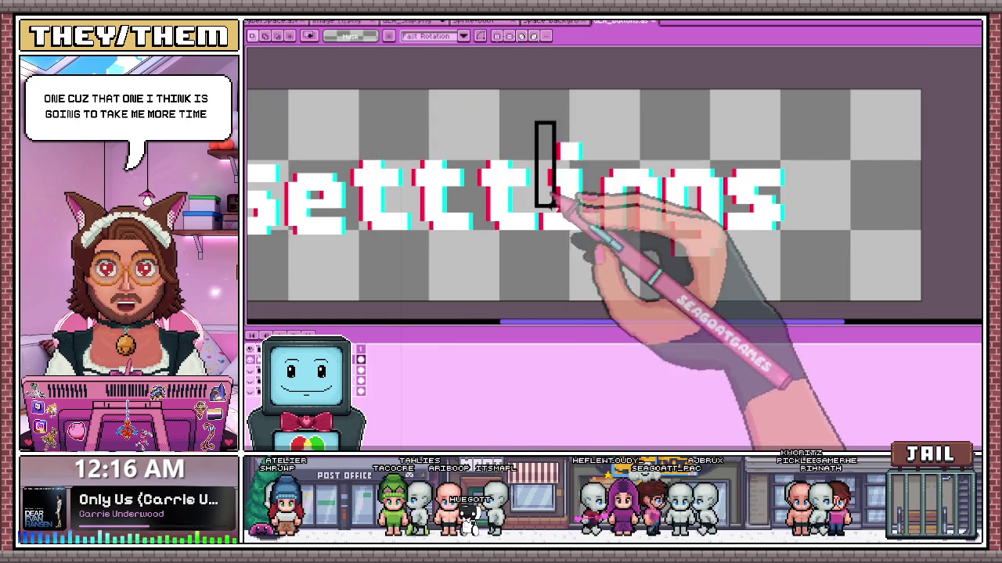
left_click(545, 127)
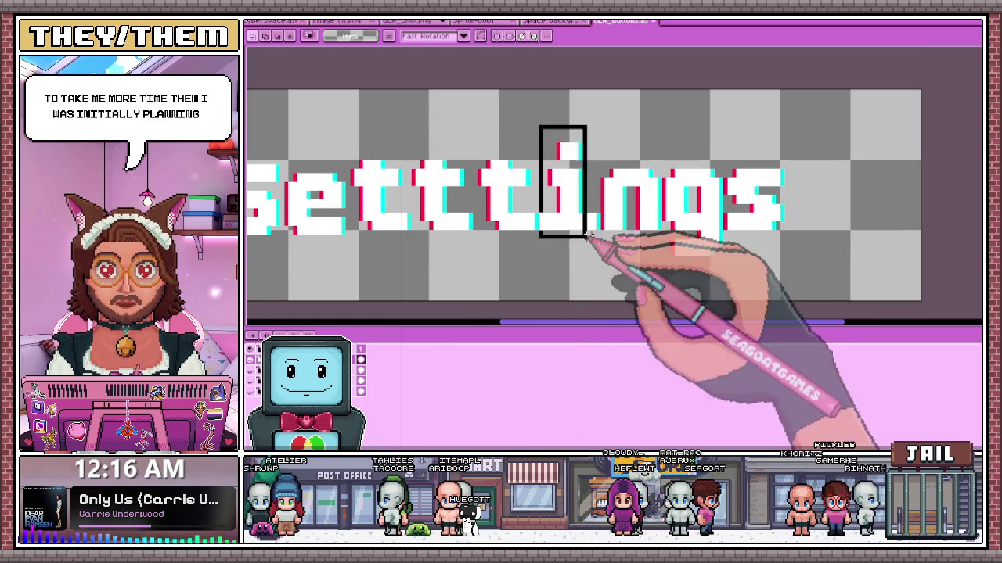
left_click_drag(589, 236, 816, 285)
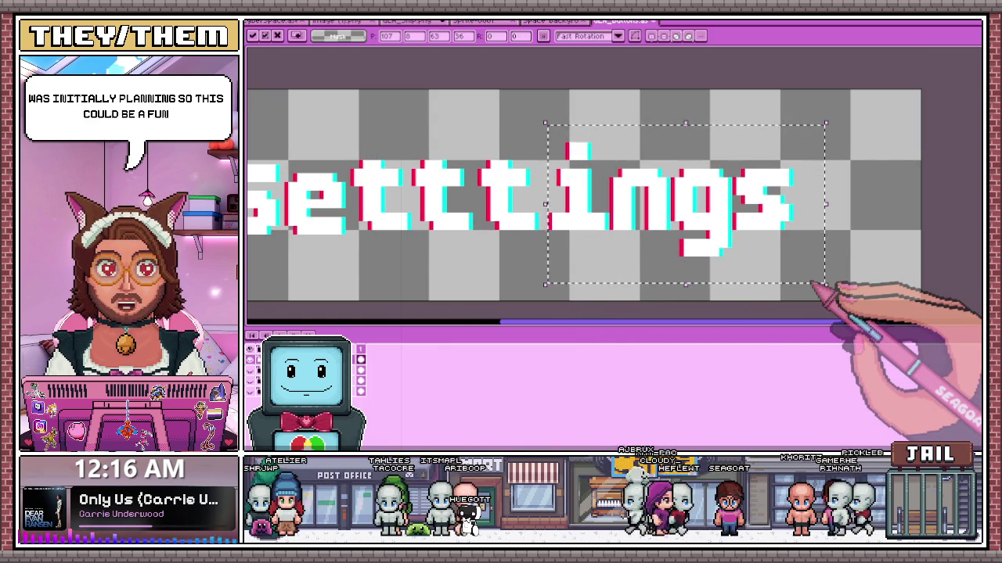
key("ctrl+d")
scroll(814, 283, "down", 2)
scroll(596, 241, "up", 2)
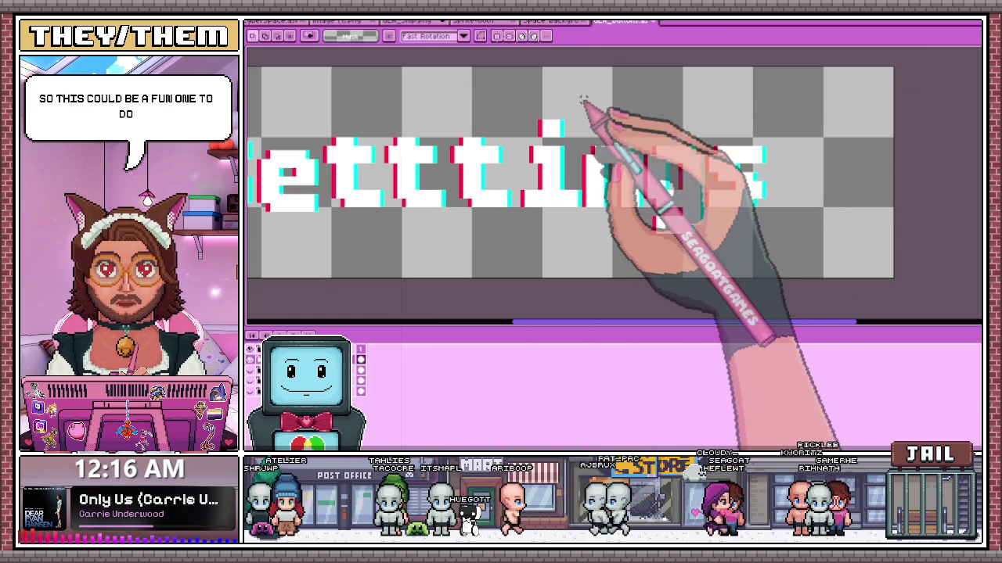
- Move the letters 'ngs' one pixel right and deselect
left_click_drag(581, 98, 805, 280)
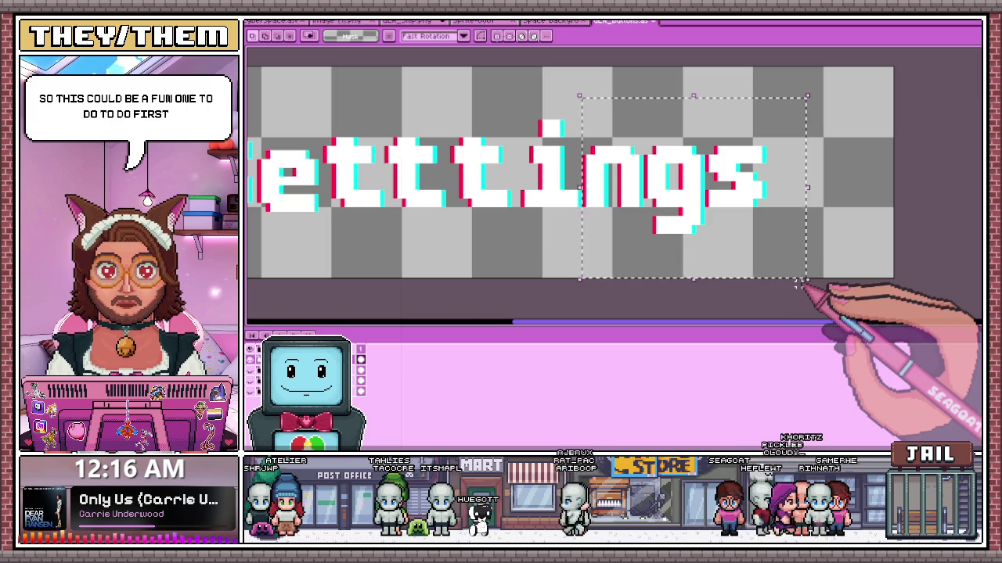
key("Right")
key("ctrl+d")
scroll(593, 287, "down", 2)
scroll(670, 190, "down", 1)
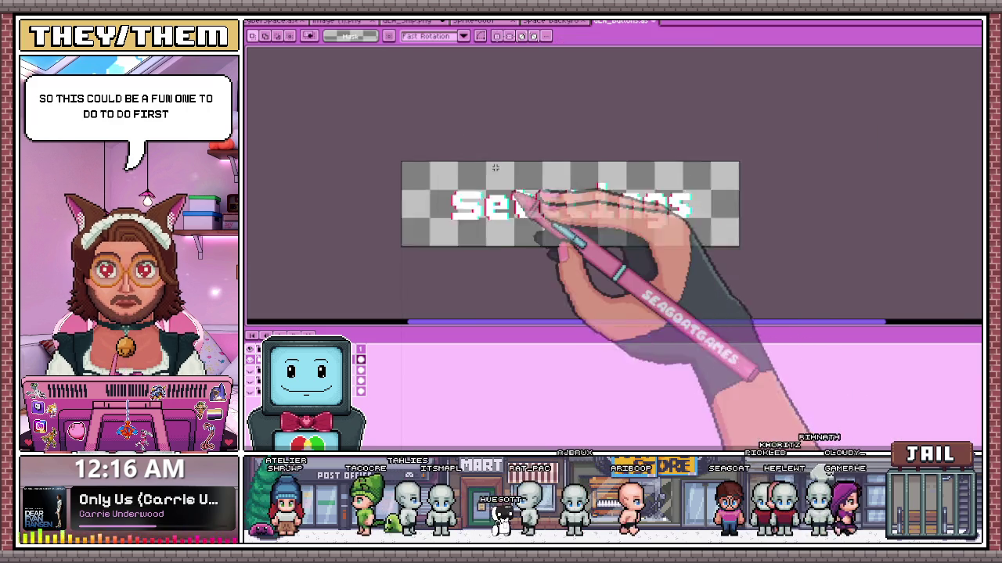
scroll(626, 212, "up", 1)
scroll(377, 191, "up", 2)
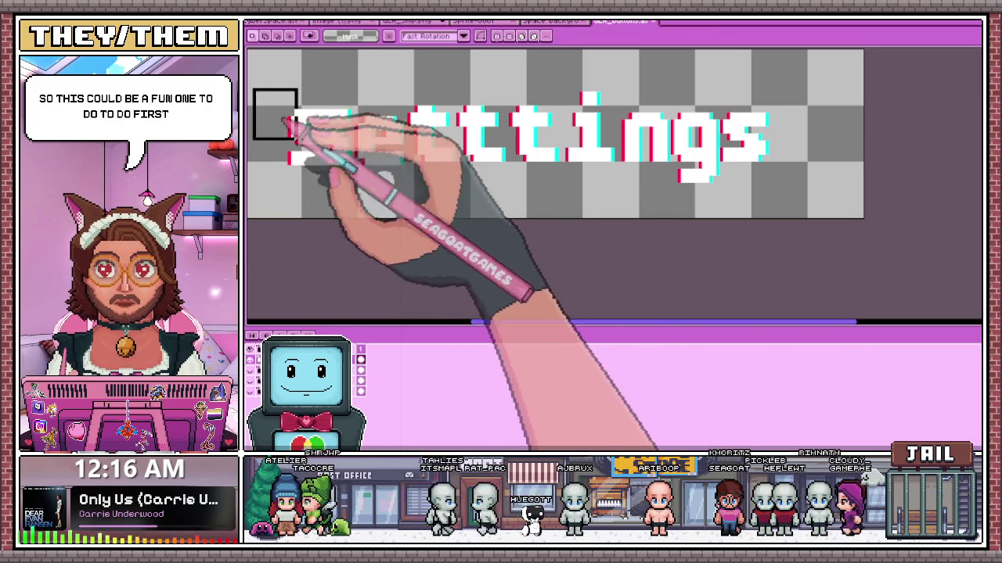
- Select the S and e, narrow a selection down to the final s, then start the Outline effect
left_click_drag(250, 87, 403, 195)
scroll(536, 167, "down", 1)
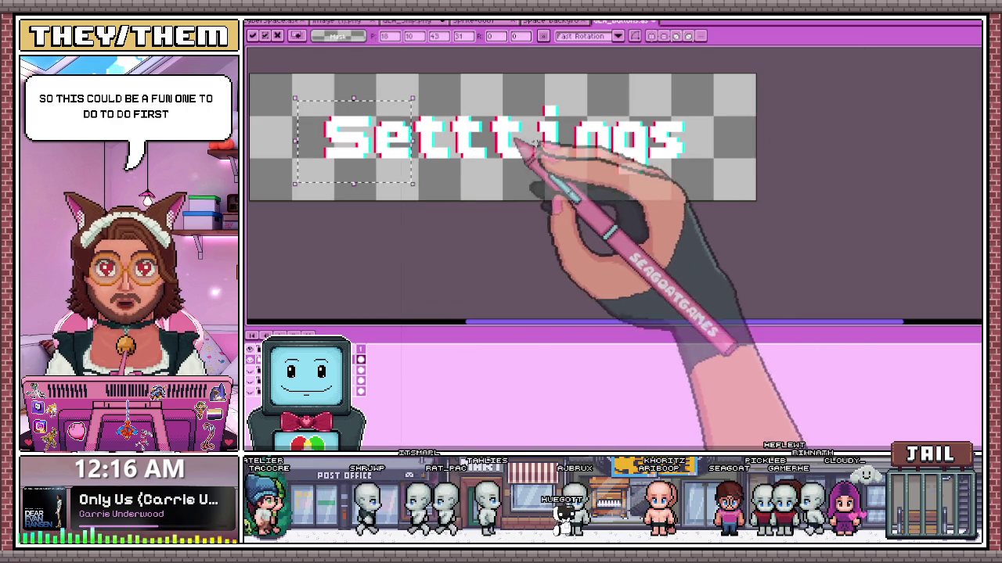
scroll(671, 157, "up", 1)
scroll(579, 78, "up", 1)
scroll(583, 86, "down", 1)
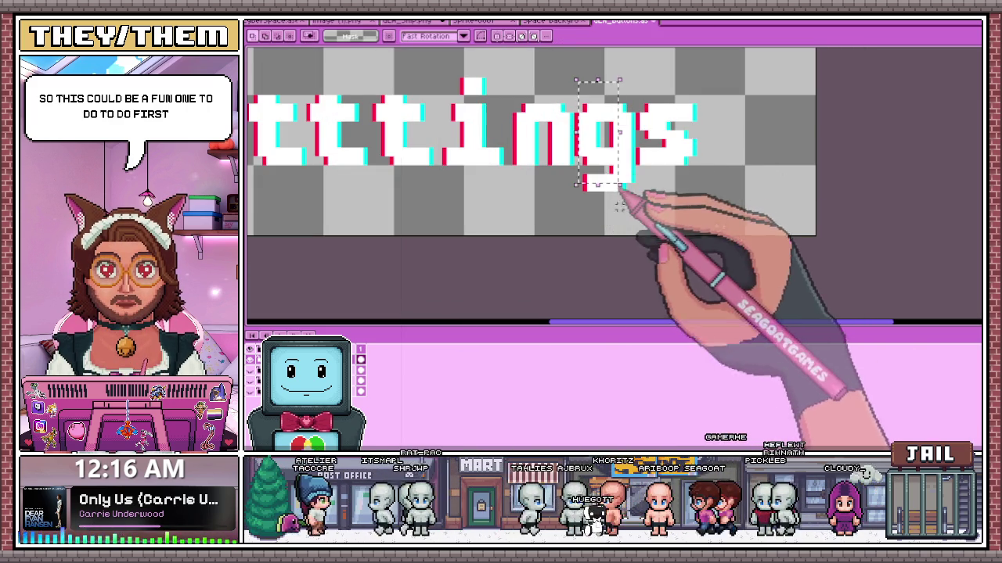
scroll(575, 88, "up", 1)
left_click_drag(576, 86, 755, 234)
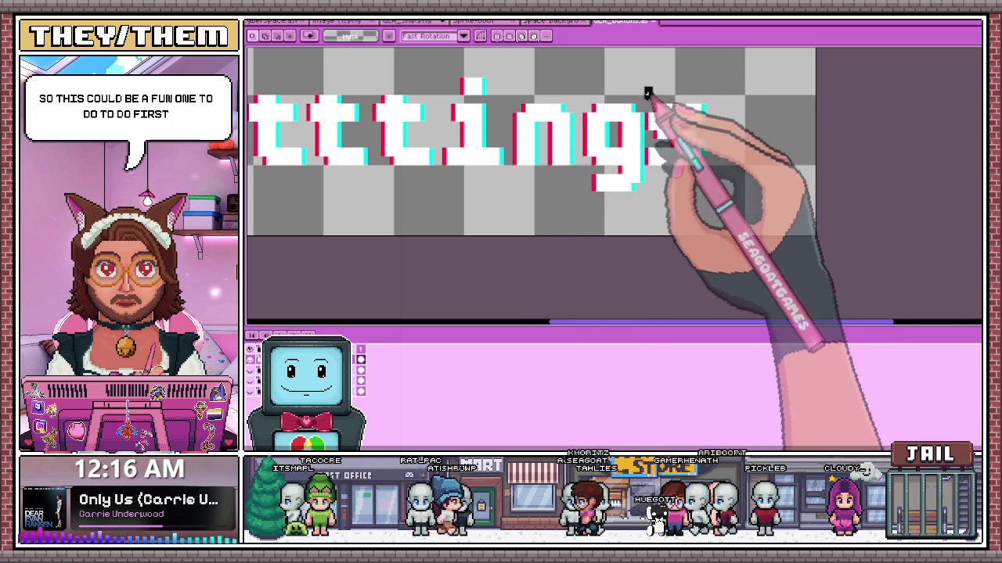
left_click_drag(641, 85, 733, 198)
scroll(736, 202, "down", 2)
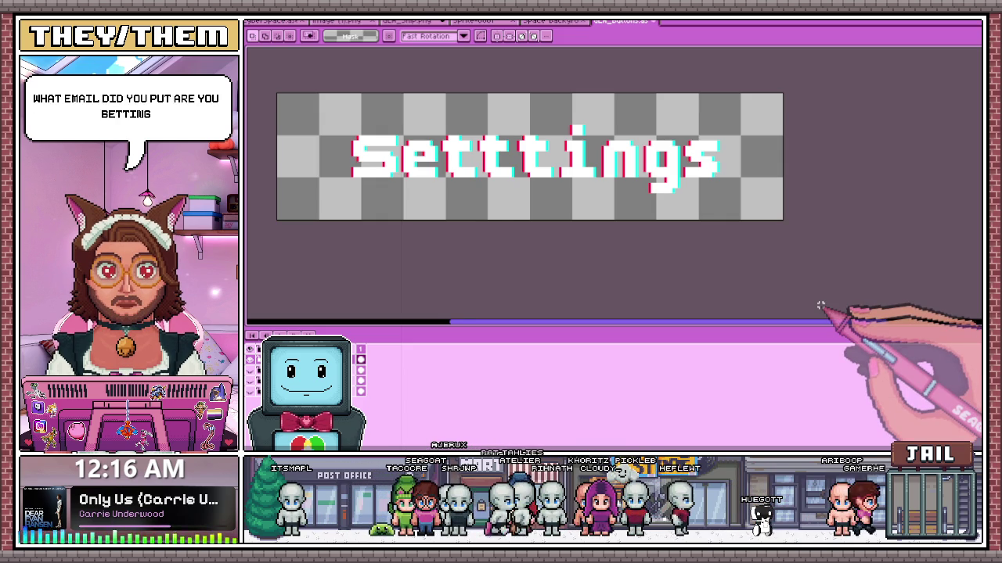
key("shift+o")
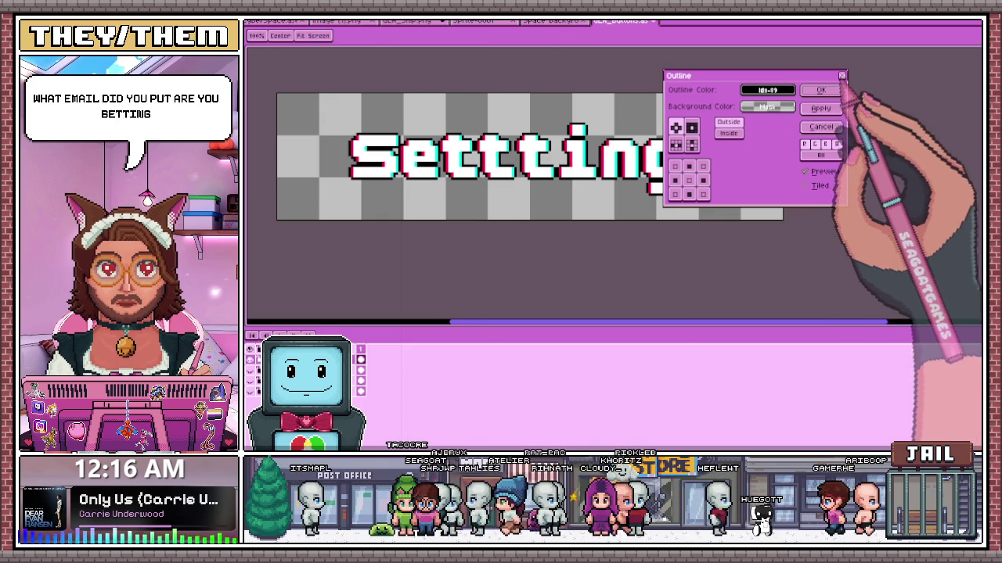
- Apply the black outline to the lettering and shift the S within its area
key("Return")
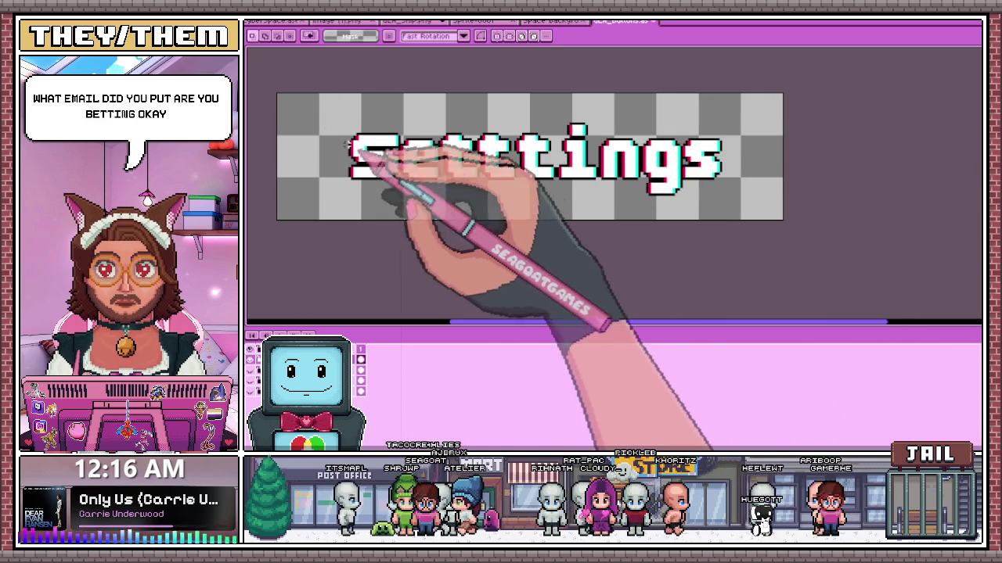
scroll(335, 131, "up", 1)
left_click_drag(321, 126, 457, 266)
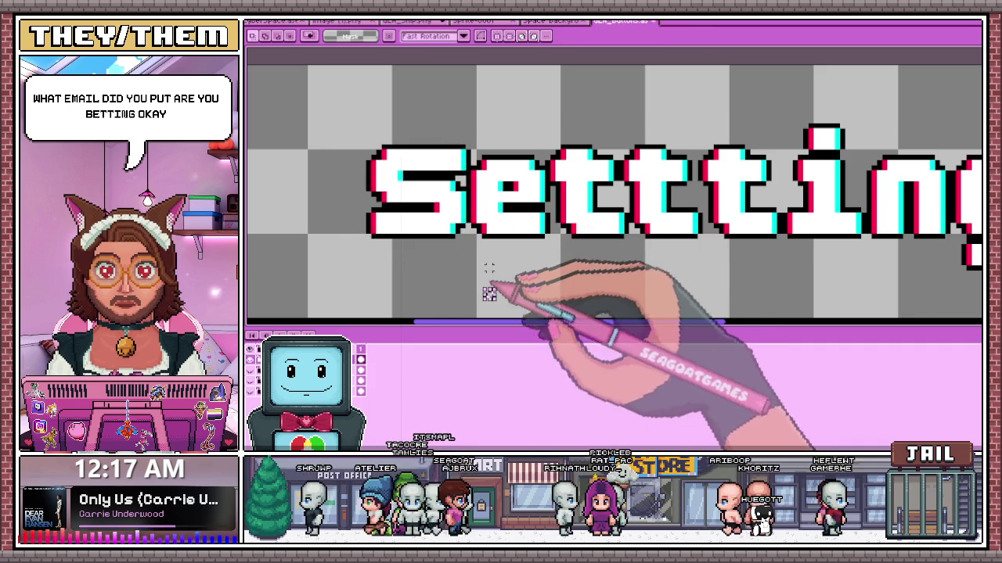
mouse_move(331, 122)
left_mouse_down()
mouse_move(452, 258)
mouse_move(472, 262)
left_mouse_up()
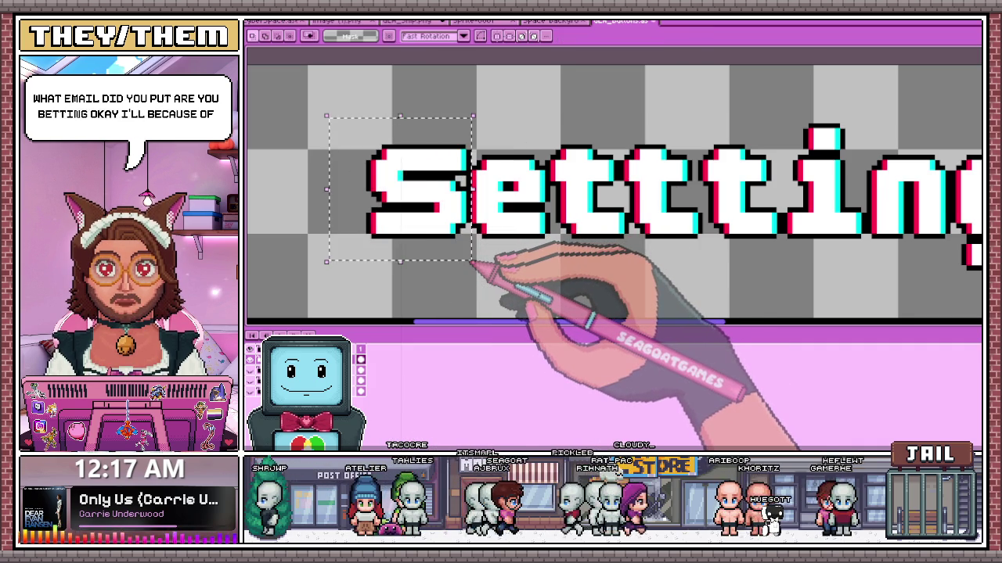
scroll(473, 262, "down", 2)
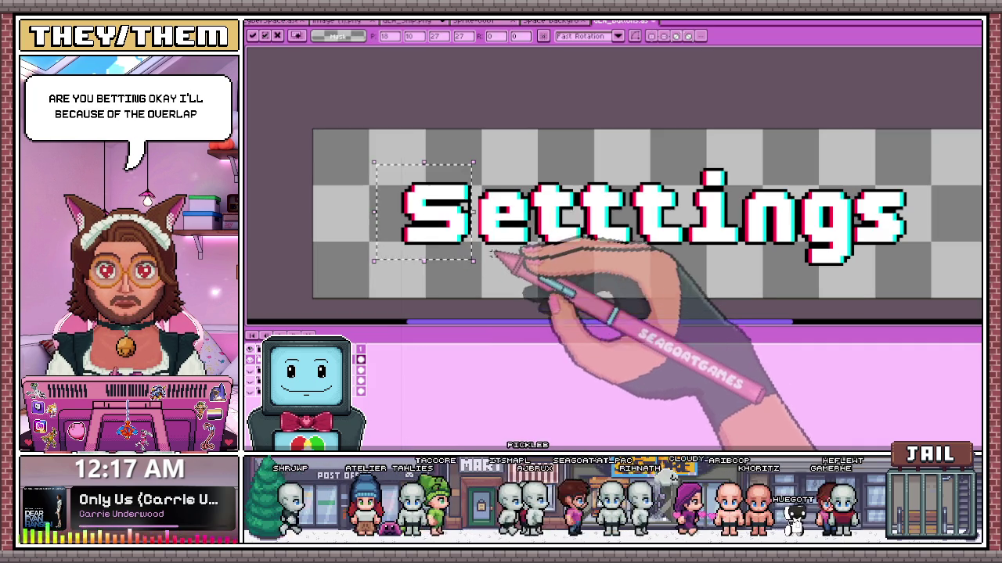
- Select the outlined S and e together to check their spacing
mouse_move(372, 158)
left_mouse_down()
mouse_move(519, 268)
mouse_move(537, 270)
left_mouse_up()
scroll(538, 269, "up", 2)
scroll(536, 268, "down", 2)
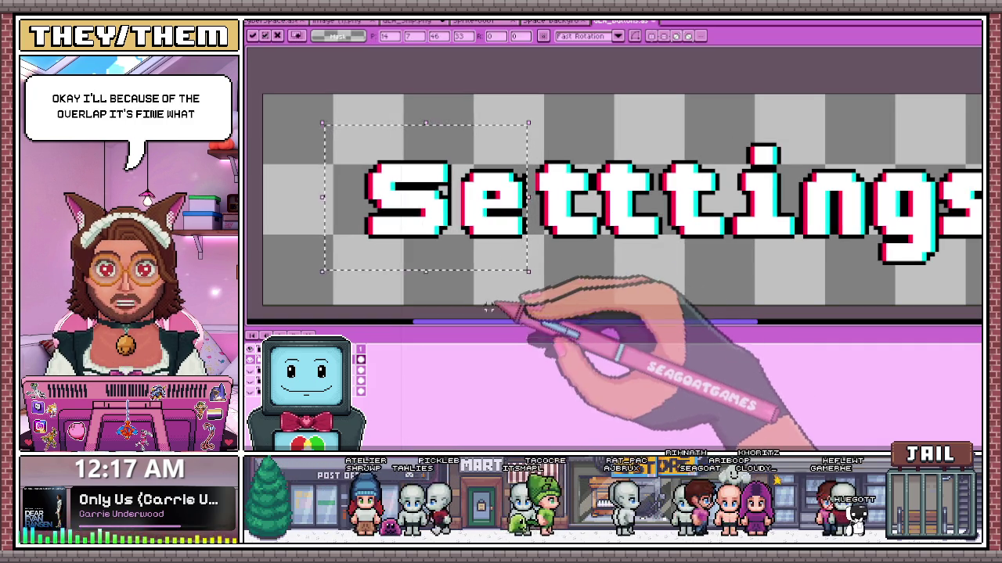
mouse_move(335, 126)
left_mouse_down()
mouse_move(569, 268)
mouse_move(601, 274)
left_mouse_up()
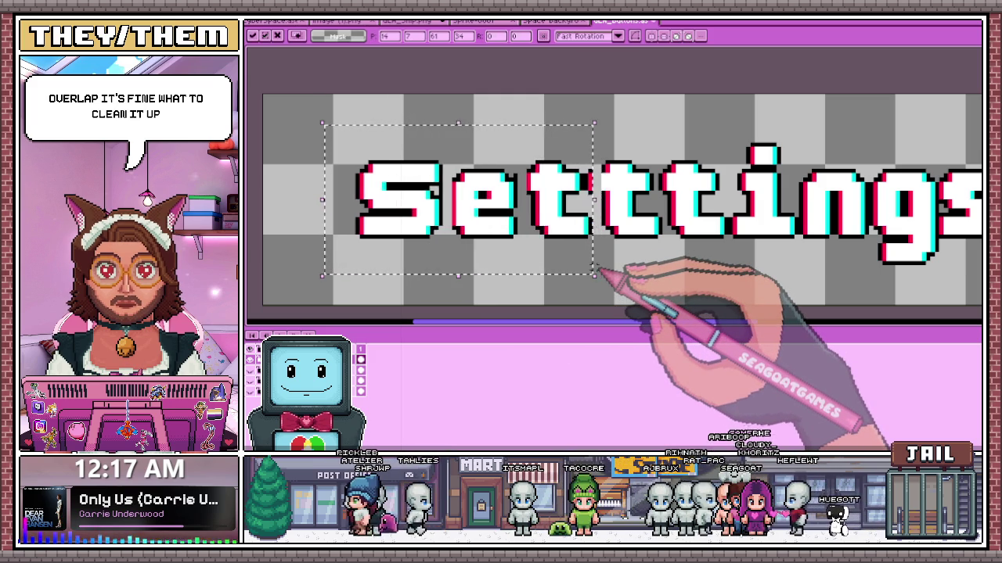
scroll(603, 277, "down", 2)
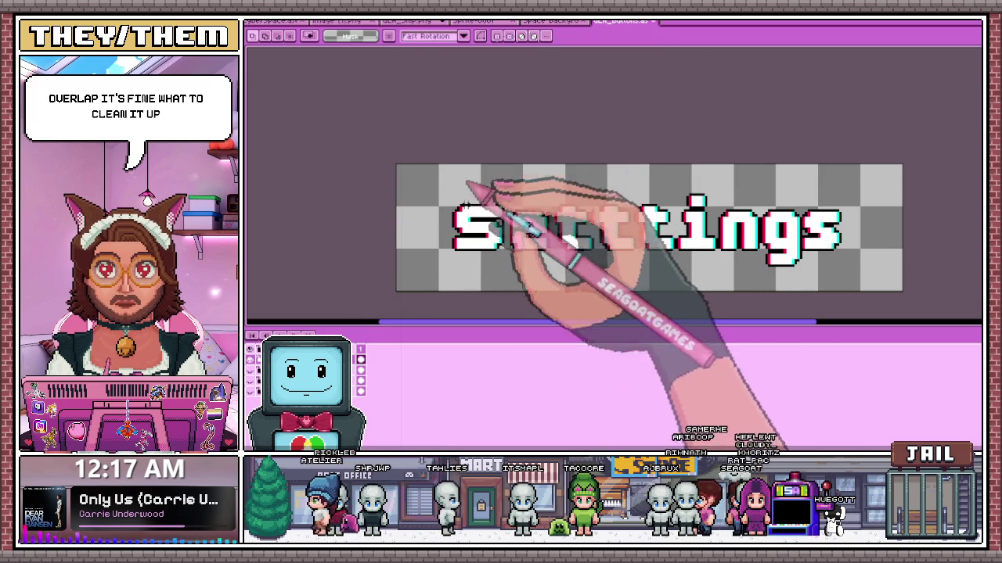
scroll(470, 184, "up", 2)
scroll(501, 195, "up", 2)
key("b")
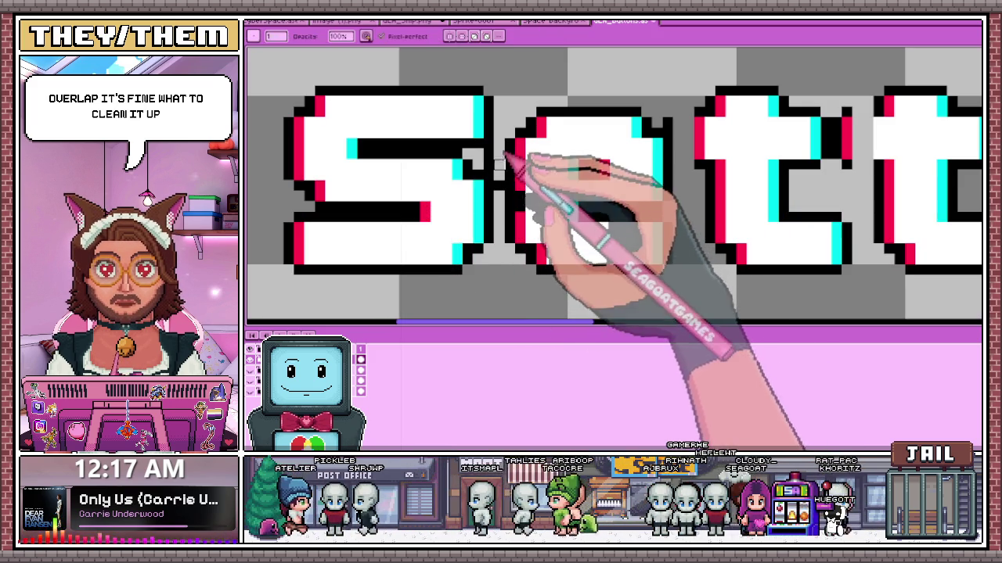
- Erase overlapping outline pixels around the S, then select the red edge column beside the t
key("i")
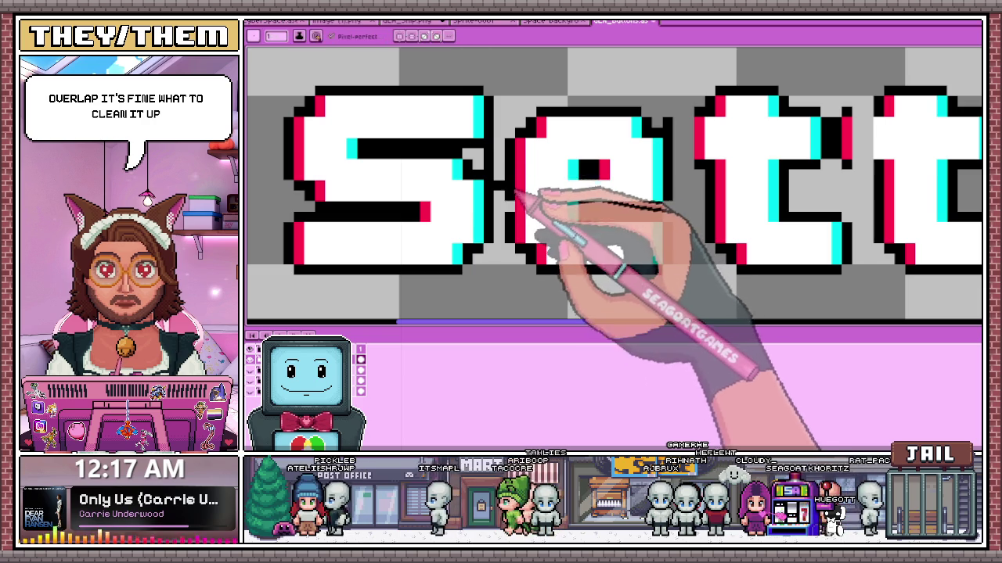
key("e")
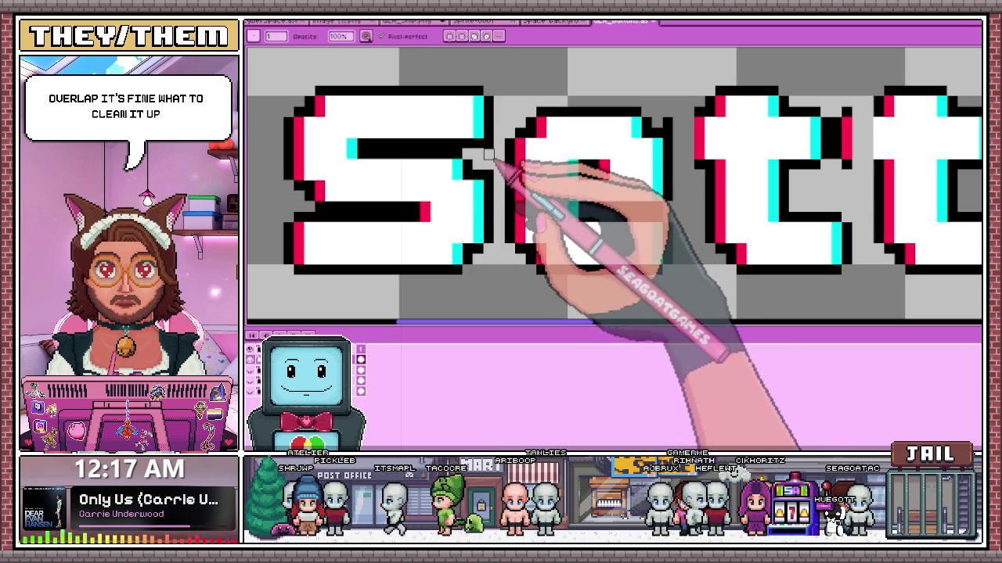
scroll(498, 164, "down", 2)
scroll(577, 112, "up", 2)
scroll(587, 141, "down", 1)
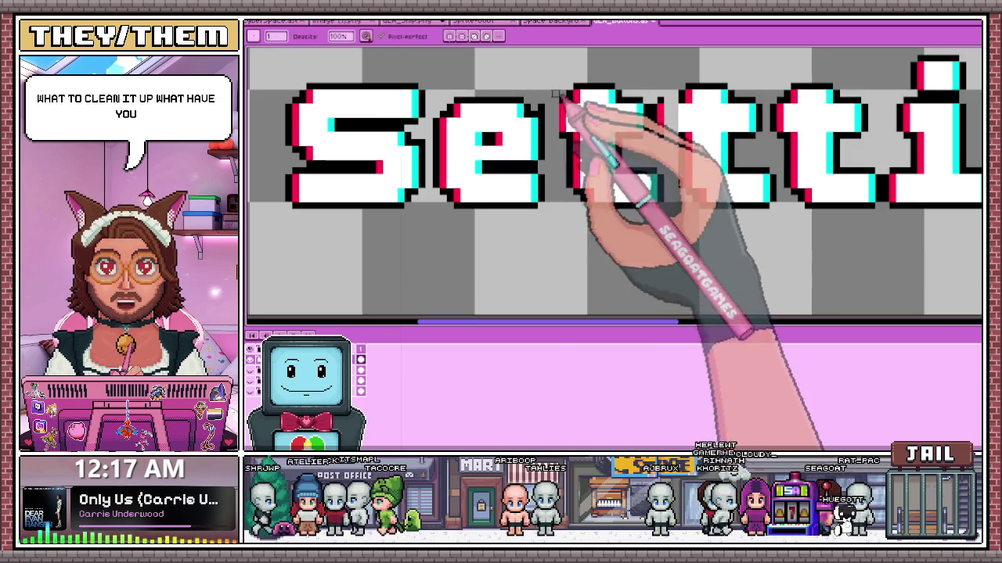
scroll(532, 91, "up", 1)
scroll(540, 109, "down", 1)
scroll(552, 134, "down", 2)
scroll(563, 141, "up", 1)
scroll(583, 137, "up", 2)
scroll(598, 132, "down", 2)
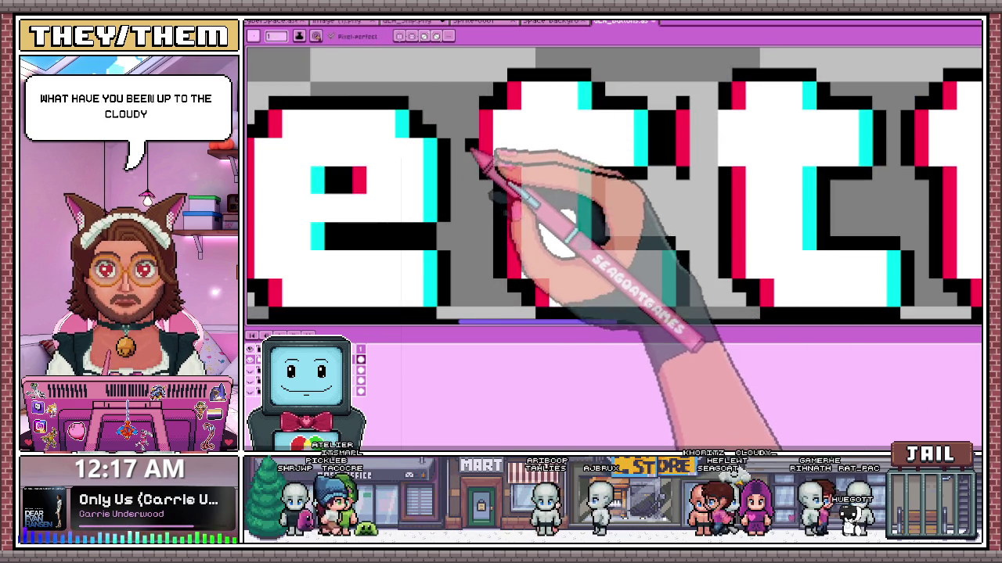
scroll(579, 110, "down", 1)
scroll(581, 100, "up", 2)
scroll(532, 148, "down", 1)
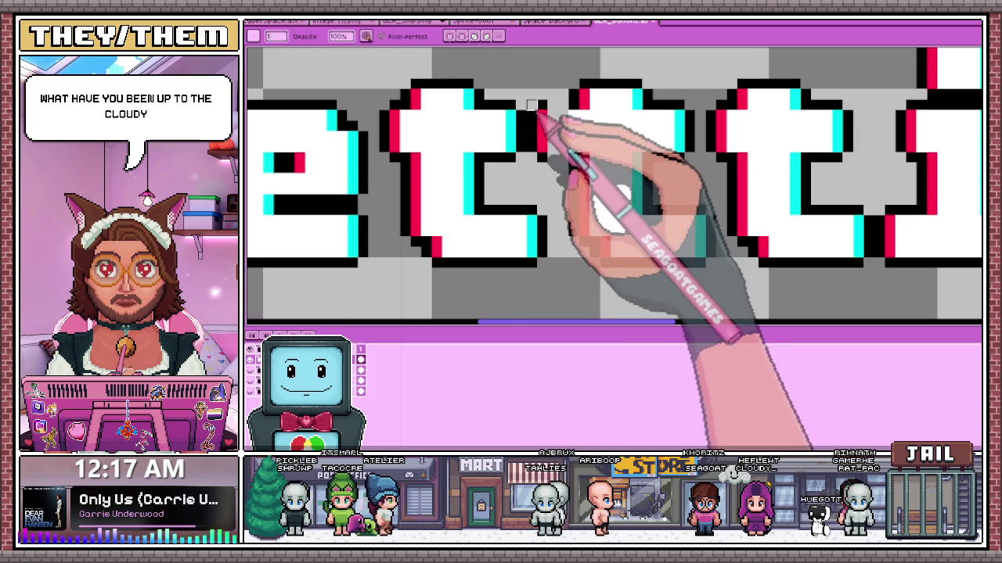
key("m")
left_click_drag(534, 97, 570, 175)
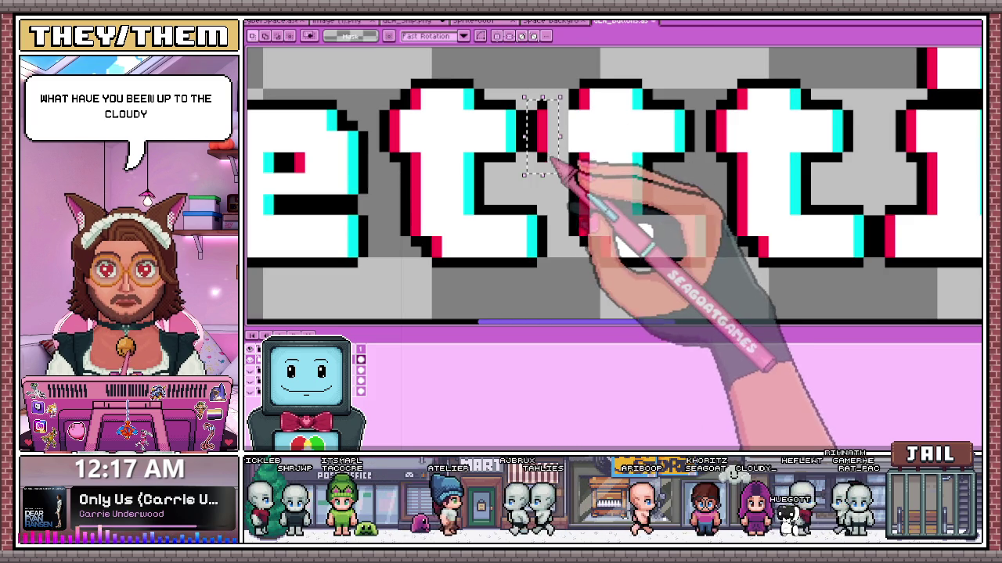
- Try selecting the letters 'ings' and 'ngs', then clear the selection
scroll(565, 177, "down", 2)
scroll(603, 168, "down", 1)
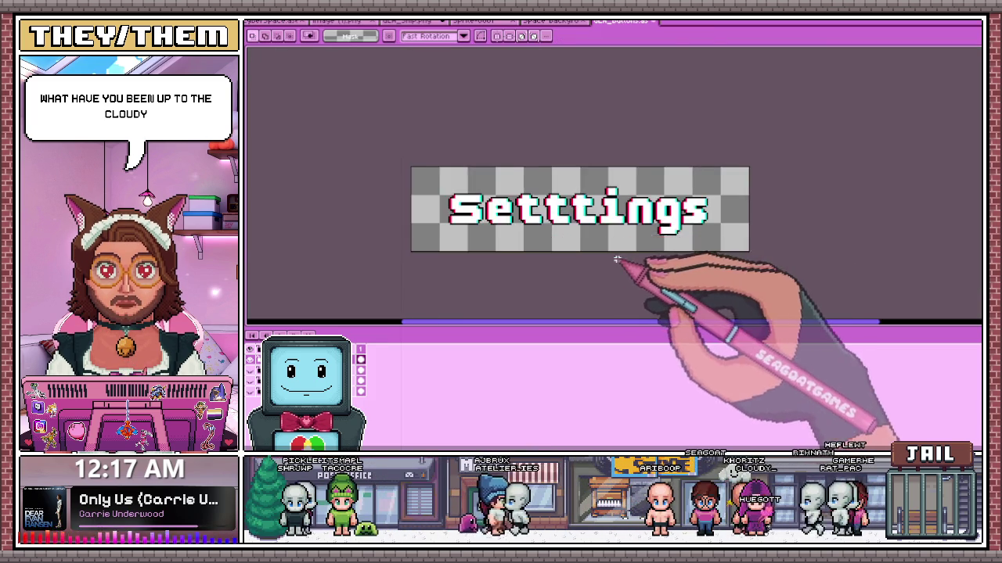
scroll(632, 263, "up", 1)
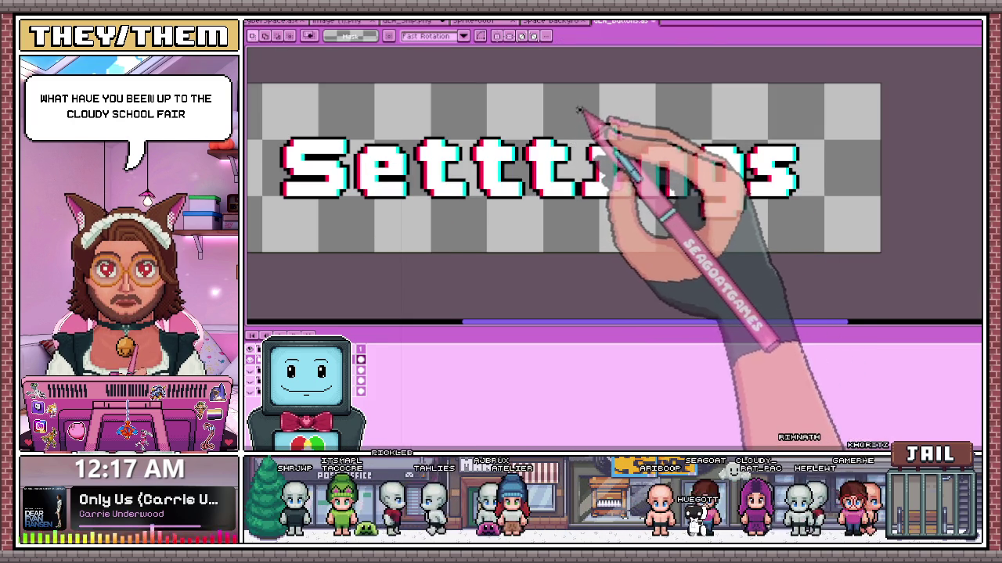
left_click_drag(579, 108, 831, 249)
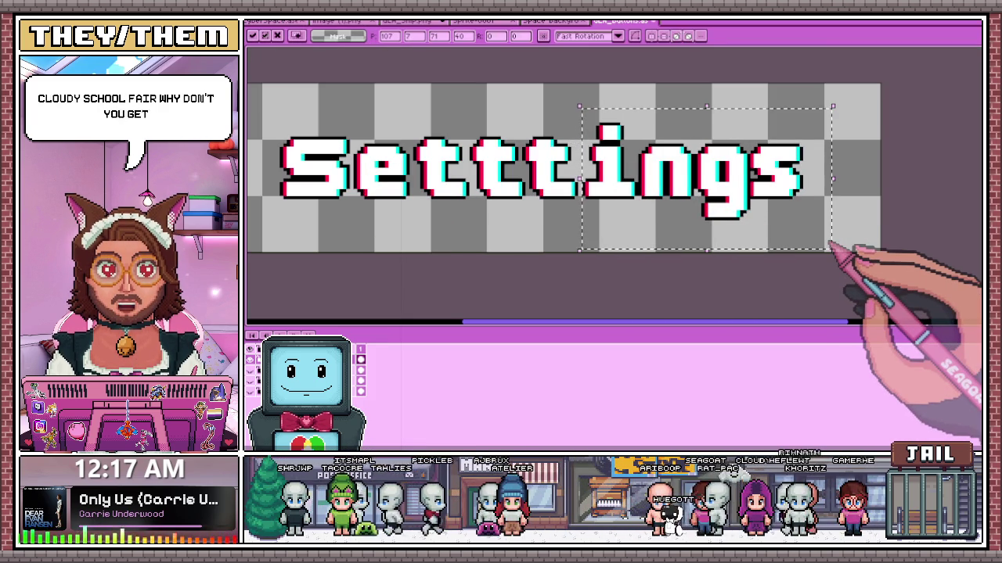
key("ctrl+d")
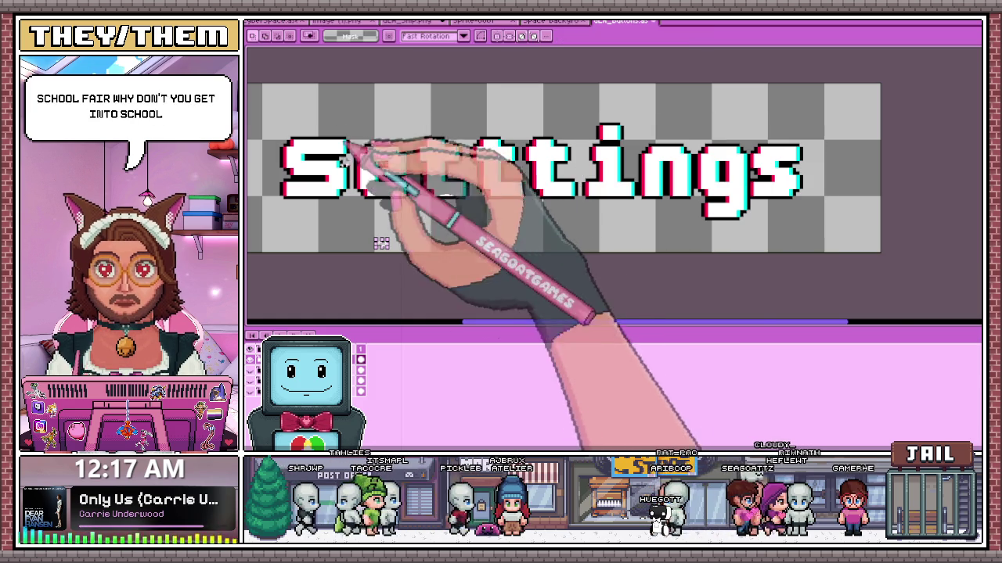
scroll(352, 180, "down", 2)
scroll(510, 224, "up", 2)
scroll(501, 211, "up", 1)
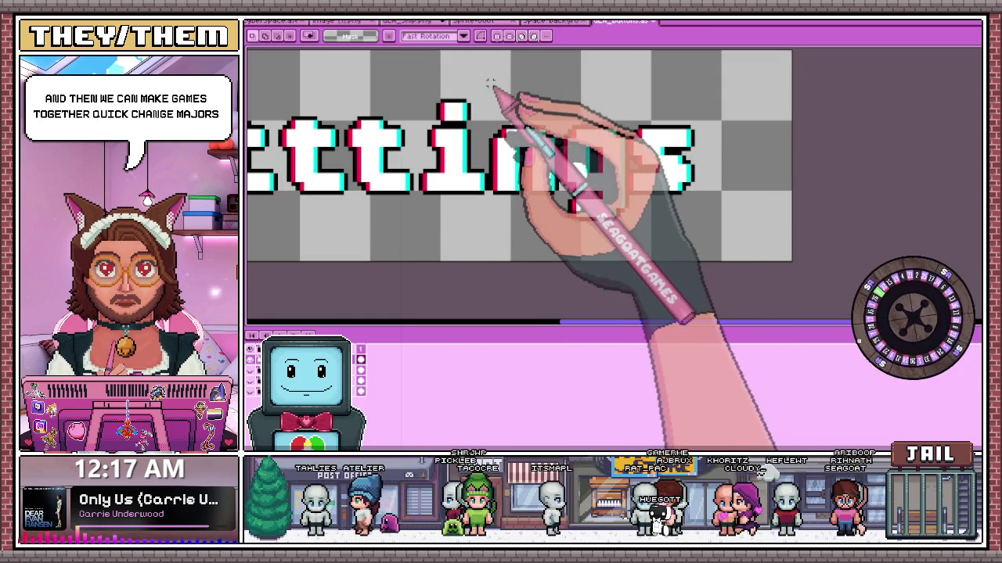
left_click_drag(490, 84, 721, 254)
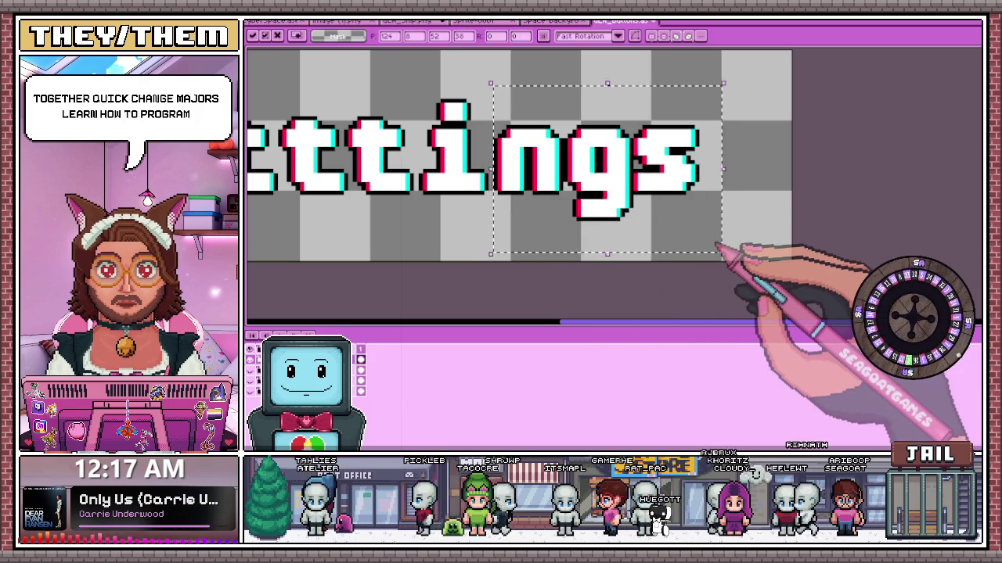
left_click(529, 286)
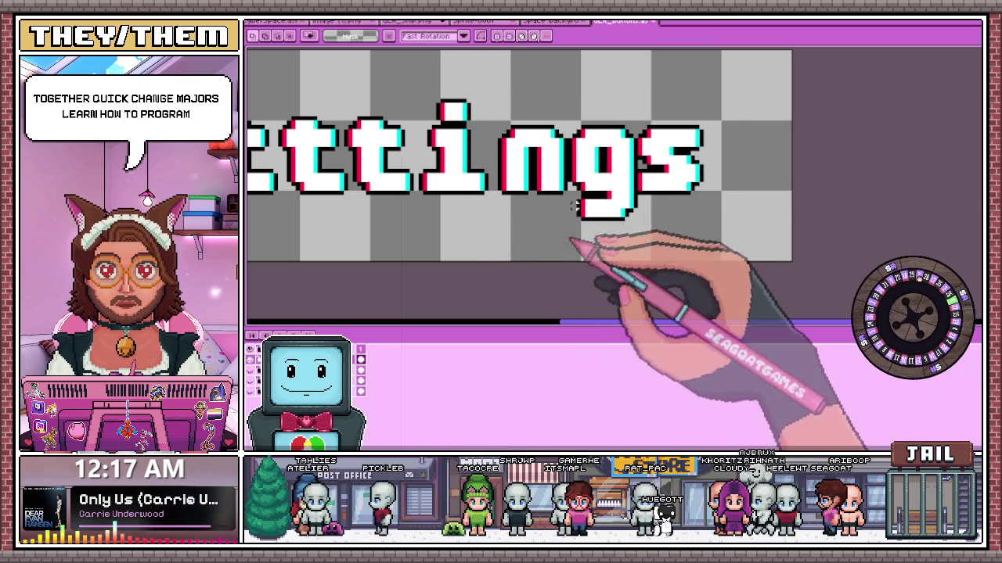
- Shift the g and then the final s rightward, committing each move
left_click_drag(569, 92, 666, 258)
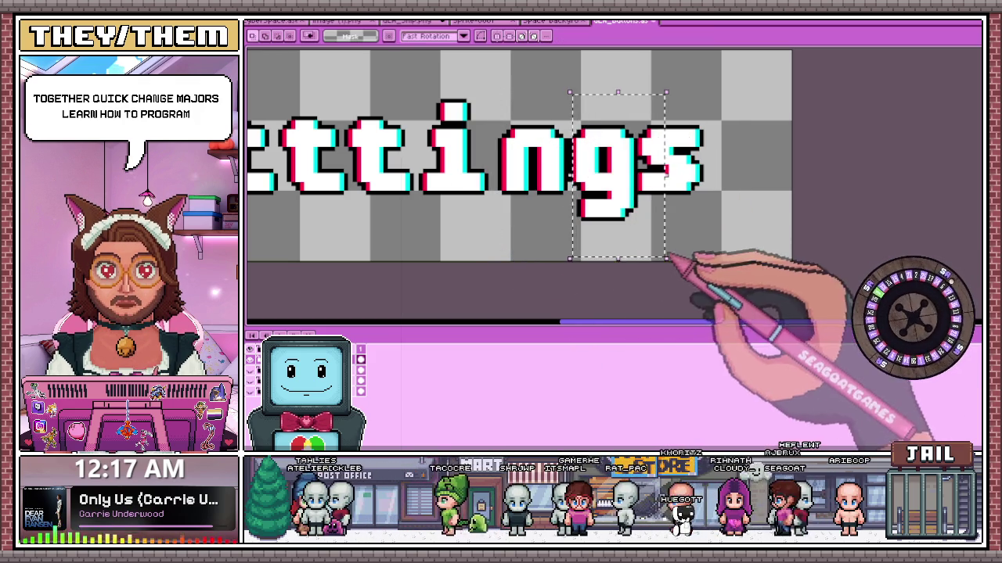
mouse_move(569, 92)
left_mouse_down()
mouse_move(607, 205)
mouse_move(760, 261)
left_mouse_up()
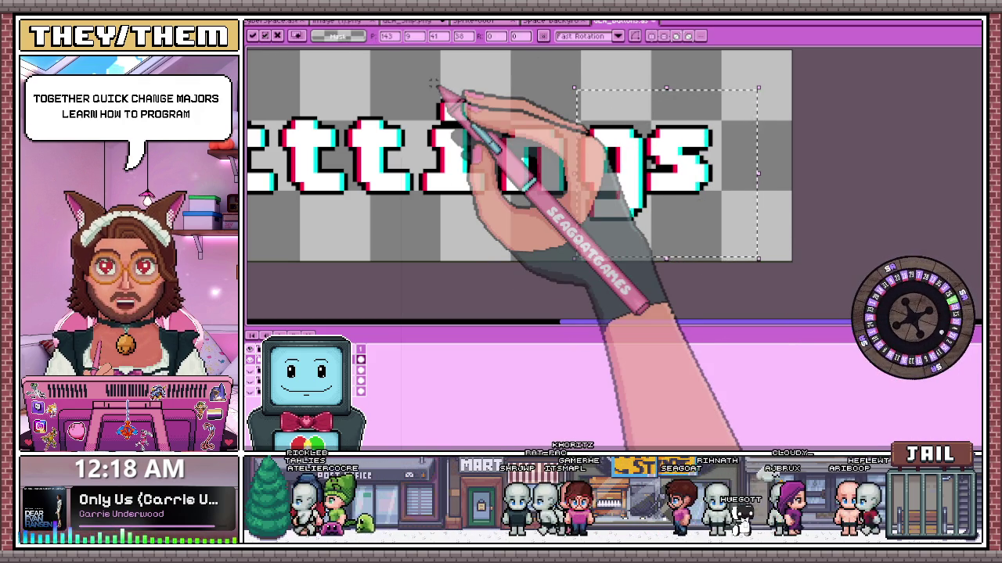
key("Return")
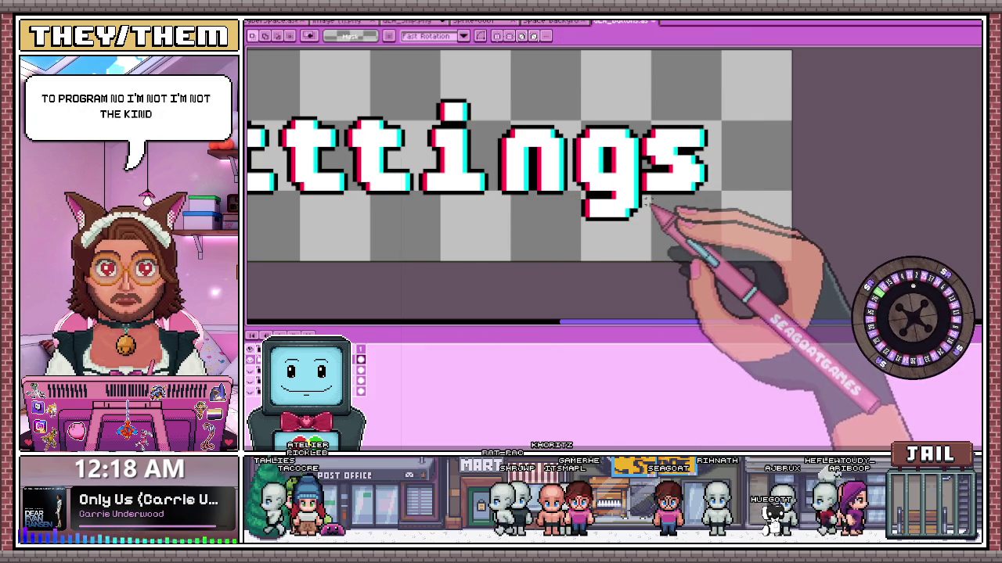
left_click_drag(641, 208, 740, 92)
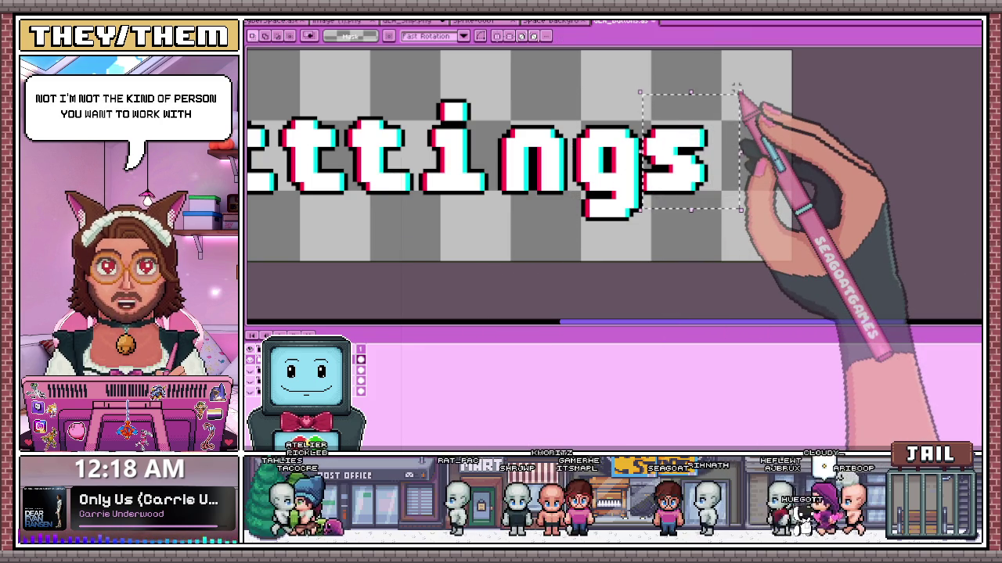
key("Right")
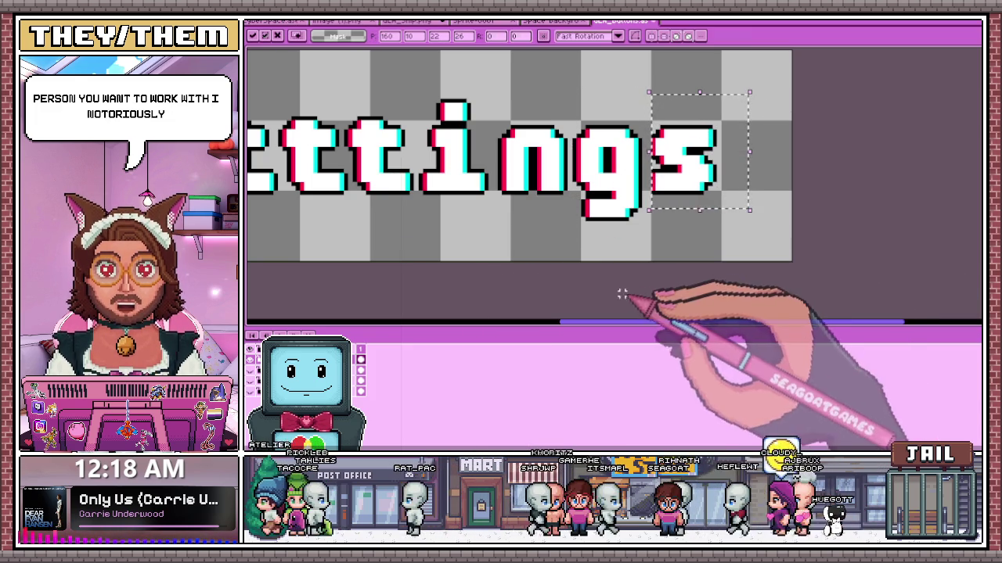
key("Return")
key("b")
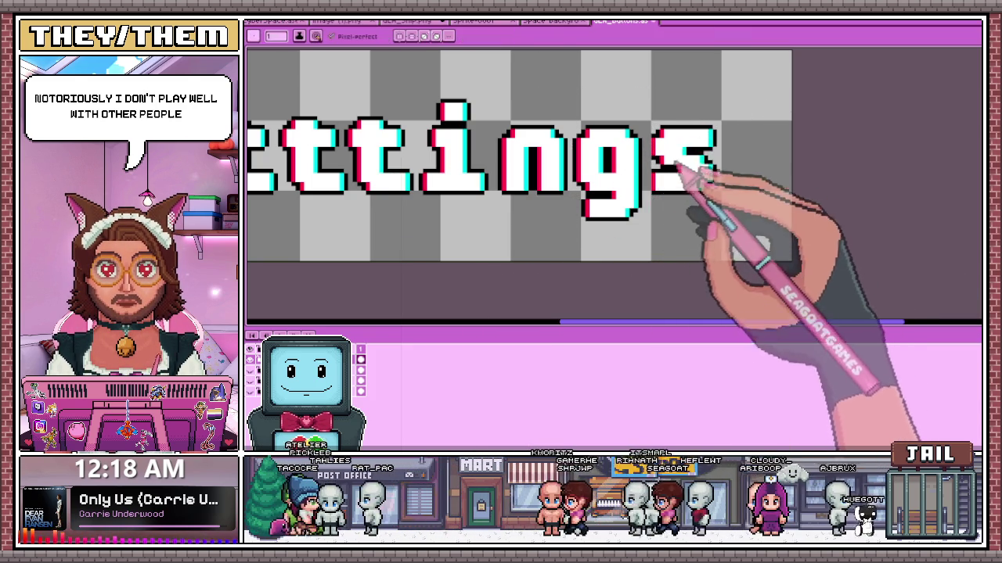
scroll(642, 200, "up", 2)
scroll(646, 163, "down", 2)
scroll(624, 212, "up", 3)
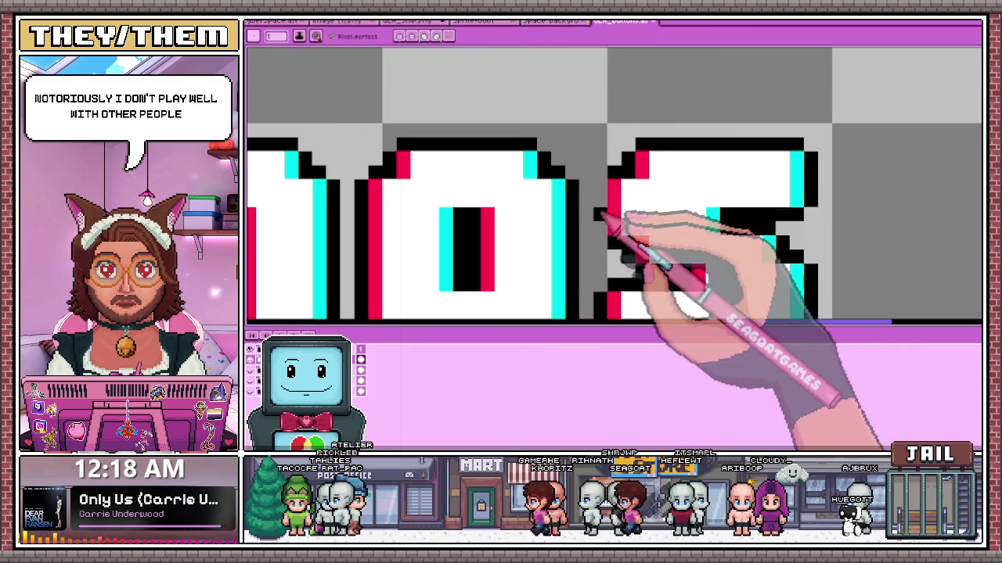
scroll(603, 191, "down", 2)
scroll(653, 211, "down", 1)
scroll(519, 183, "down", 2)
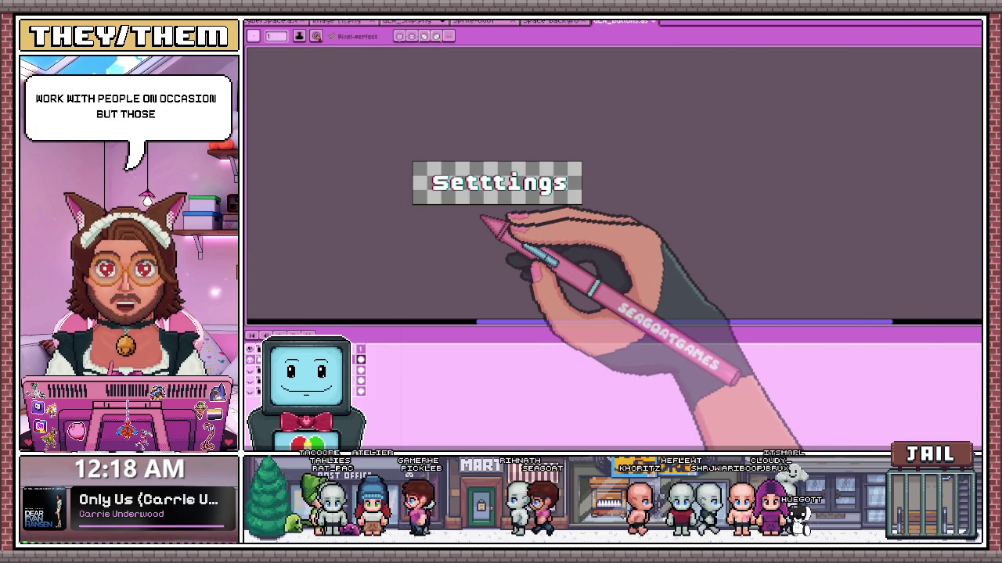
scroll(477, 200, "up", 3)
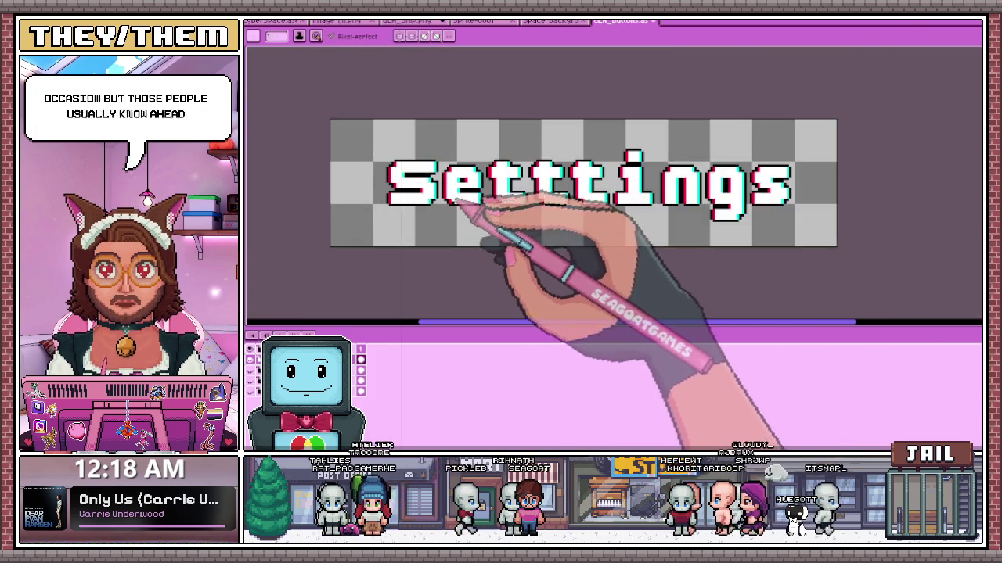
scroll(468, 213, "up", 2)
scroll(470, 215, "up", 2)
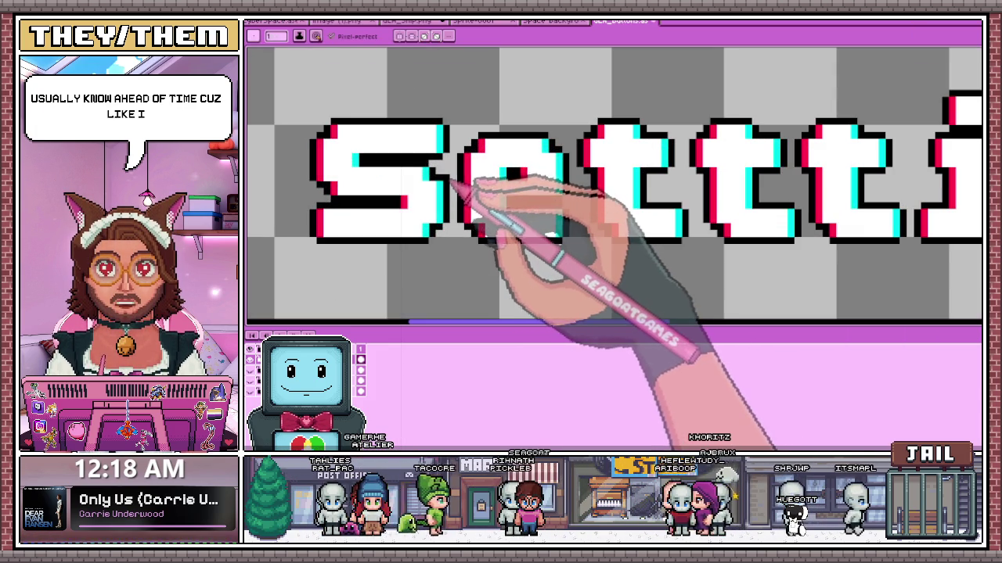
scroll(454, 238, "down", 2)
scroll(452, 241, "down", 2)
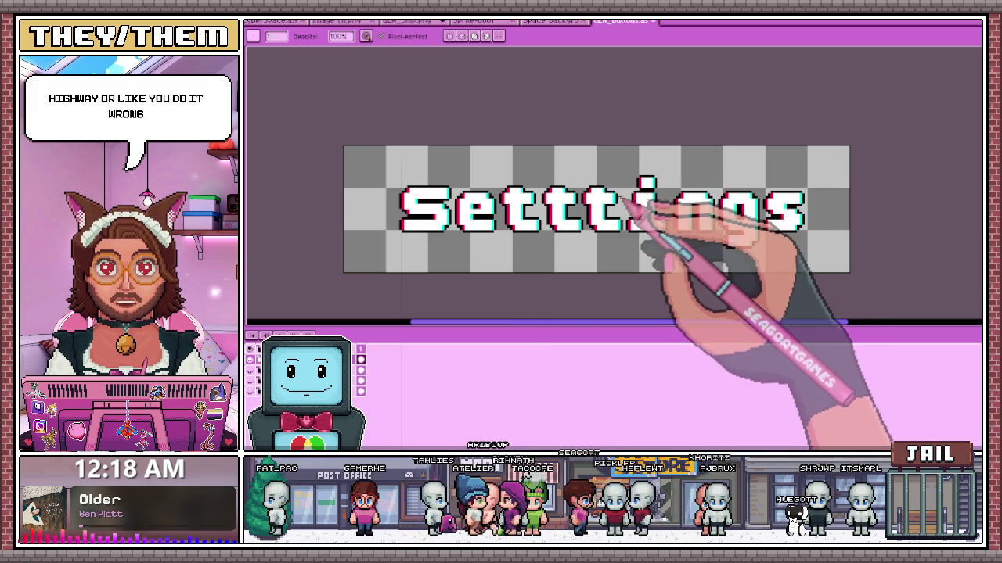
- Select the whole canvas to shift the Settings label left, then open the layer's properties
key("ctrl+a")
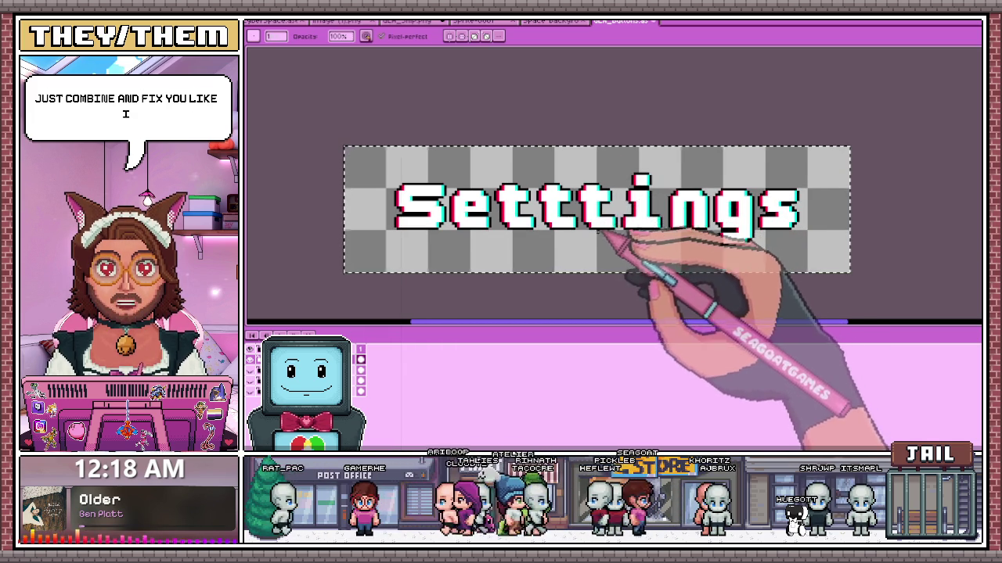
key("m")
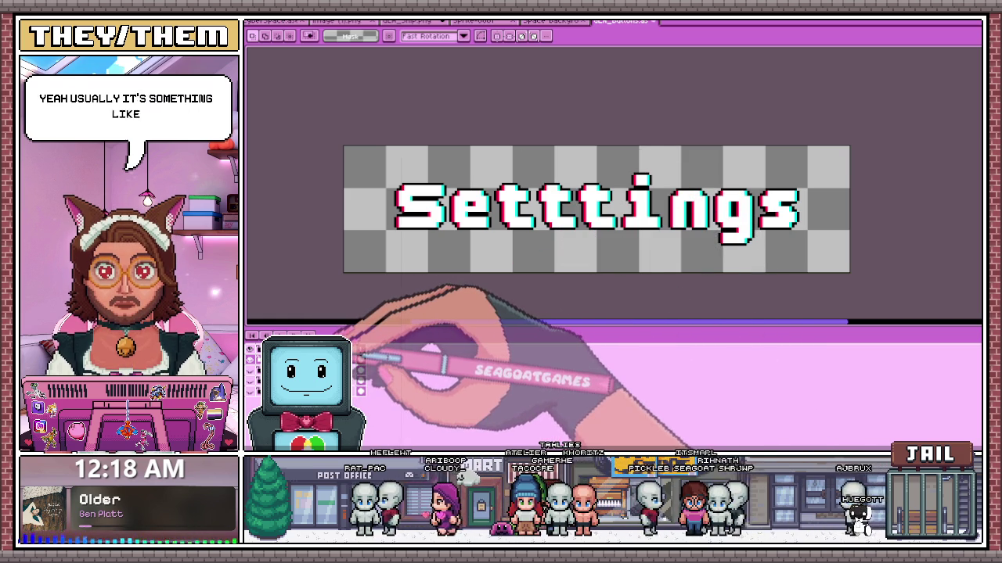
double_click(362, 363)
type("Settings")
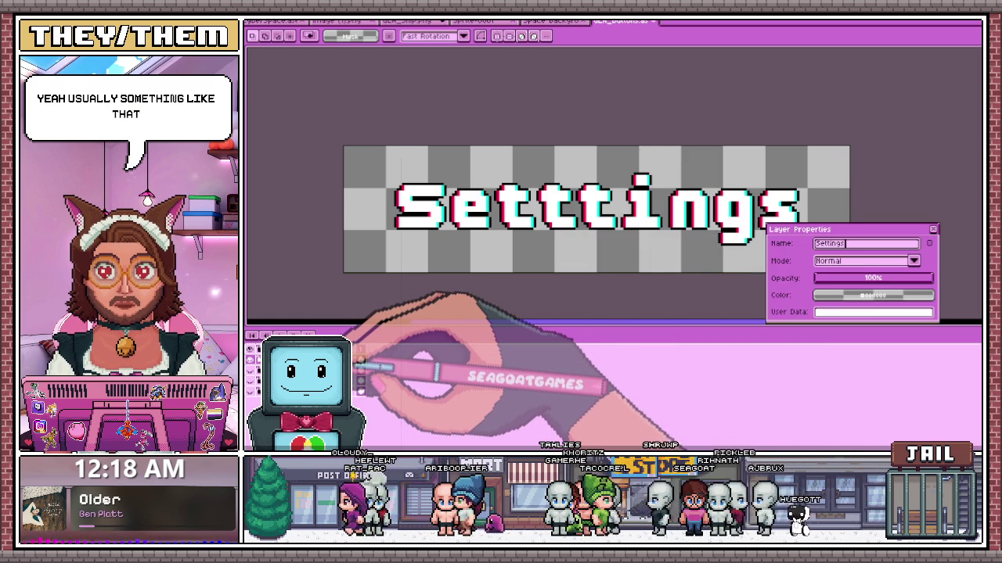
- Confirm 'Settings' as the layer's new name
key("Return")
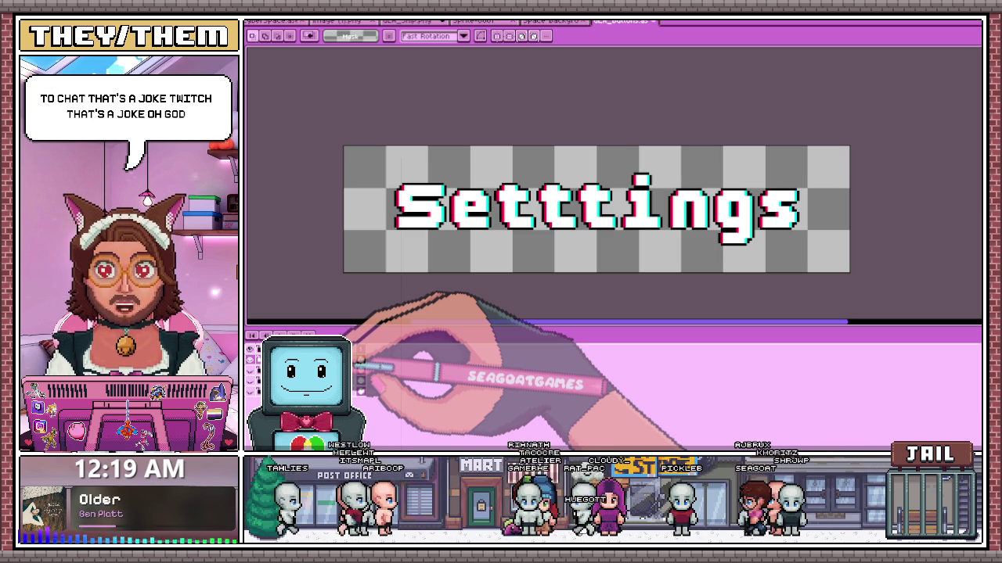
scroll(555, 223, "up", 1)
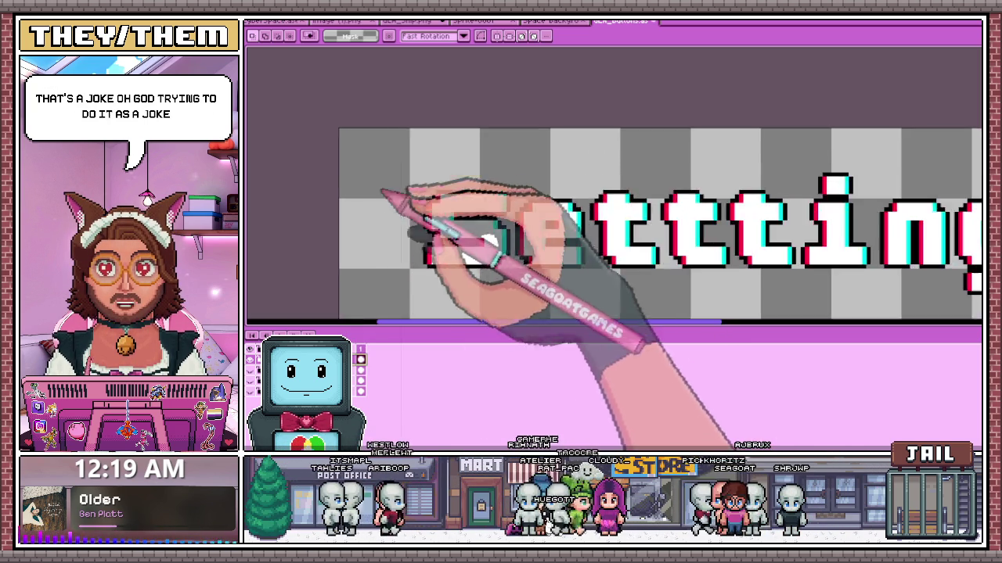
scroll(457, 208, "down", 2)
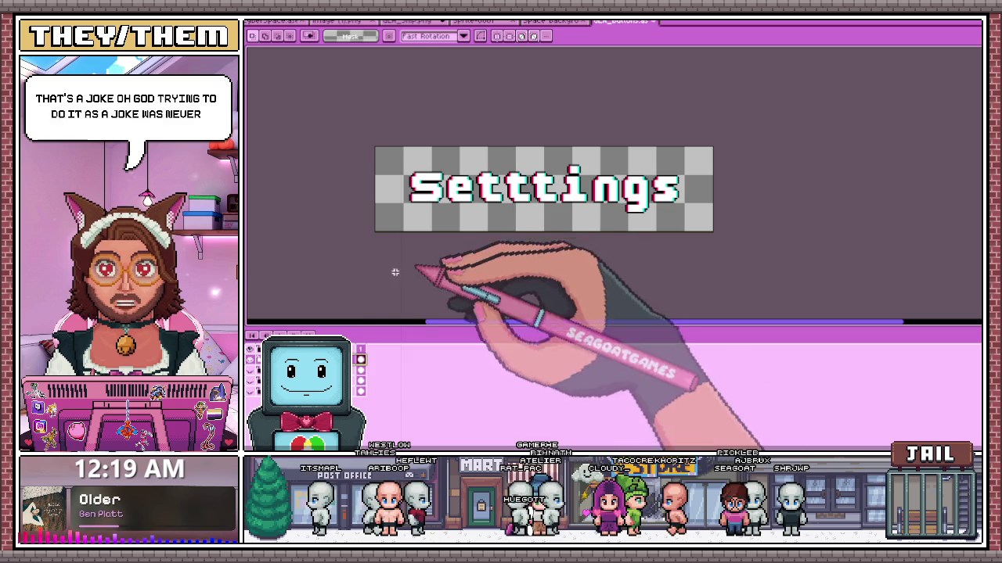
key("ctrl+t")
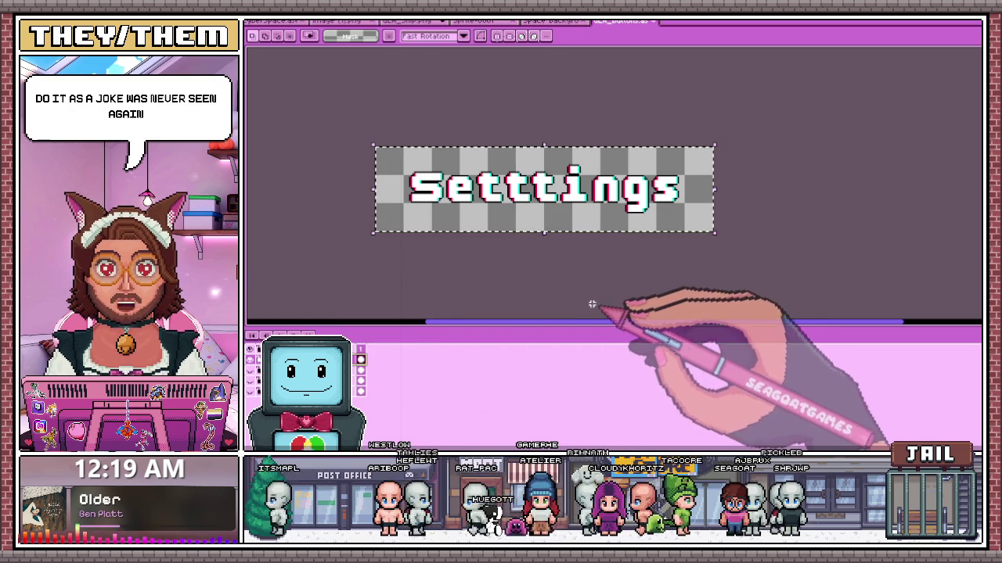
key("Return")
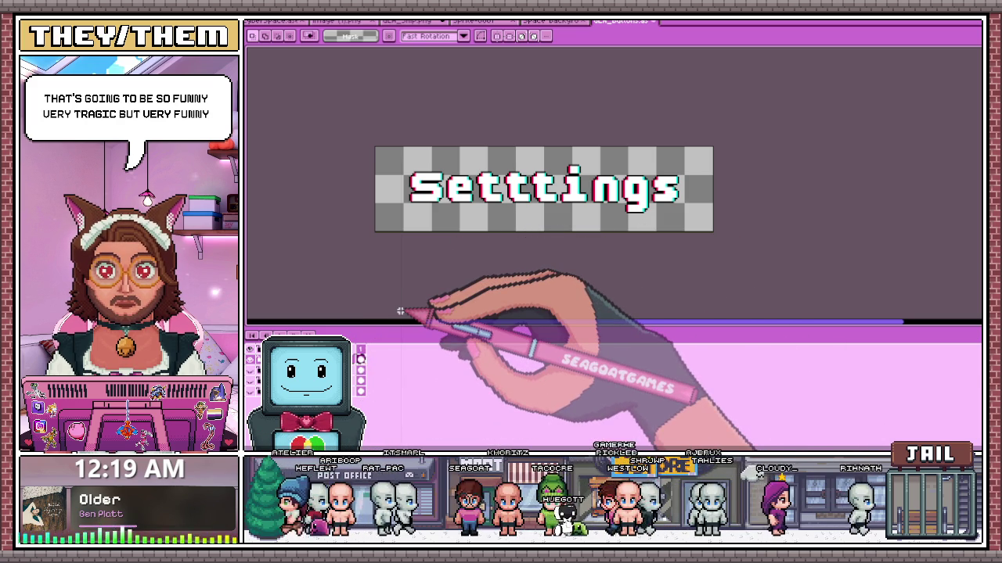
left_click(277, 23)
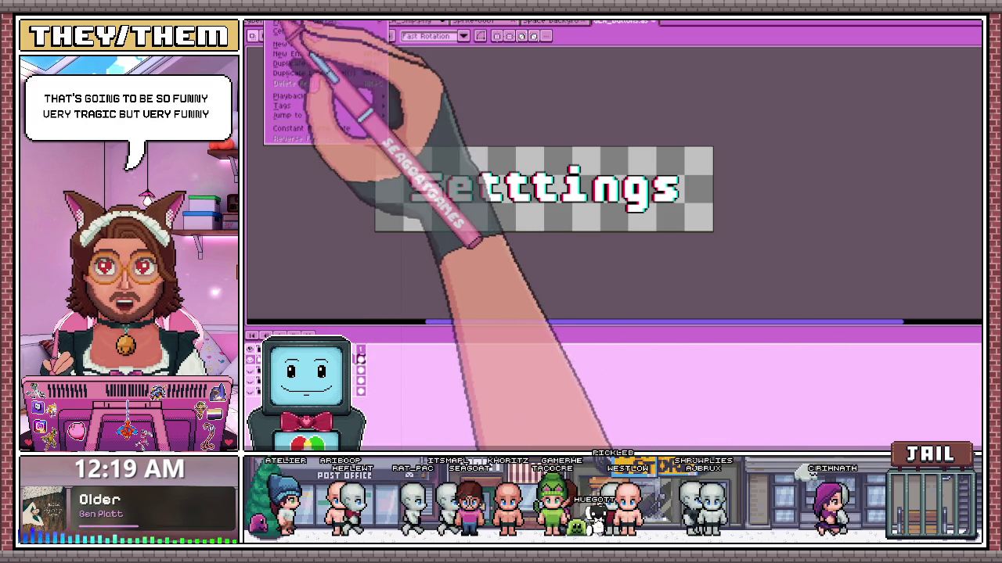
- Switch to the GO LIVE Again In CYBERSPACE tab, then over to the web browser
left_click(267, 22)
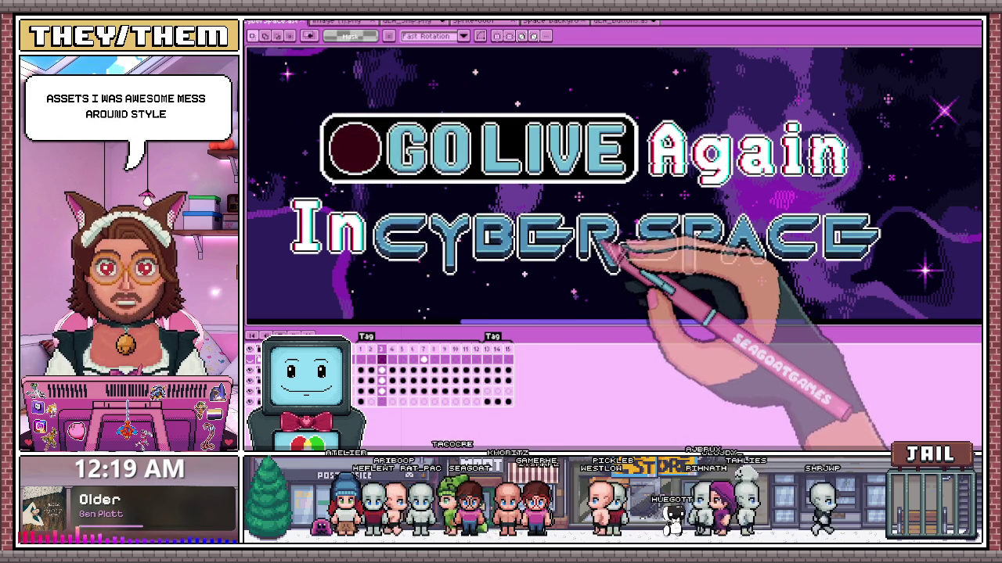
scroll(601, 273, "up", 1)
scroll(603, 270, "down", 1)
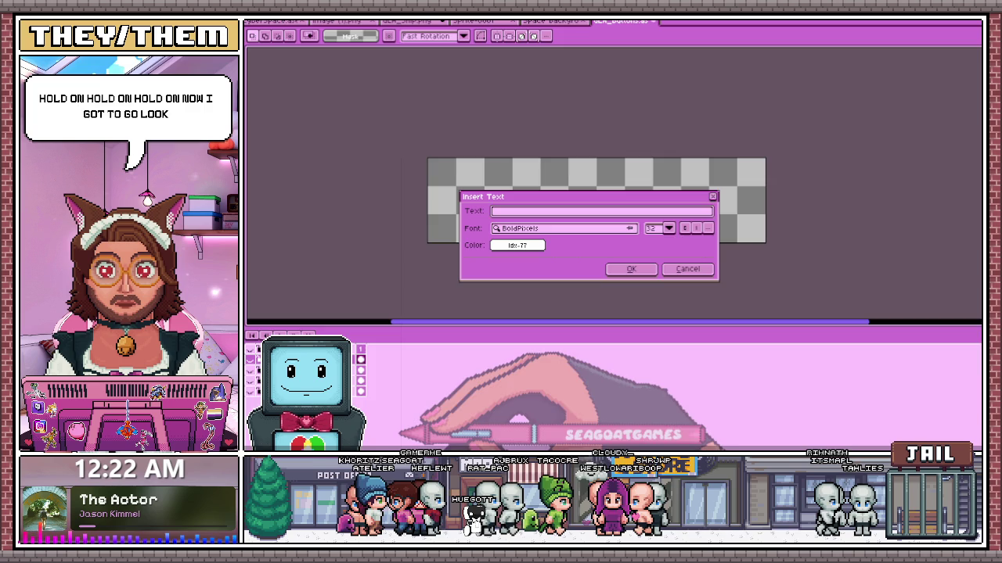
key("alt+Tab")
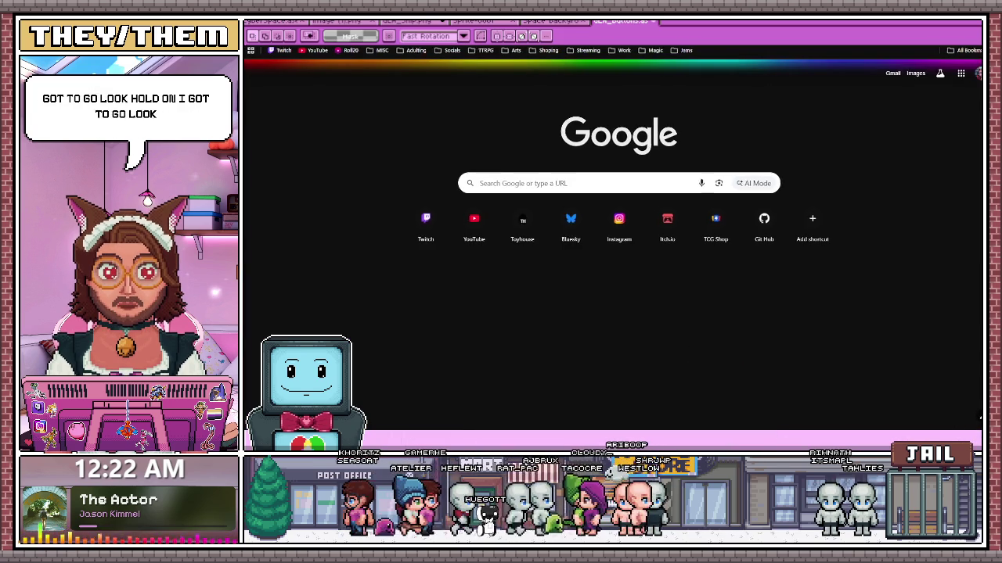
key("alt+Tab")
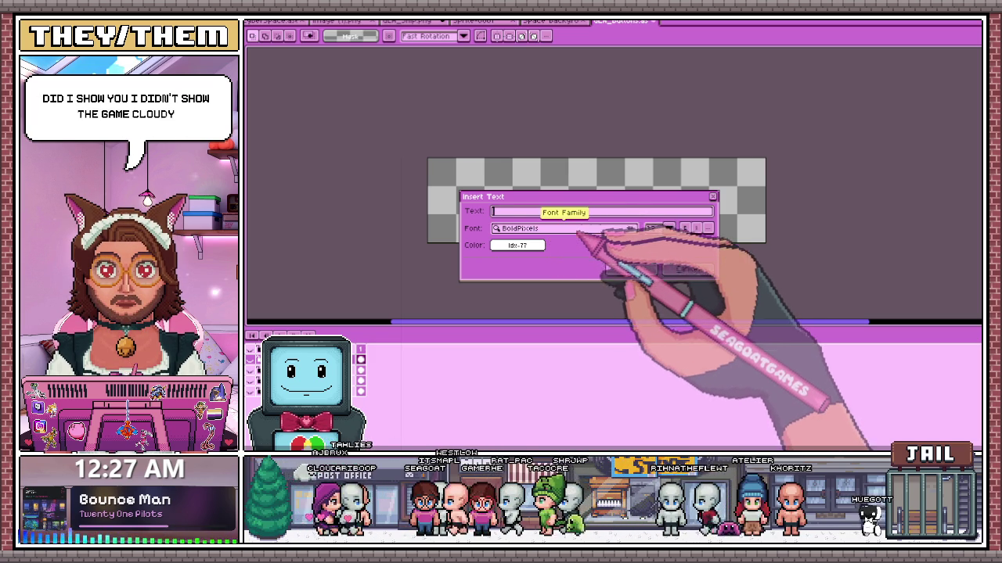
- Commit the placed Settings text, then undo back to an empty canvas
type("uit Game")
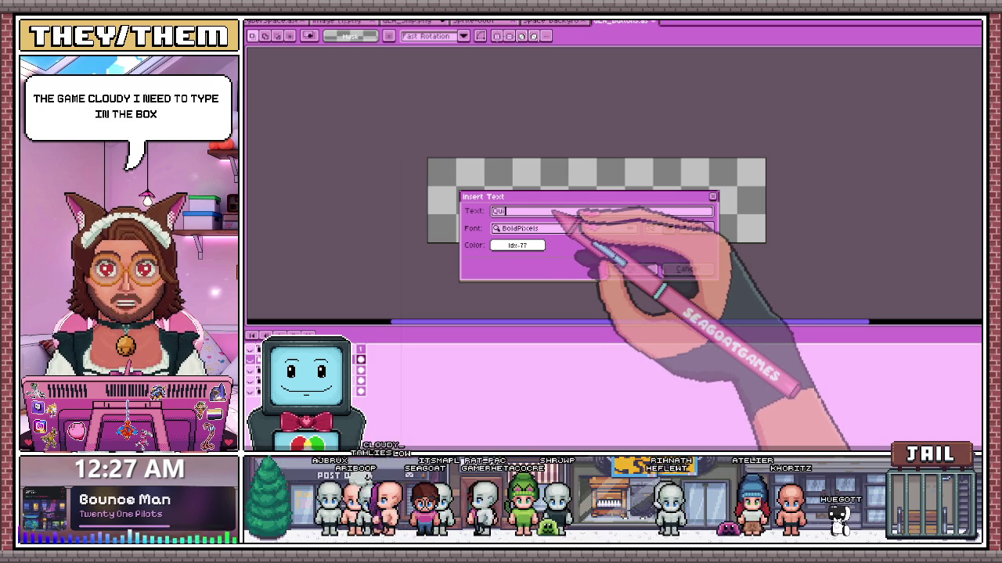
left_click(618, 268)
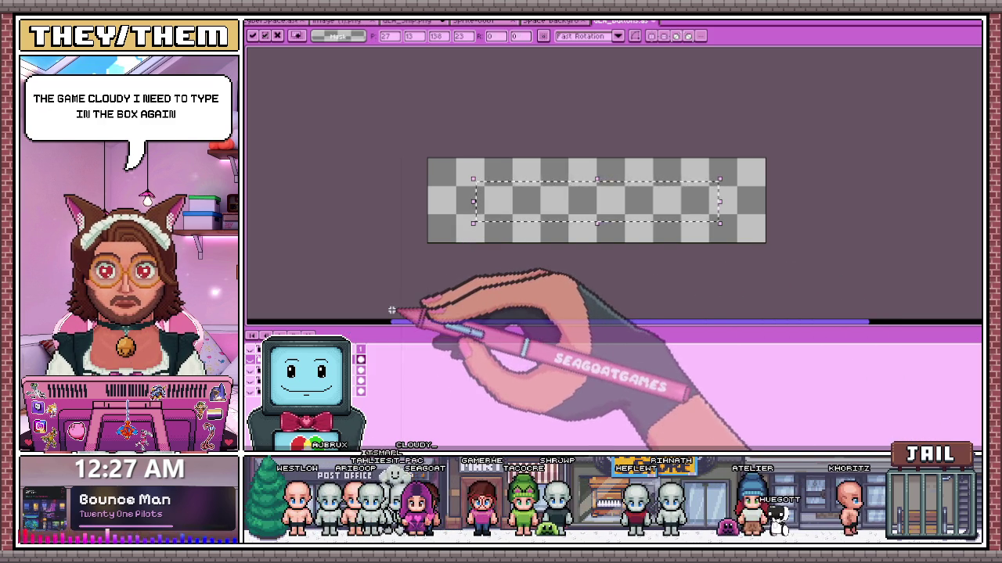
left_click(361, 361)
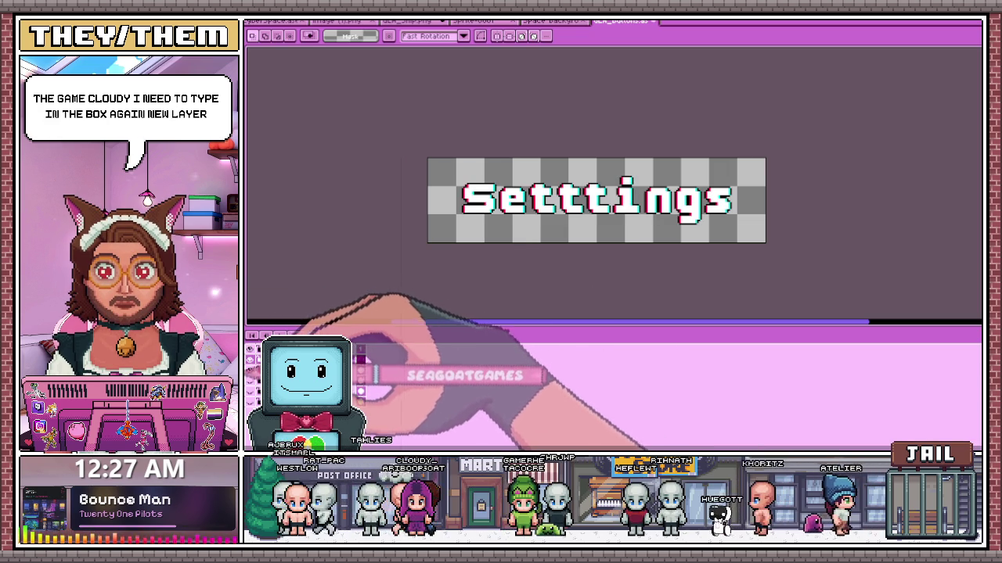
key("ctrl+z")
key("ctrl+z")
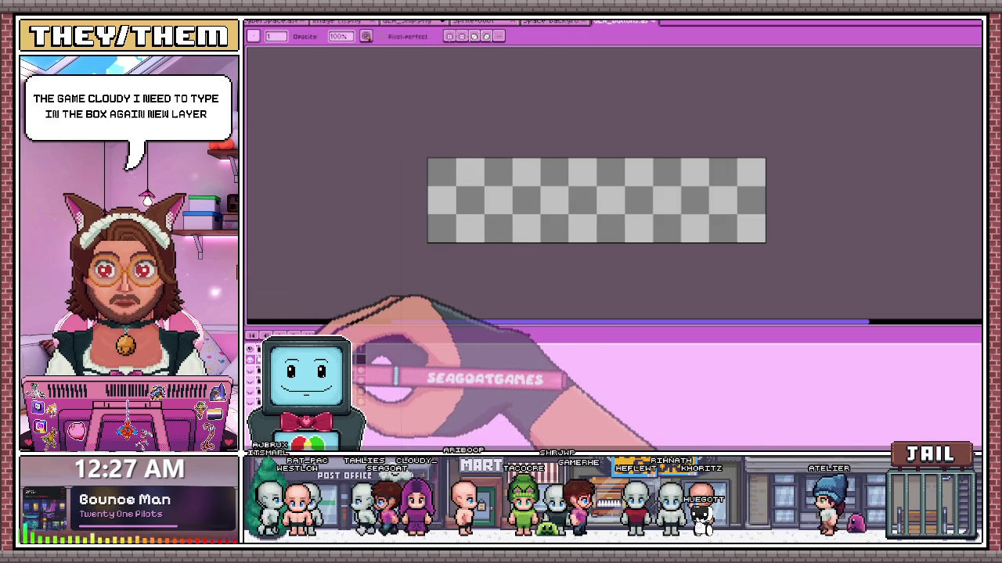
- Insert the text 'Quit Game' on the canvas and select its Q
key("ctrl+t")
type("Quit Game")
left_click(648, 269)
scroll(462, 197, "up", 1)
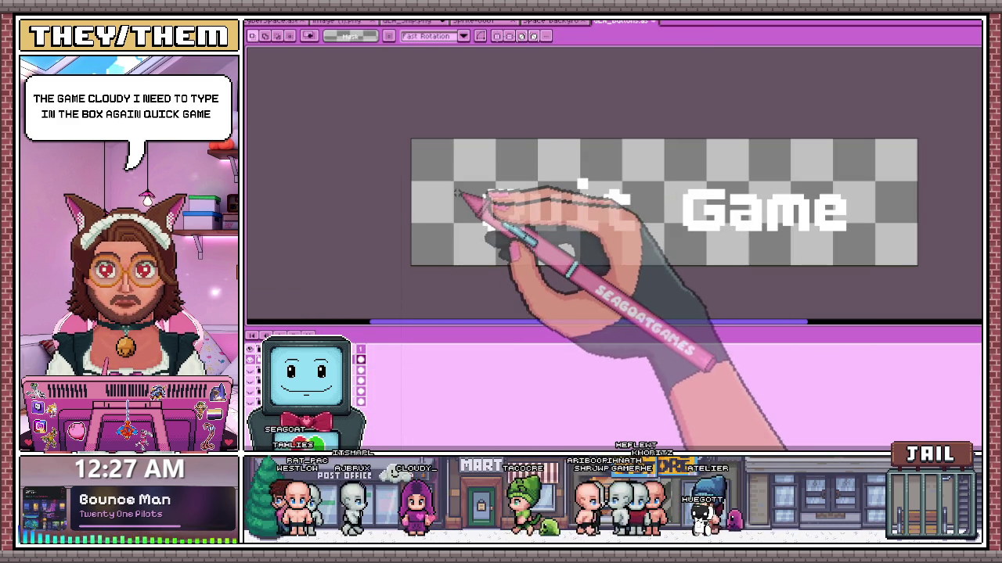
left_click_drag(454, 167, 529, 243)
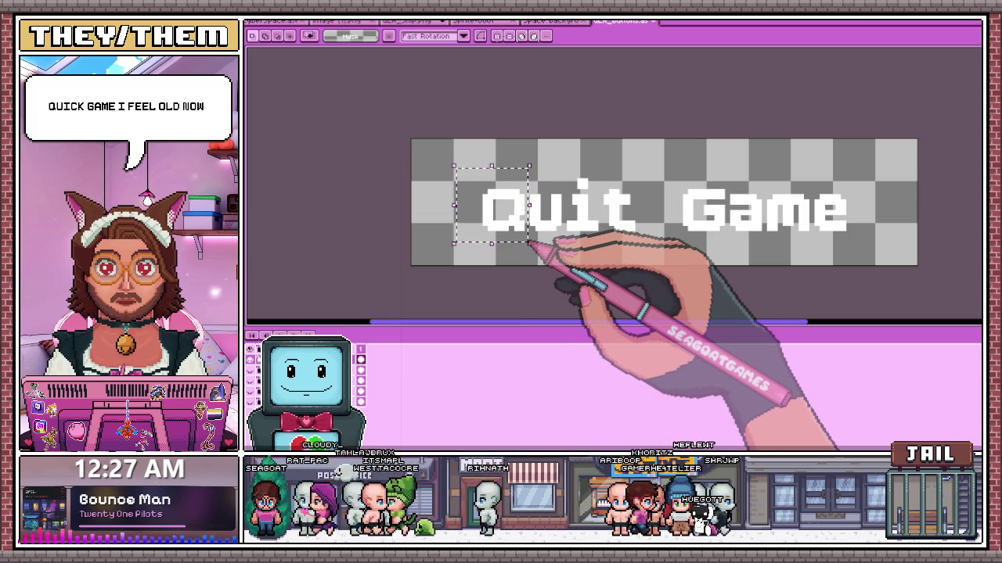
scroll(592, 268, "up", 1)
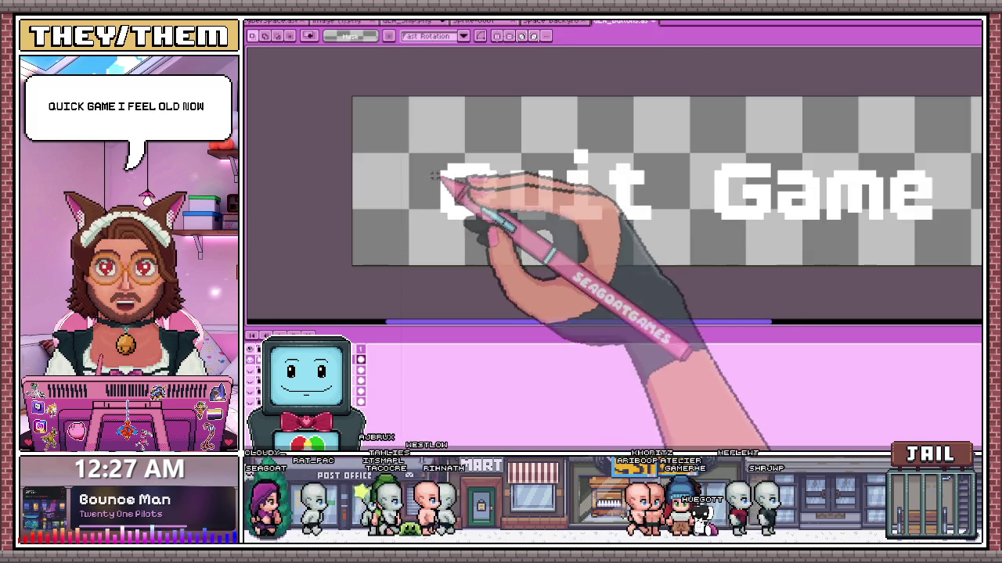
- Marquee-select 'Qu' and 'Qui' to inspect the start of Quit, then deselect
left_click_drag(423, 150, 545, 222)
scroll(559, 235, "up", 1)
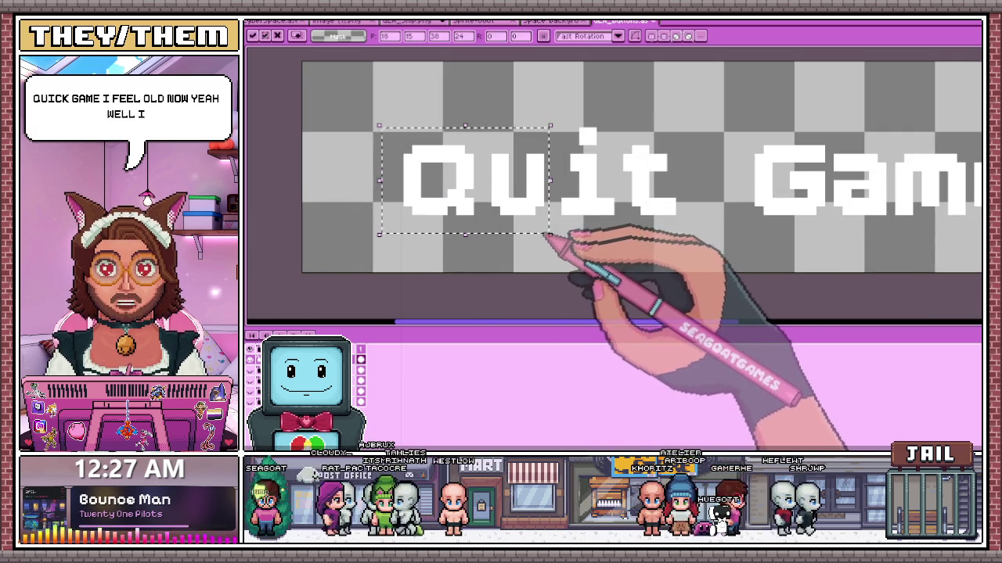
left_click_drag(365, 108, 611, 239)
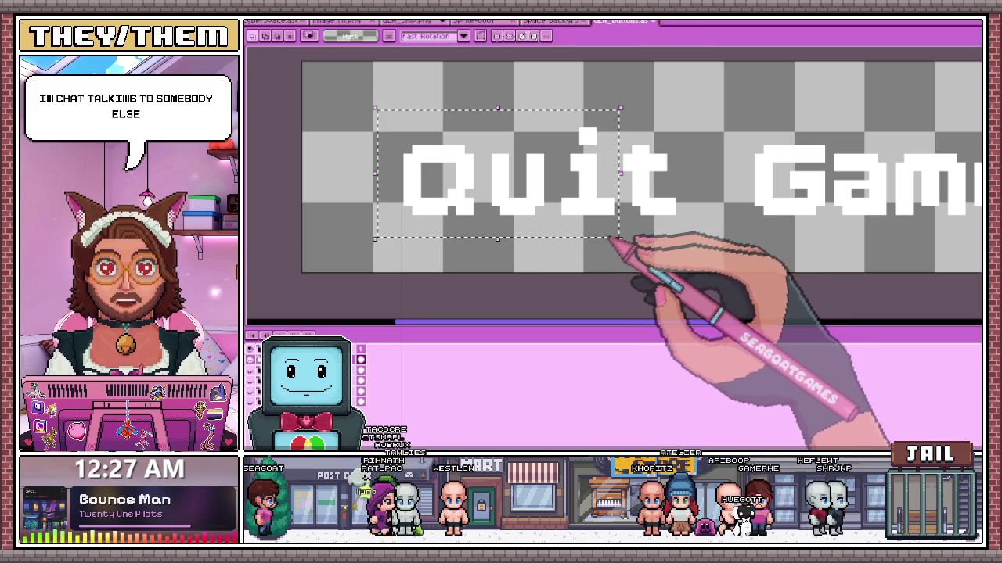
key("ctrl+d")
scroll(554, 239, "down", 2)
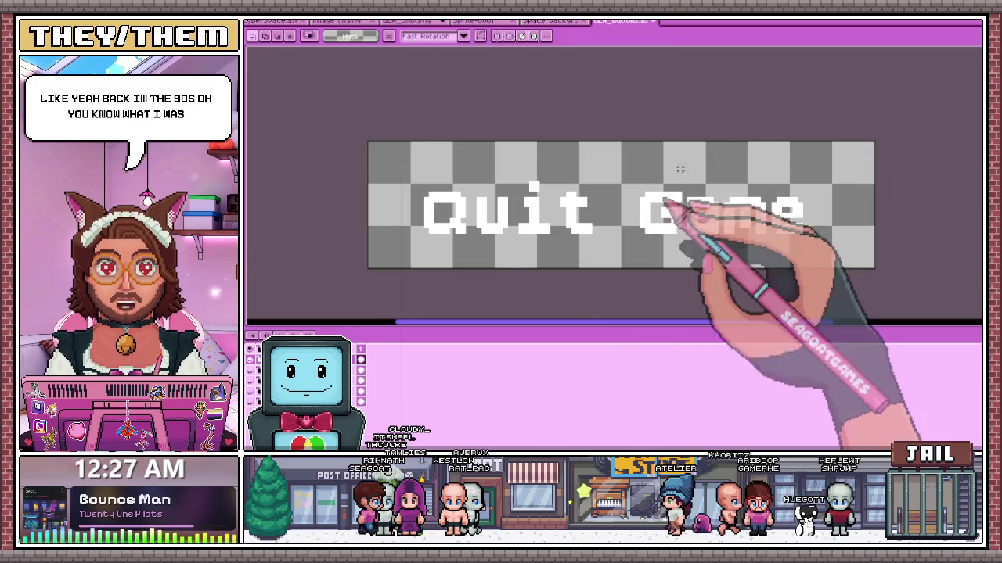
scroll(800, 224, "up", 1)
- Nudge 'me', then 'ame', of Game one pixel right each, and deselect
mouse_move(741, 159)
left_mouse_down()
mouse_move(797, 263)
mouse_move(814, 273)
left_mouse_up()
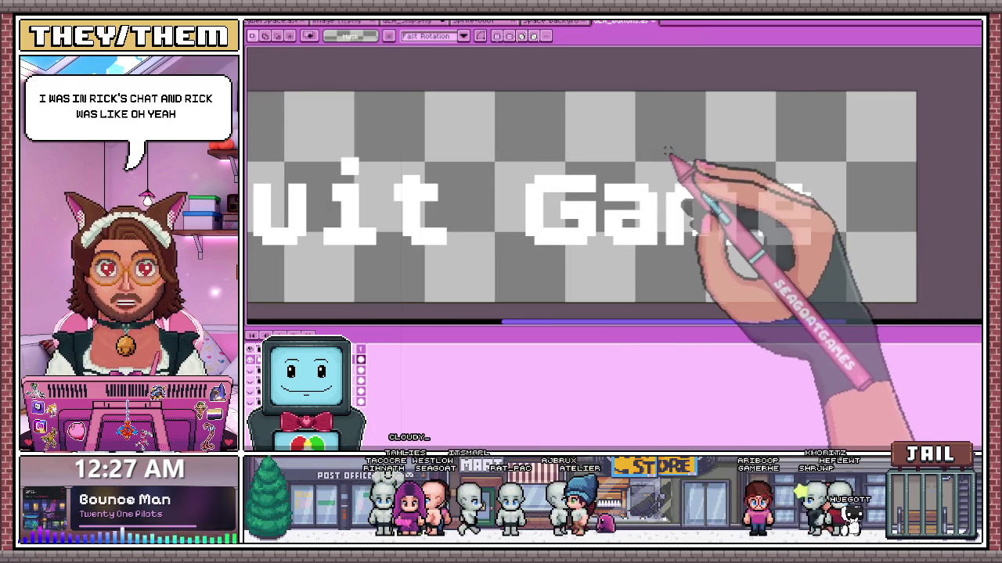
left_click_drag(664, 148, 874, 291)
key("Right")
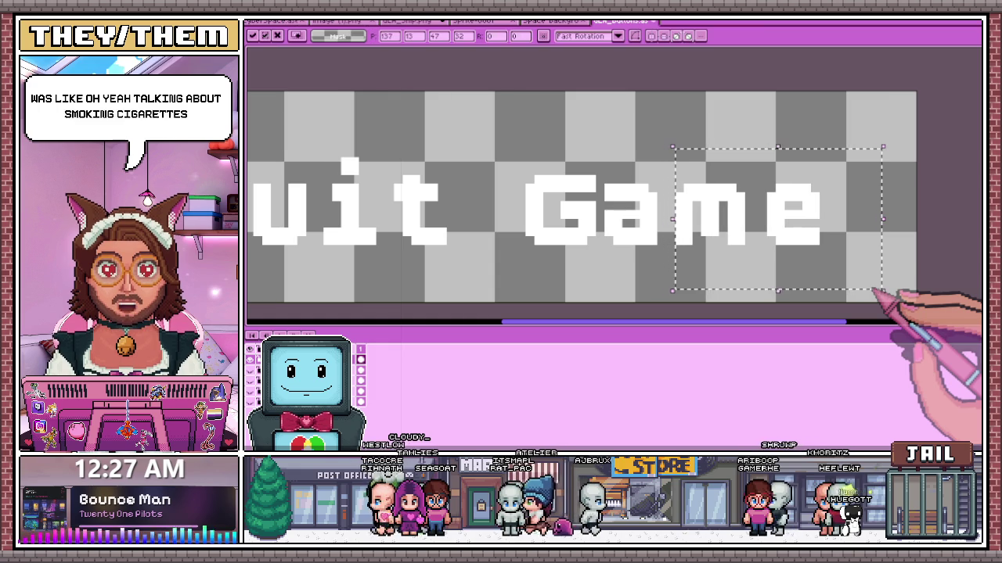
left_click_drag(601, 151, 873, 295)
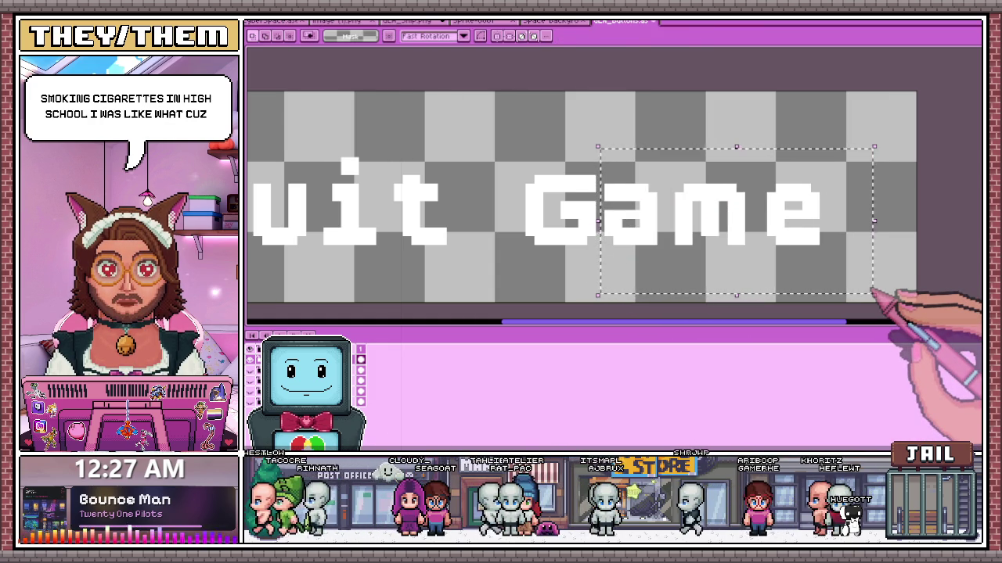
key("Right")
key("Right")
key("ctrl+d")
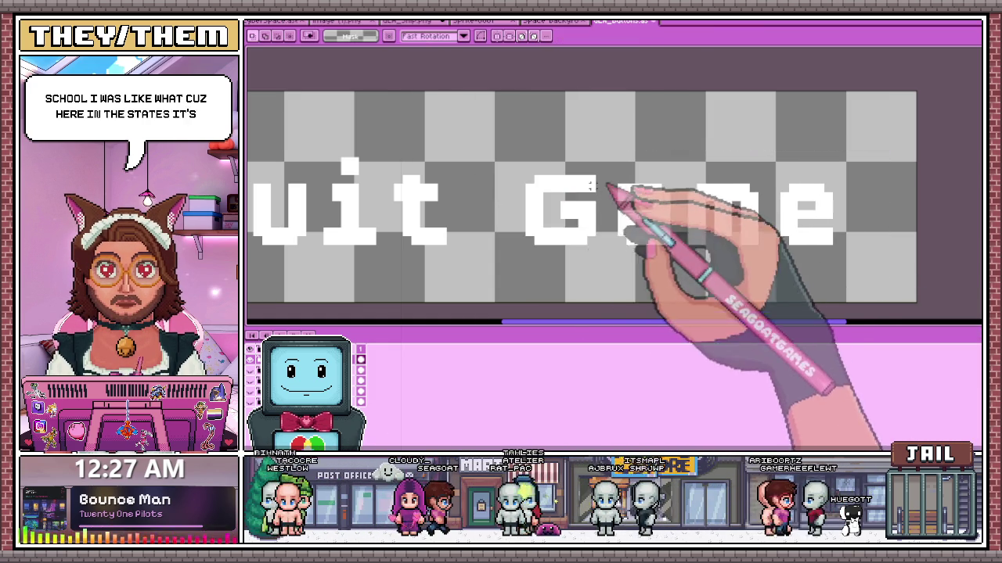
scroll(621, 201, "down", 3)
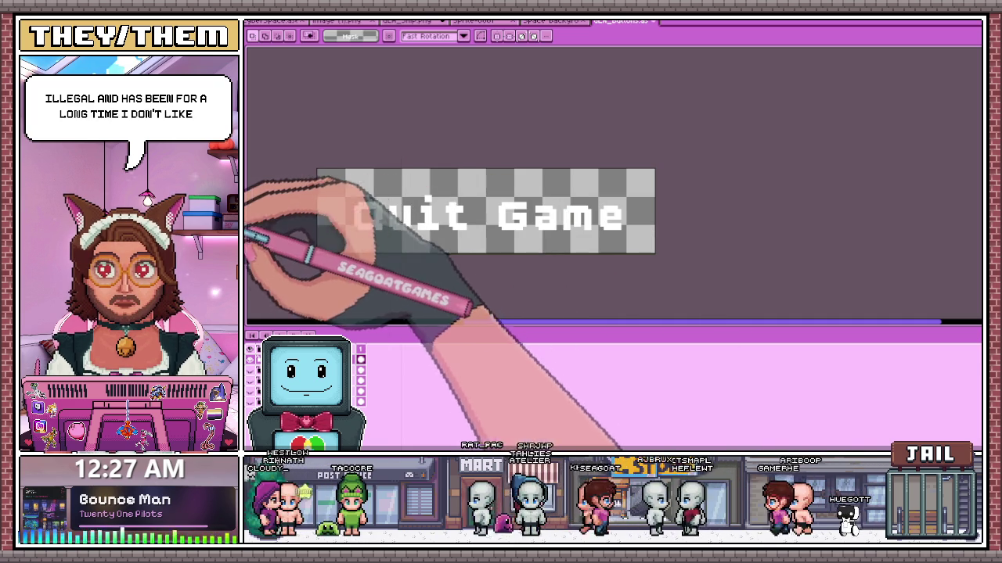
- With the Pencil, zoom in and paint red pixels along the Q's left side and inner hole
key("b")
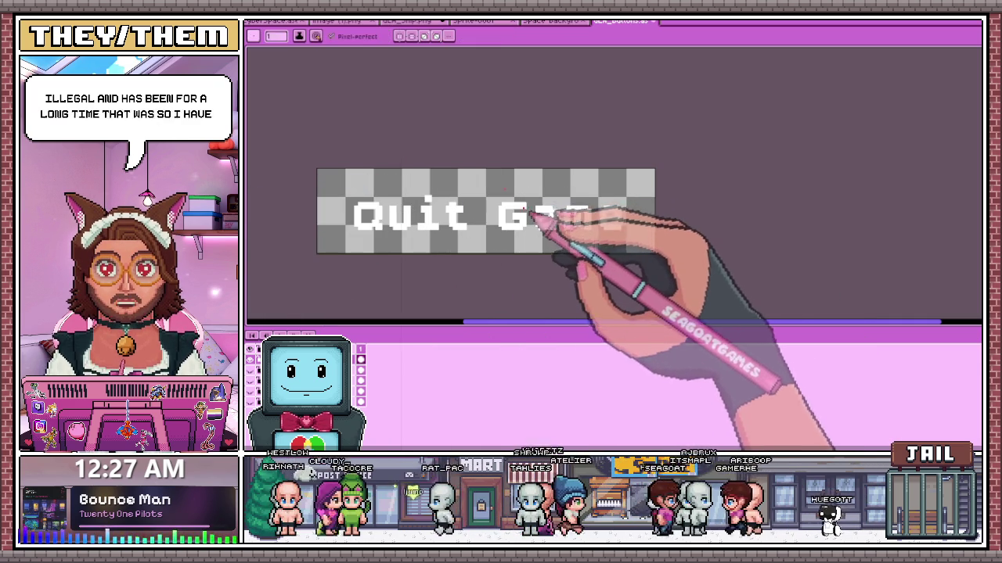
scroll(415, 195, "up", 1)
scroll(415, 195, "up", 1)
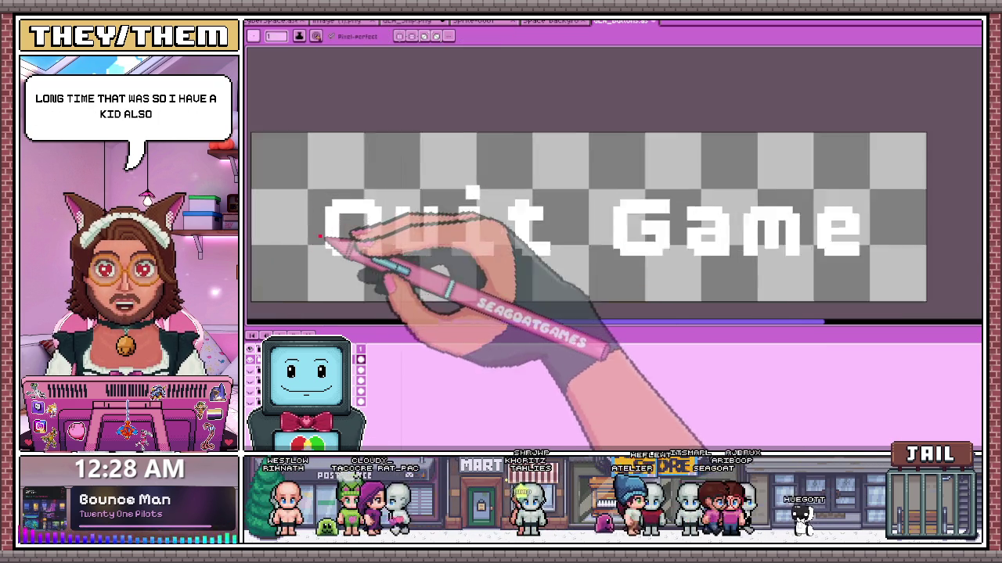
scroll(352, 235, "up", 3)
left_click_drag(327, 260, 327, 139)
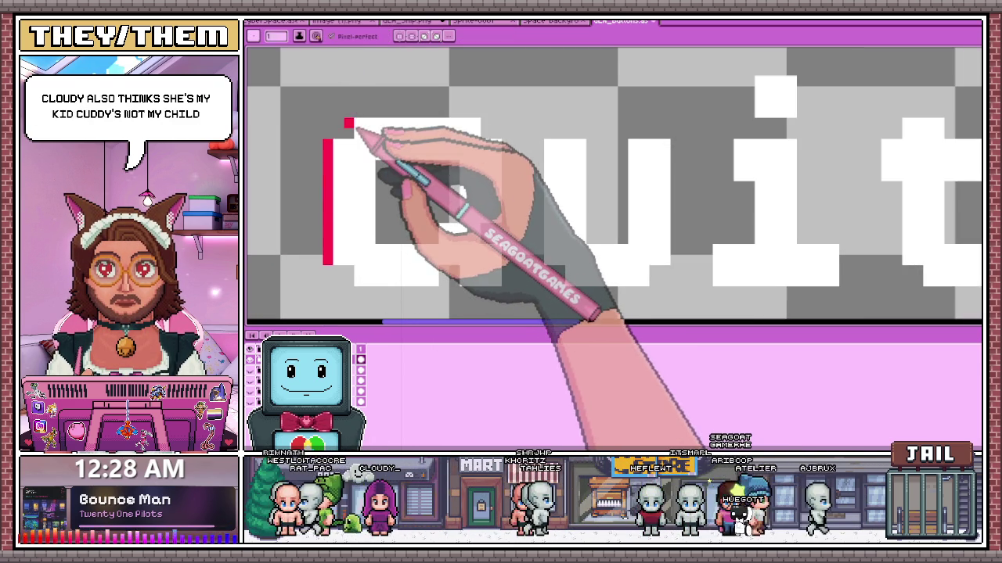
left_click(433, 233)
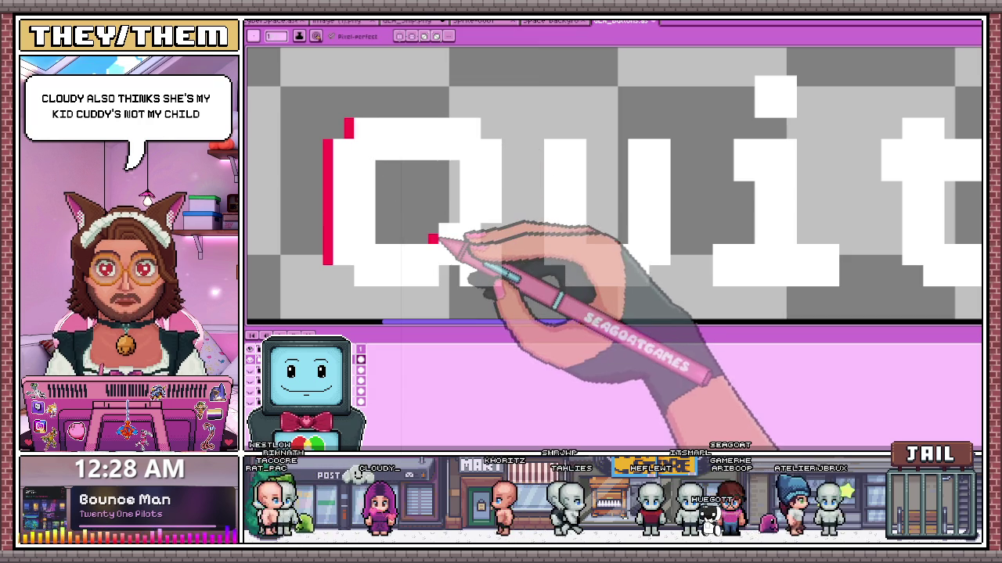
left_click(464, 207)
left_click_drag(454, 220, 454, 162)
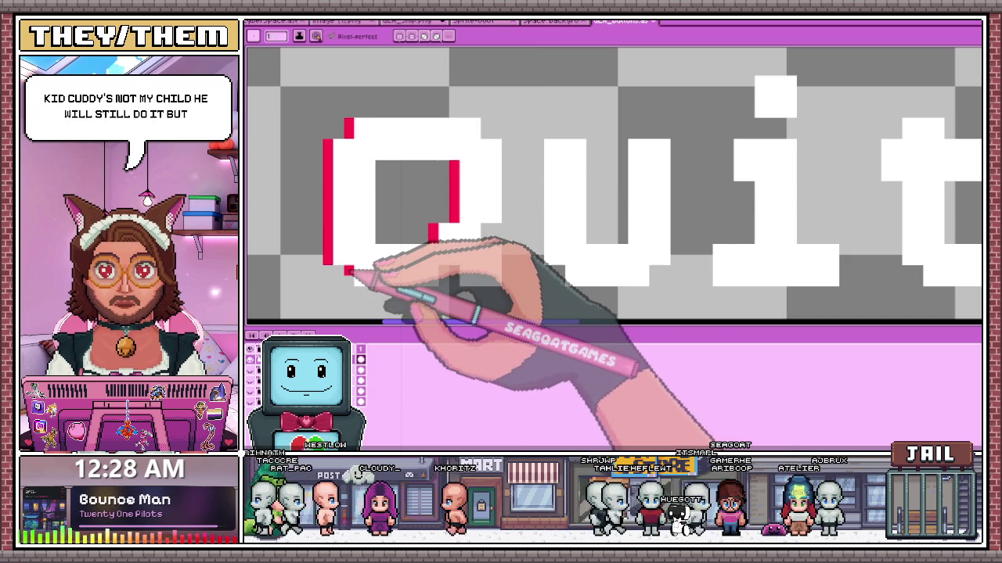
left_click(348, 276)
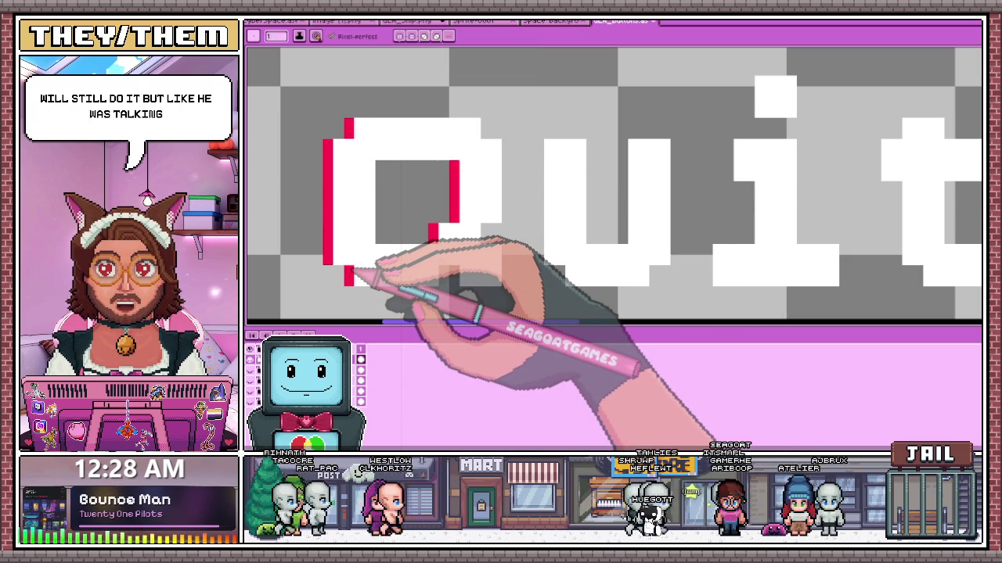
left_click(526, 166)
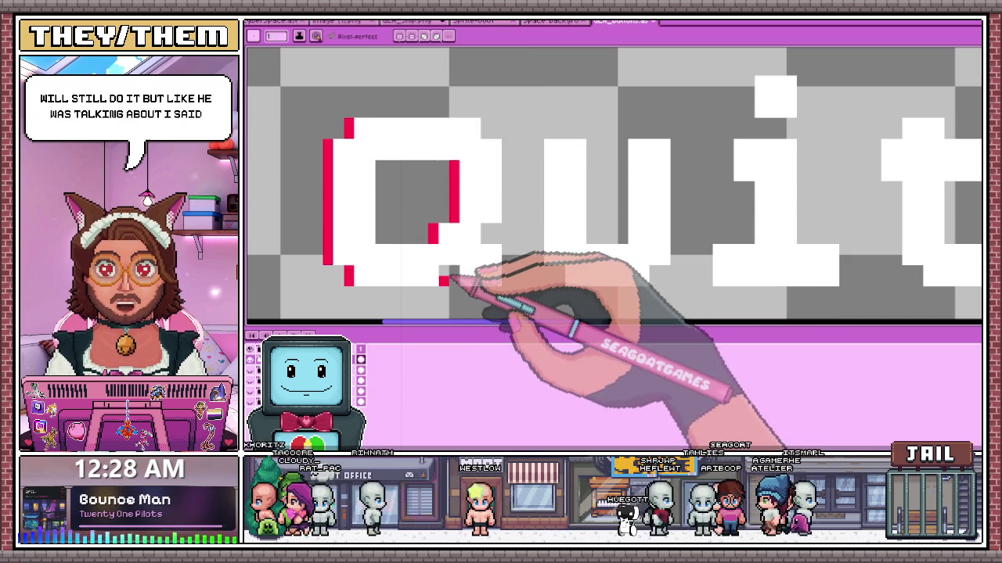
- Paint a 1-pixel red edge along the u's left side
scroll(460, 283, "down", 1)
scroll(476, 252, "up", 1)
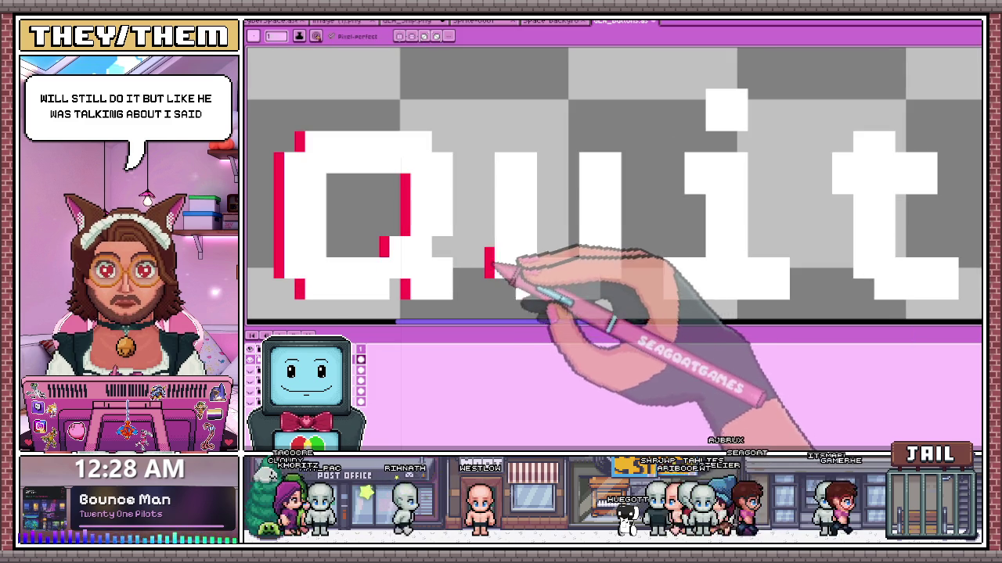
left_click_drag(489, 268, 500, 164)
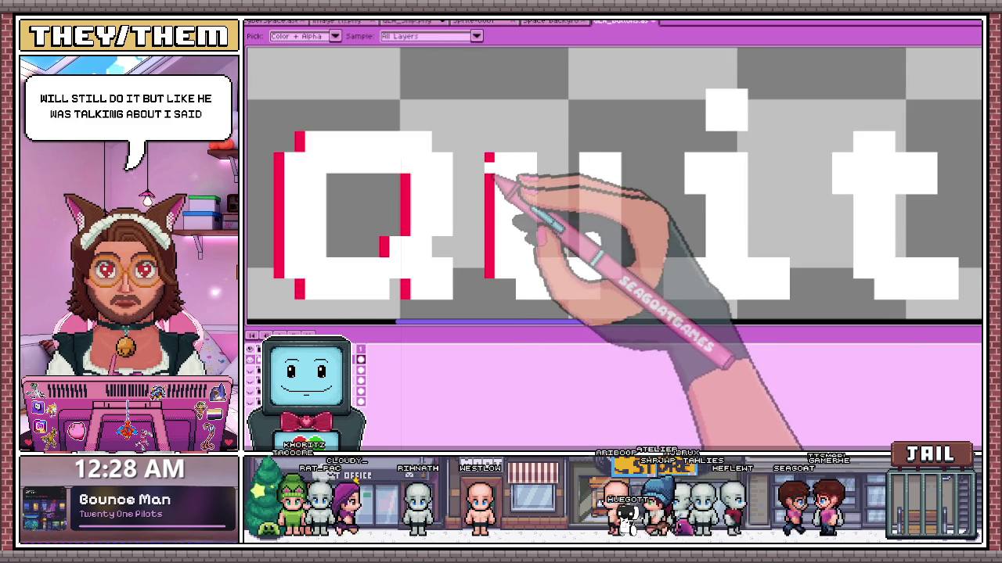
scroll(492, 173, "down", 1)
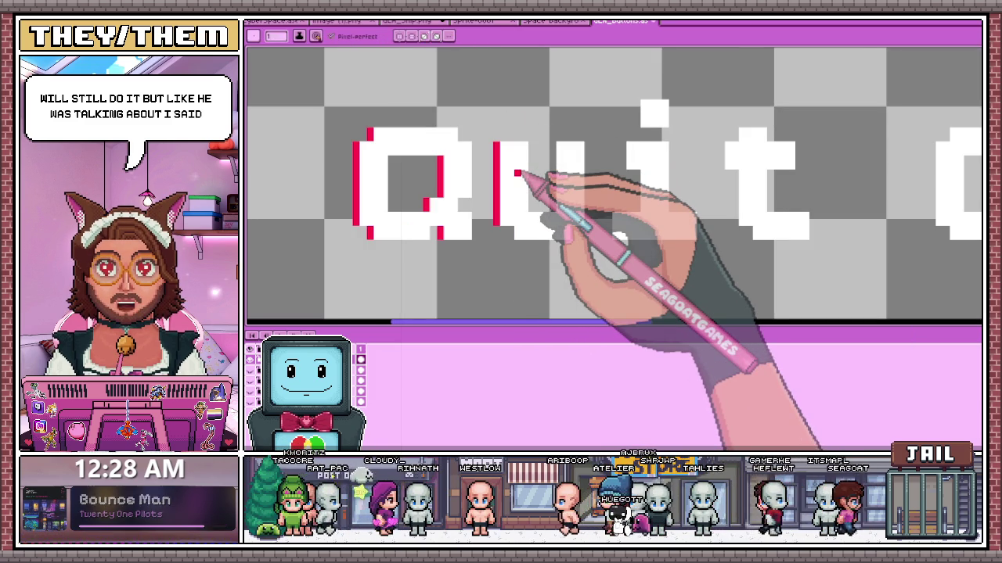
scroll(518, 174, "up", 1)
scroll(576, 254, "down", 2)
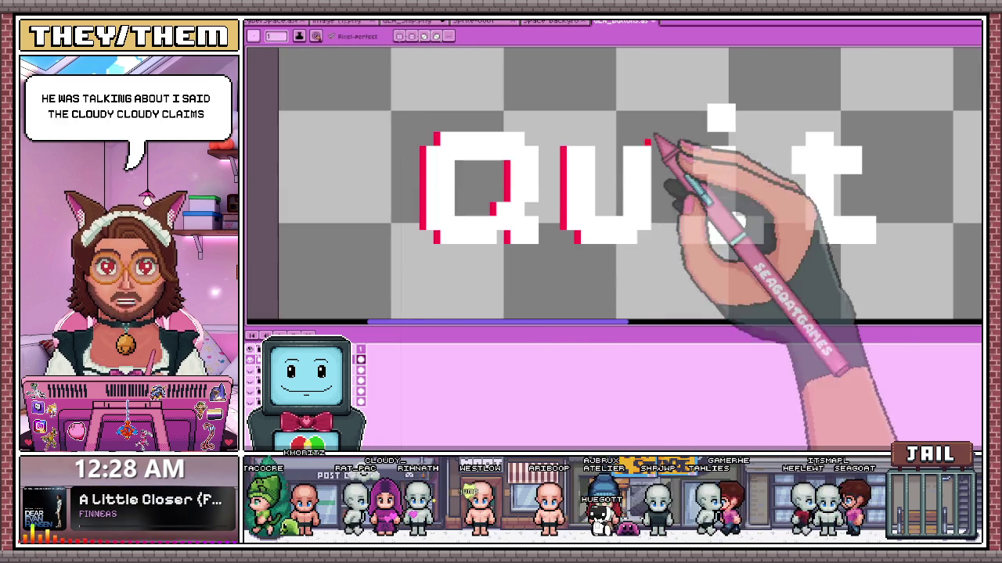
scroll(623, 219, "up", 1)
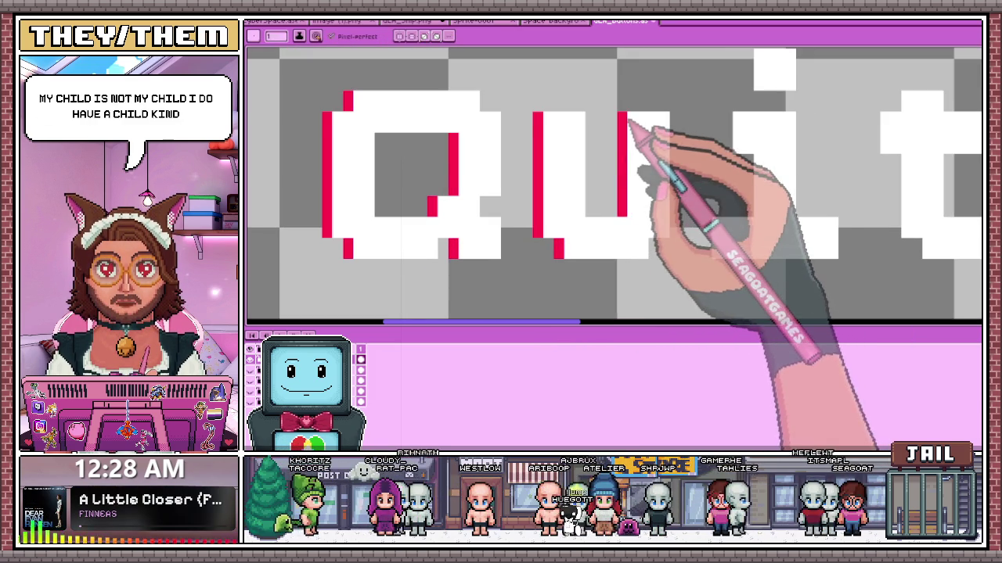
scroll(644, 203, "down", 1)
scroll(638, 243, "up", 2)
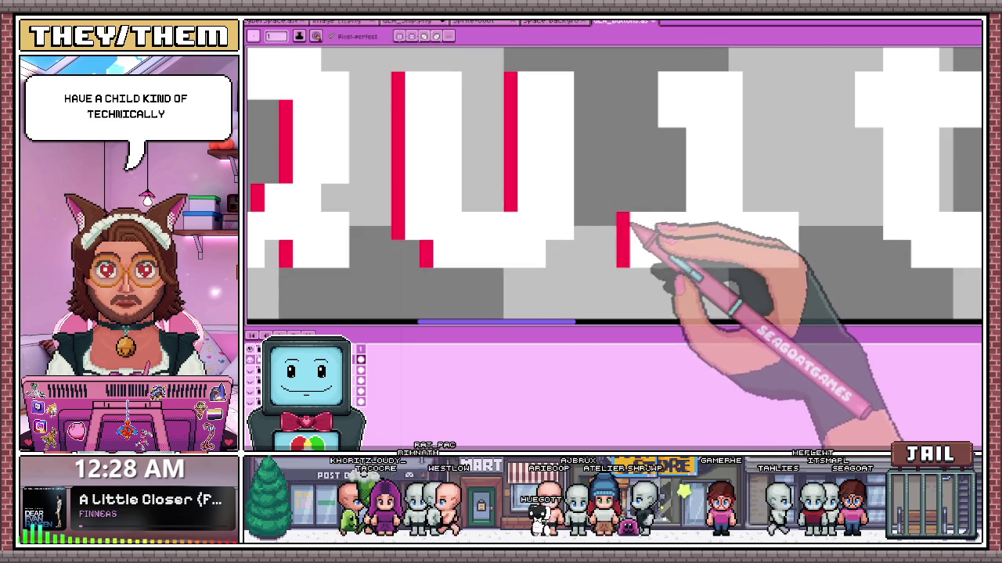
scroll(630, 233, "down", 2)
scroll(665, 203, "up", 1)
scroll(683, 200, "up", 2)
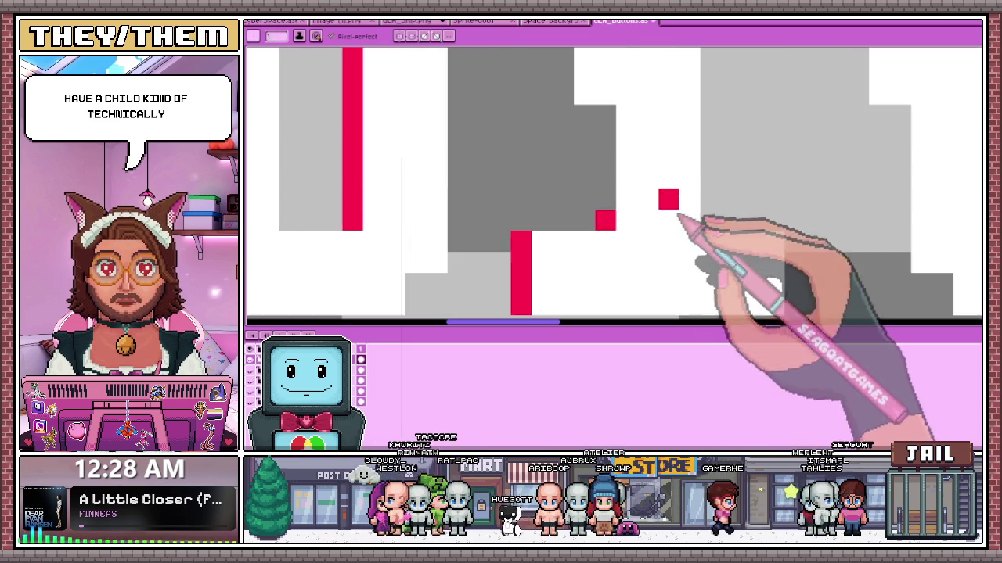
scroll(612, 210, "down", 2)
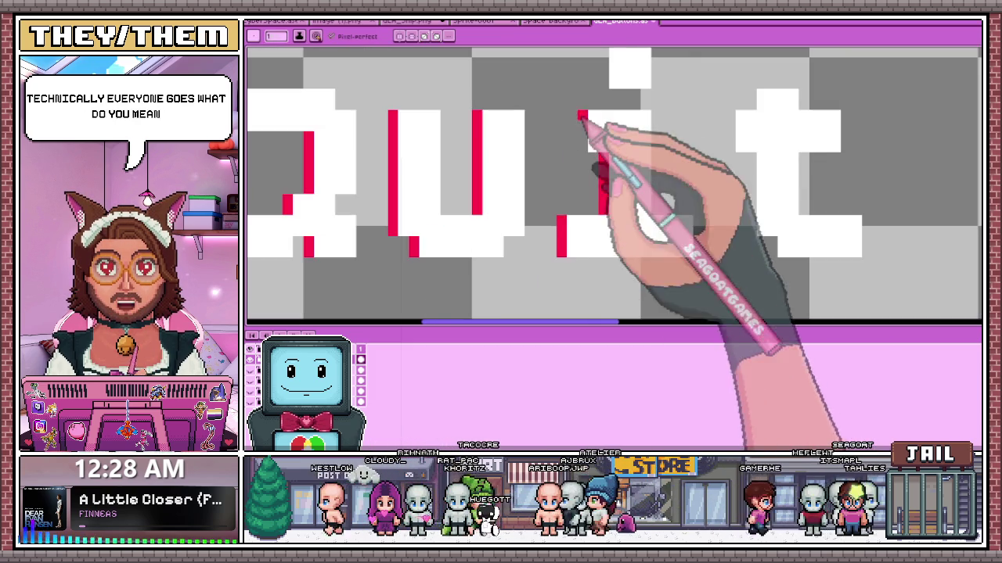
scroll(588, 130, "up", 2)
scroll(586, 119, "down", 2)
scroll(622, 227, "up", 1)
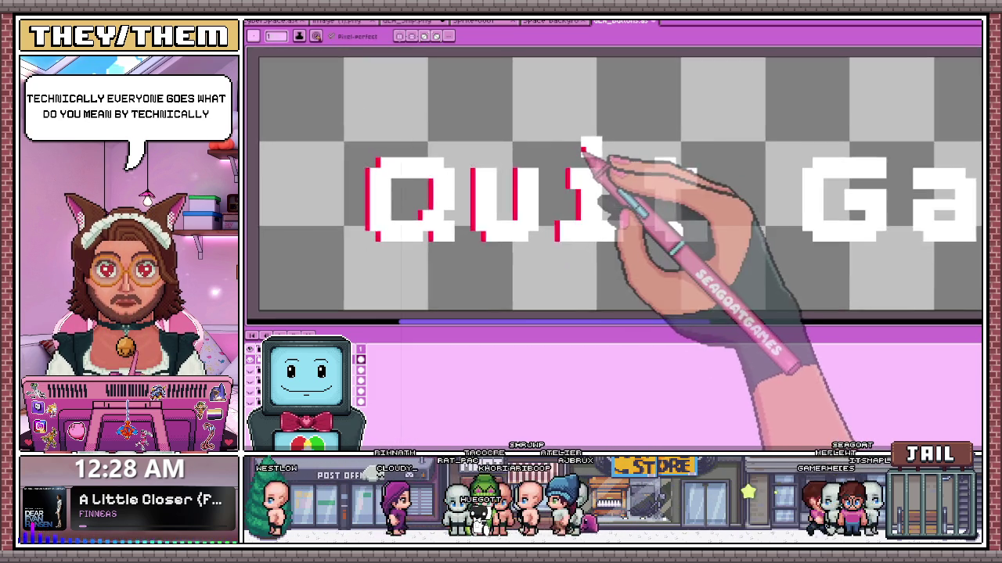
scroll(575, 161, "up", 1)
scroll(583, 134, "down", 2)
scroll(650, 168, "up", 2)
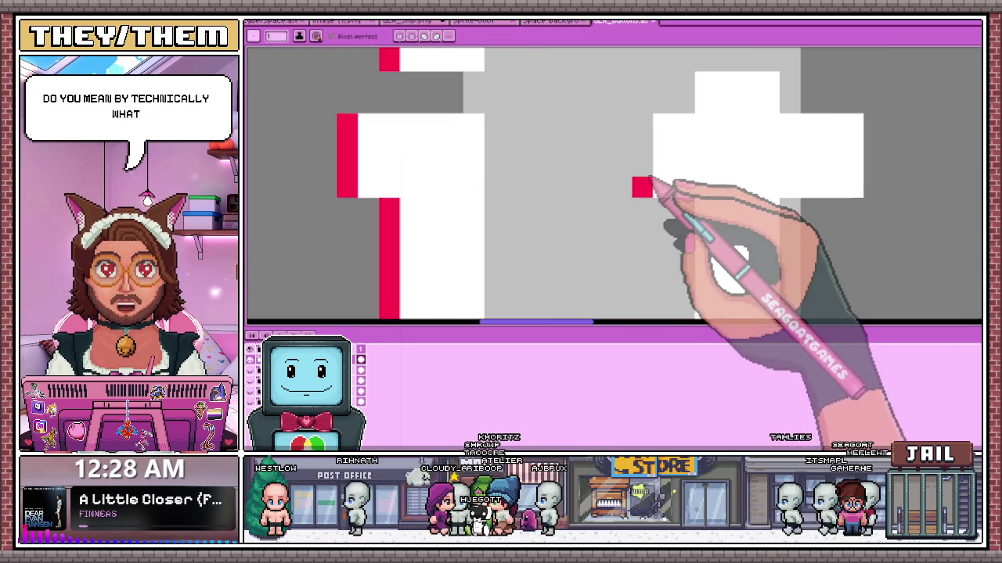
scroll(653, 137, "down", 2)
scroll(567, 208, "up", 2)
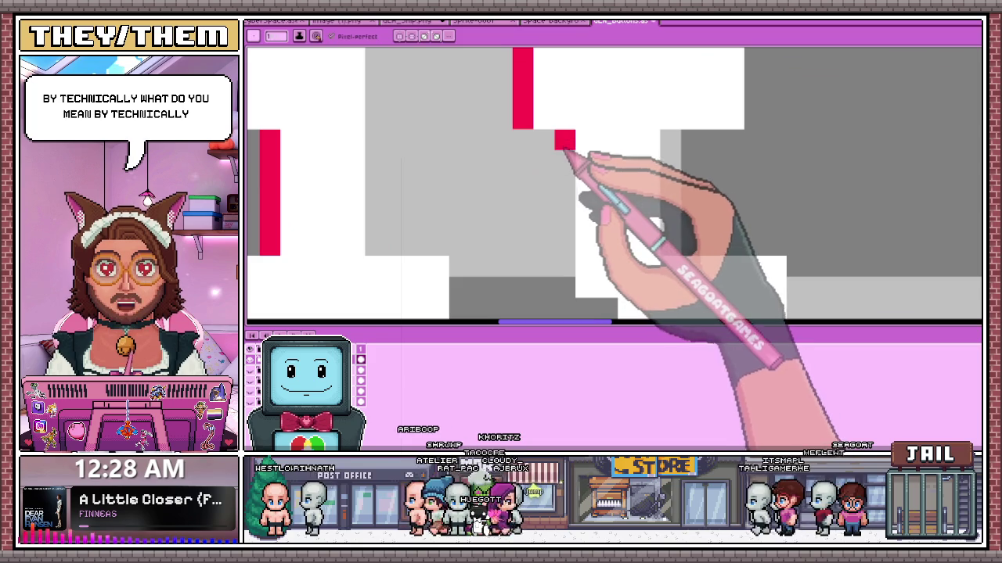
- Paint a 1-pixel red edge down the t's left side
left_click_drag(565, 144, 566, 233)
scroll(561, 212, "down", 2)
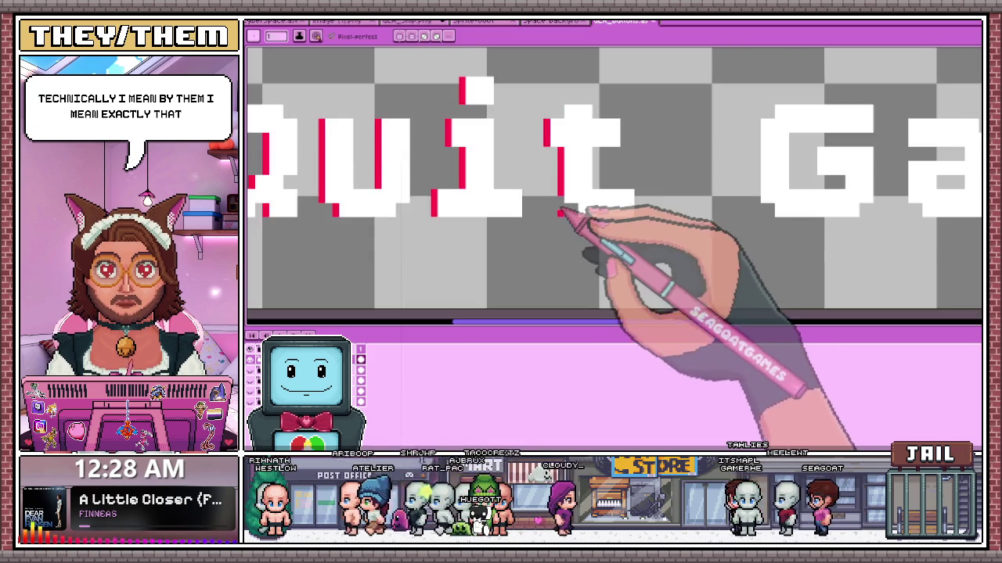
scroll(560, 213, "up", 2)
scroll(568, 194, "down", 1)
scroll(621, 223, "down", 1)
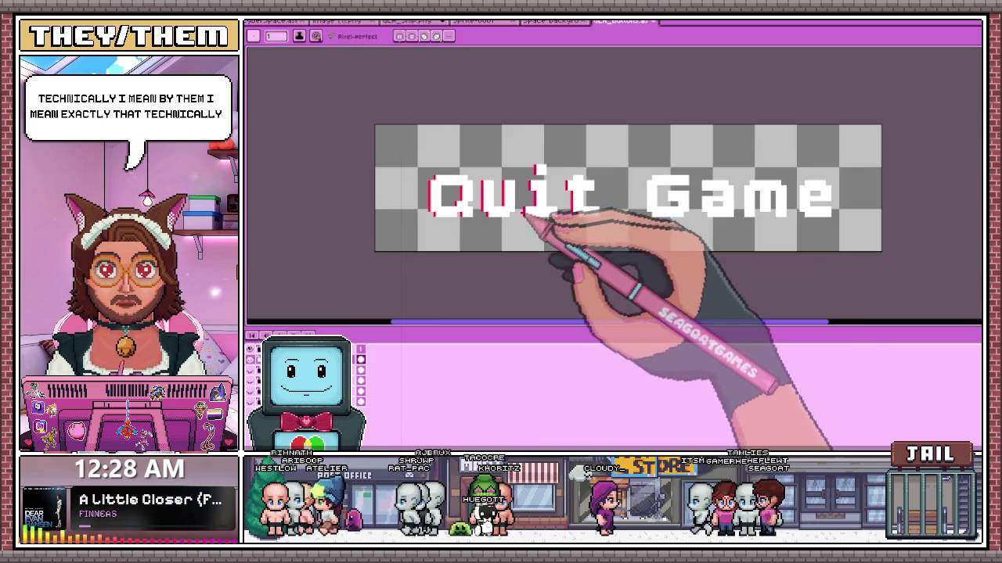
scroll(586, 217, "up", 1)
scroll(671, 227, "up", 2)
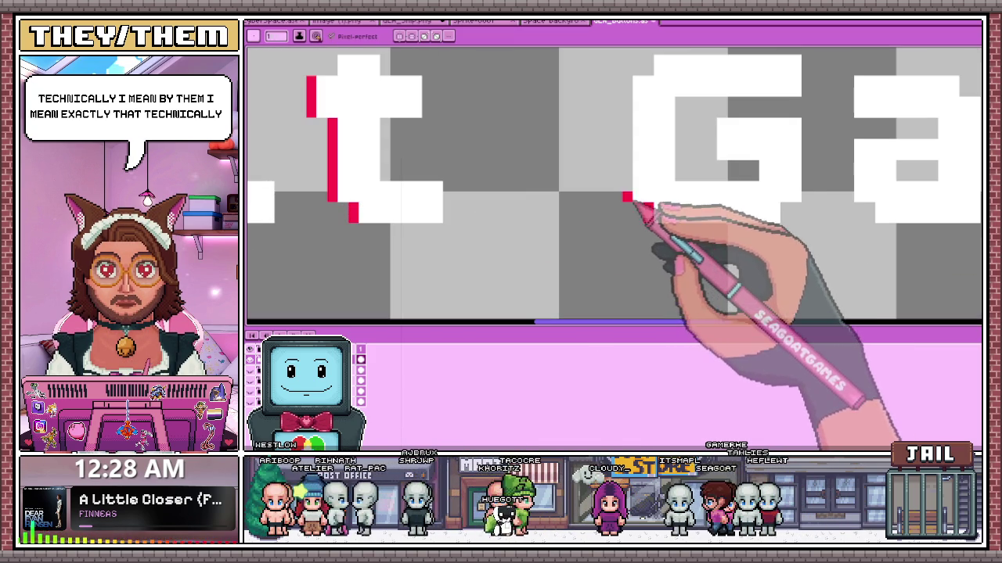
scroll(615, 224, "down", 2)
scroll(637, 196, "up", 2)
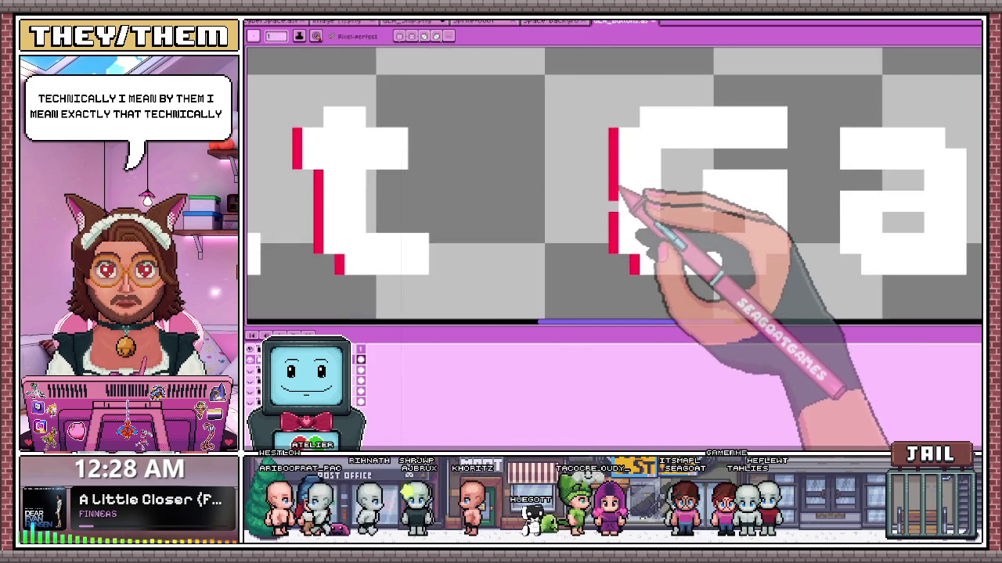
scroll(621, 224, "down", 2)
scroll(618, 202, "up", 3)
scroll(618, 201, "down", 2)
scroll(661, 249, "up", 2)
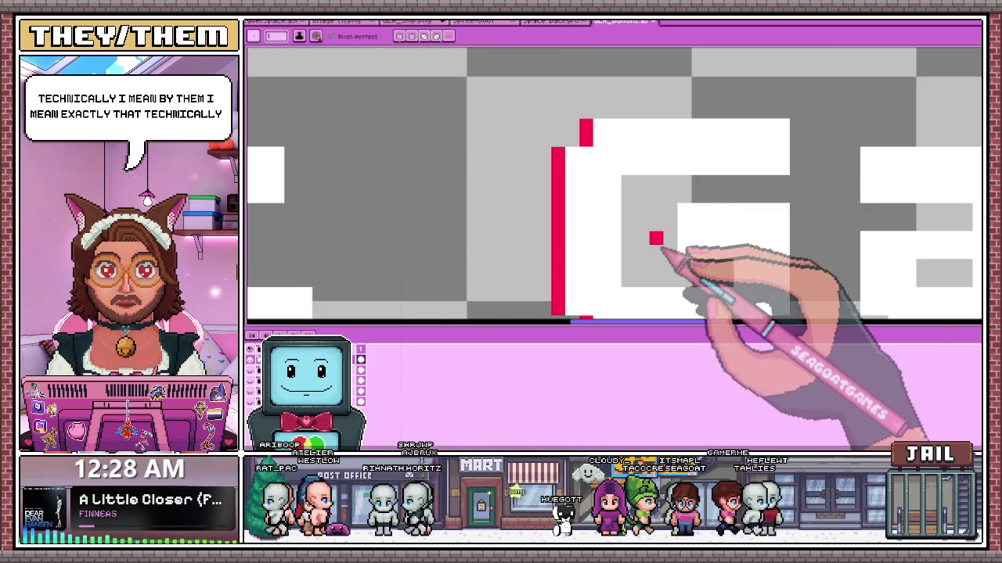
scroll(674, 252, "down", 1)
scroll(668, 197, "down", 1)
scroll(675, 259, "up", 1)
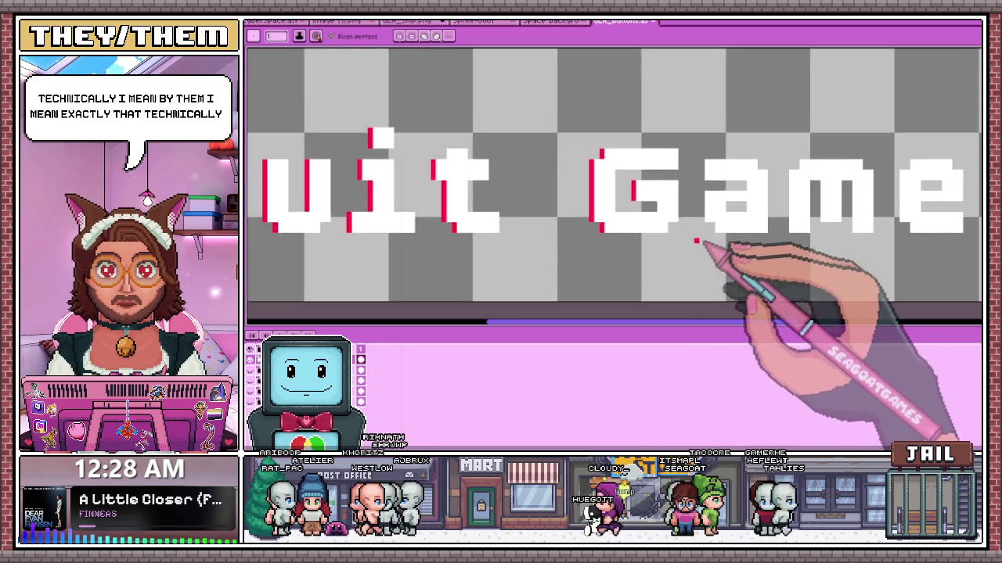
scroll(699, 242, "up", 2)
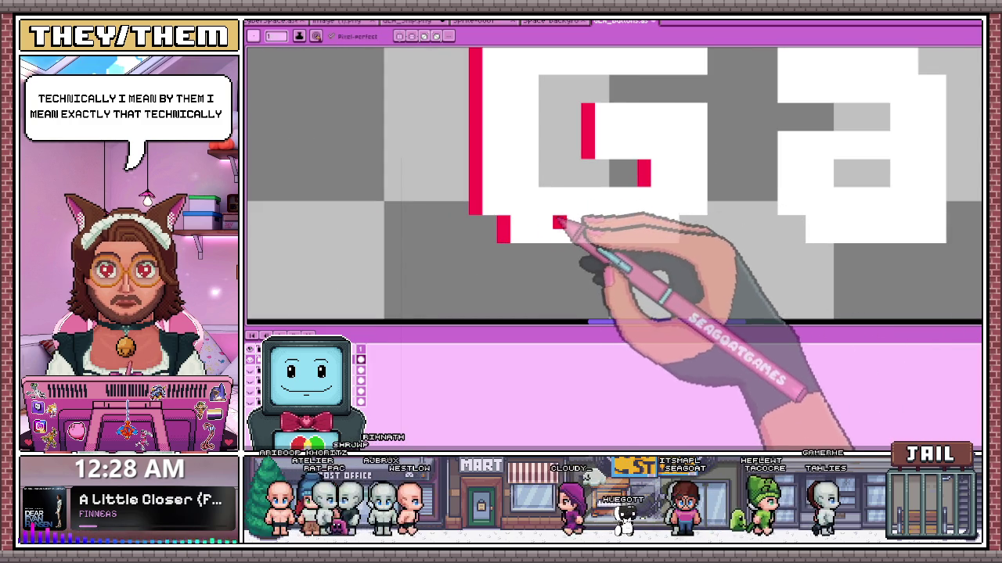
scroll(569, 213, "down", 2)
scroll(537, 257, "down", 1)
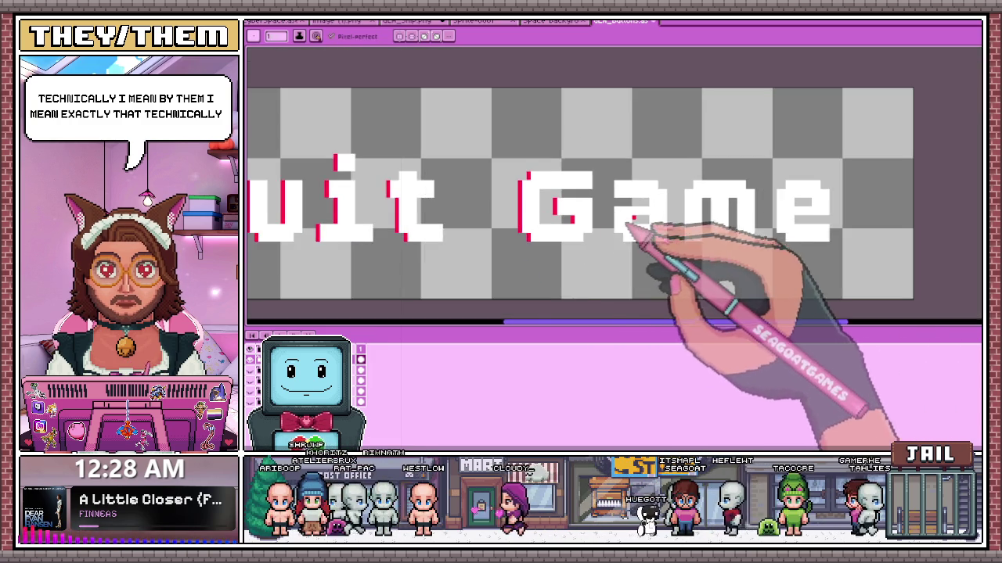
scroll(633, 230, "up", 1)
scroll(586, 231, "up", 2)
- Paint a red edge on the a of Game, then zoom around to check the remaining letters
left_click_drag(615, 235, 615, 186)
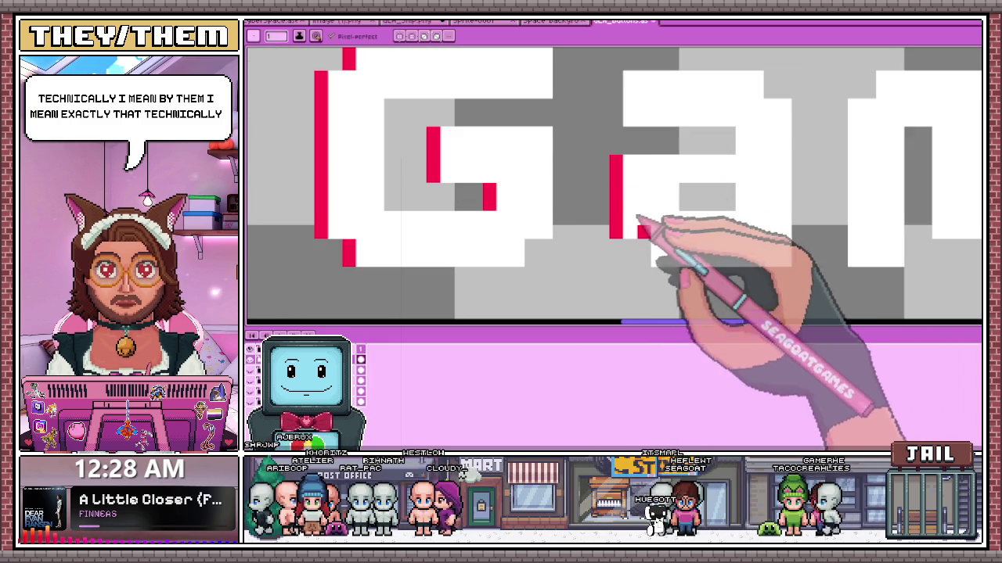
scroll(640, 260, "up", 1)
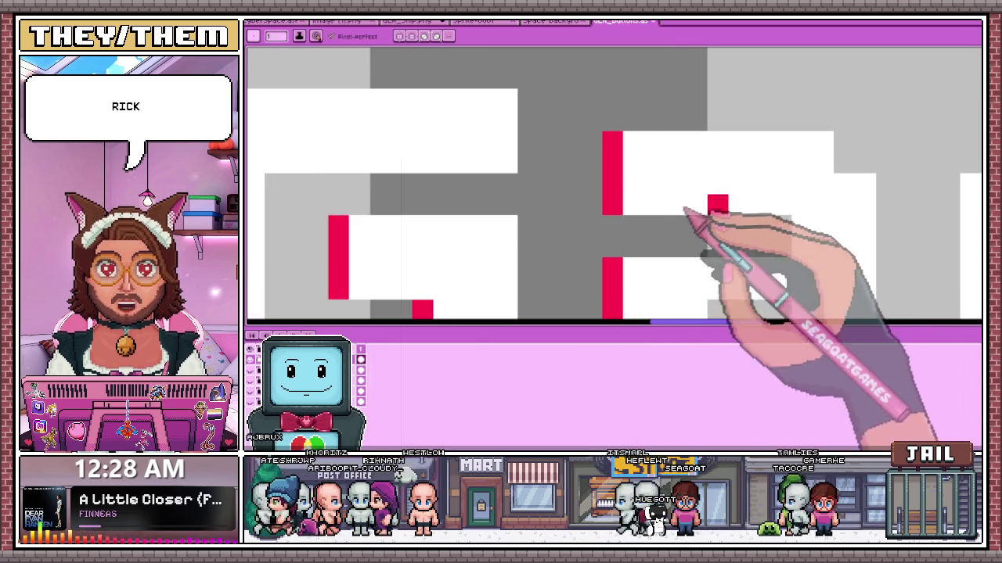
scroll(671, 161, "down", 3)
scroll(738, 223, "up", 1)
scroll(714, 205, "up", 1)
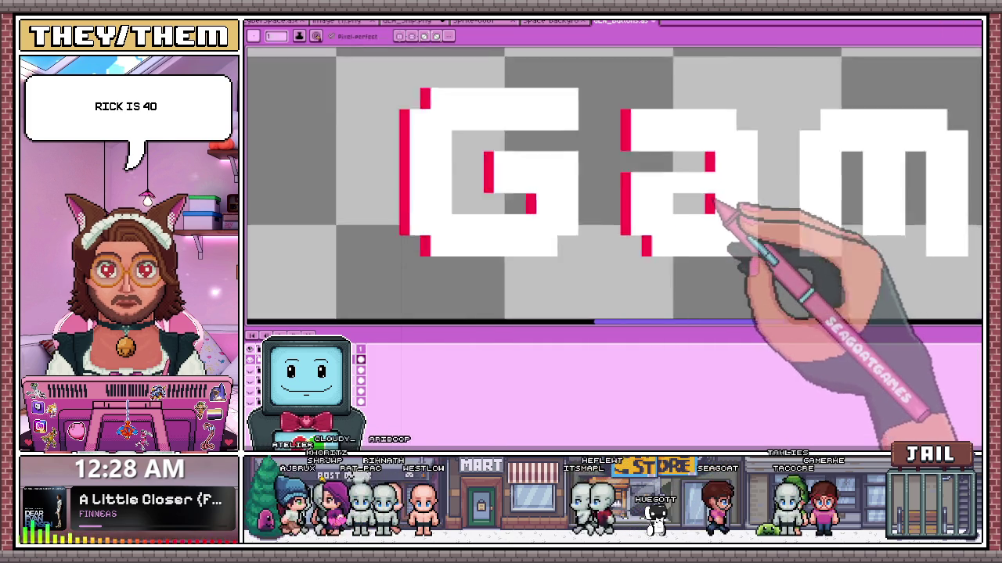
scroll(671, 269, "down", 2)
scroll(723, 201, "down", 1)
scroll(697, 230, "up", 1)
scroll(645, 227, "up", 2)
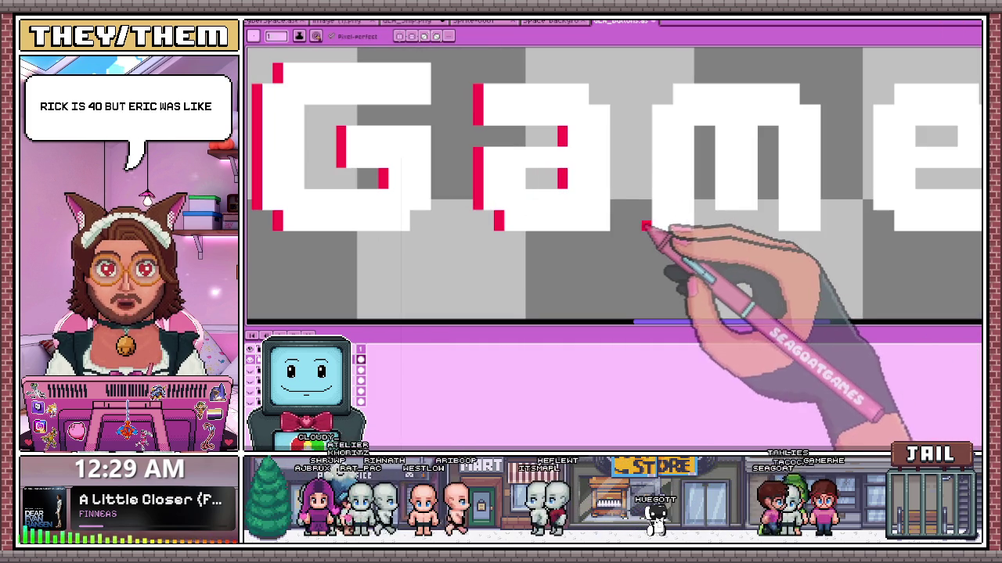
scroll(652, 129, "down", 2)
scroll(644, 282, "up", 1)
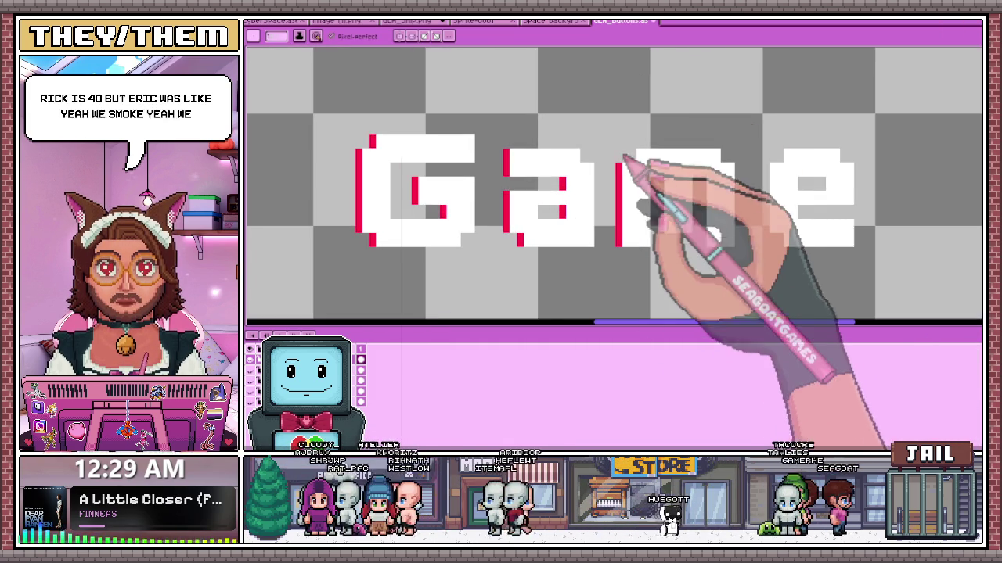
scroll(635, 161, "up", 1)
scroll(644, 148, "down", 2)
scroll(695, 230, "up", 2)
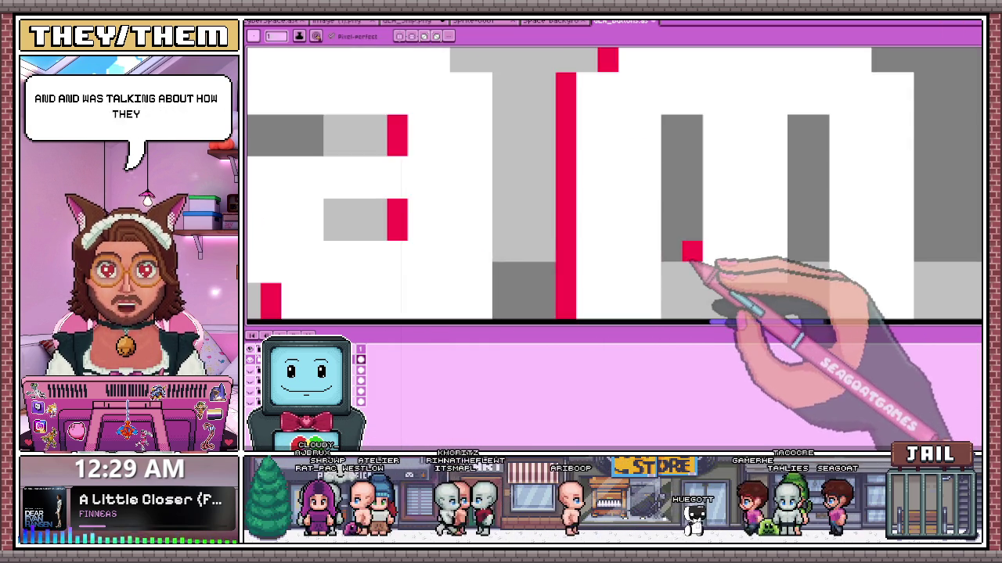
scroll(697, 264, "down", 2)
scroll(681, 219, "up", 1)
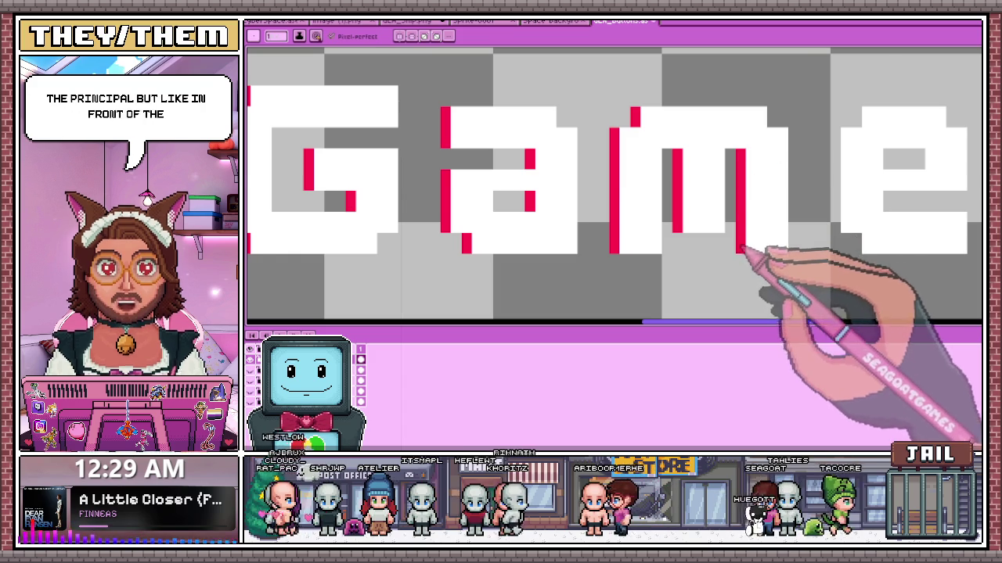
scroll(608, 241, "down", 1)
scroll(626, 233, "down", 2)
scroll(649, 227, "down", 1)
scroll(642, 243, "up", 2)
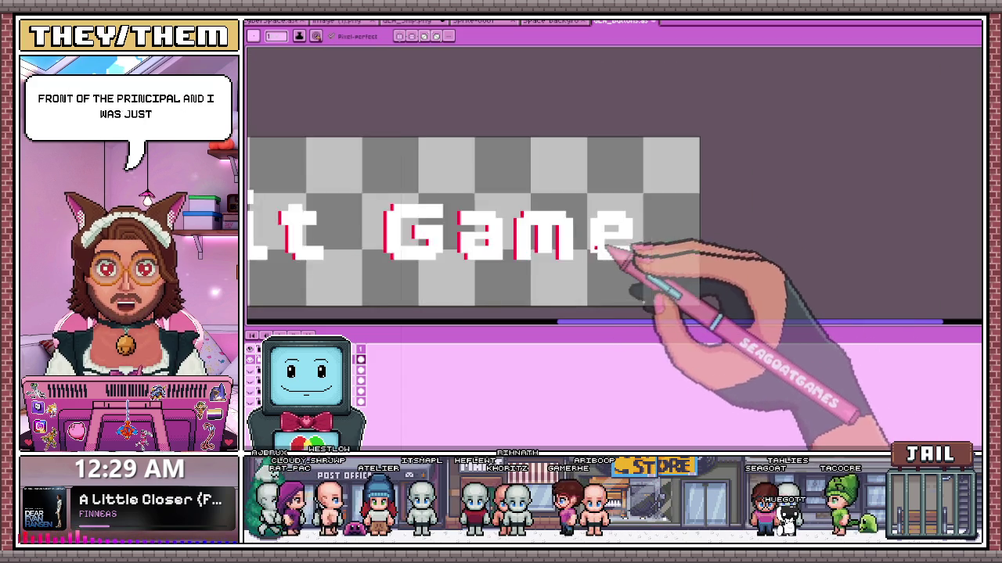
scroll(610, 258, "up", 1)
scroll(593, 261, "up", 1)
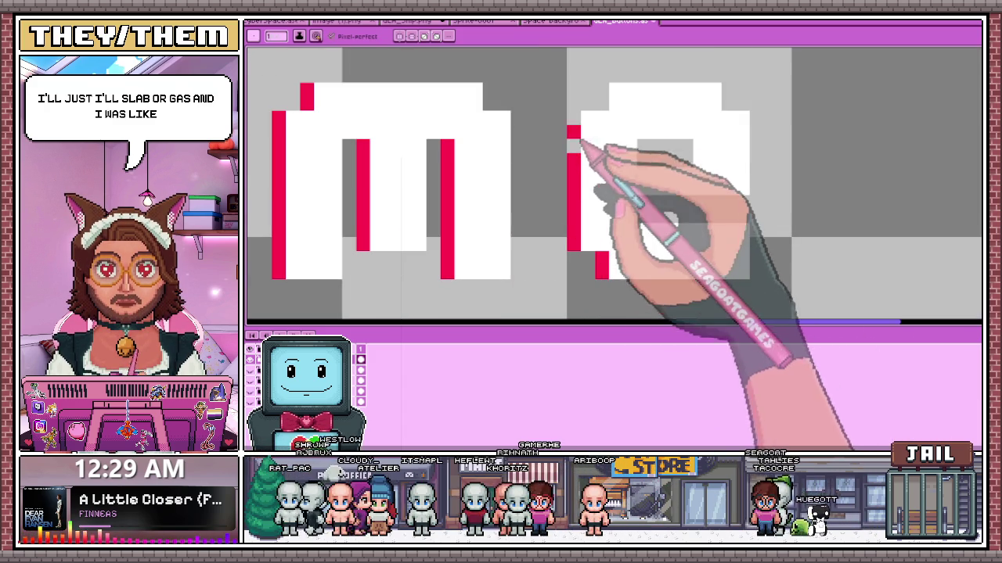
scroll(579, 172, "down", 1)
scroll(593, 151, "up", 1)
scroll(595, 180, "down", 1)
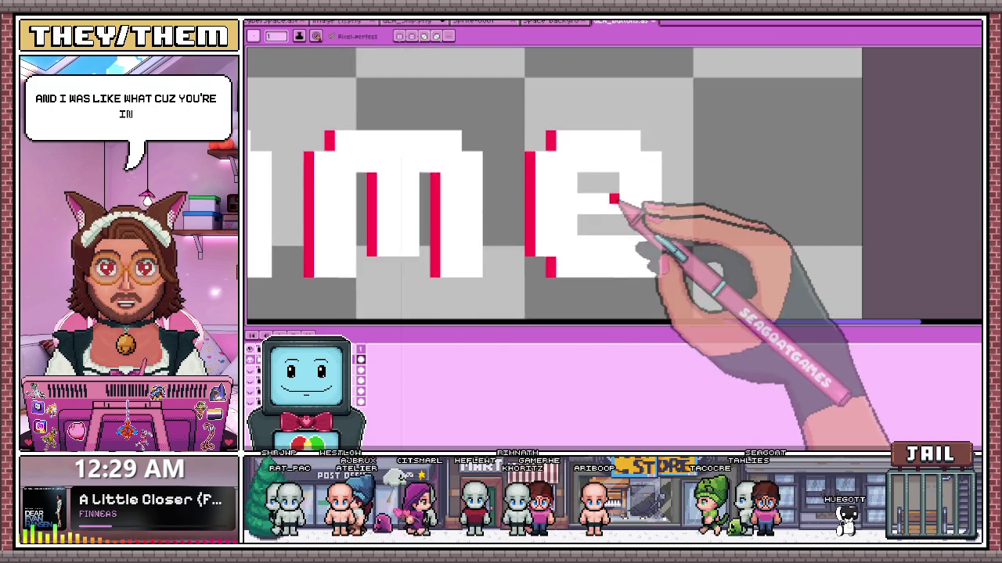
scroll(633, 212, "up", 1)
scroll(639, 196, "down", 1)
scroll(637, 197, "down", 1)
scroll(639, 199, "down", 1)
scroll(626, 219, "up", 1)
scroll(583, 202, "down", 1)
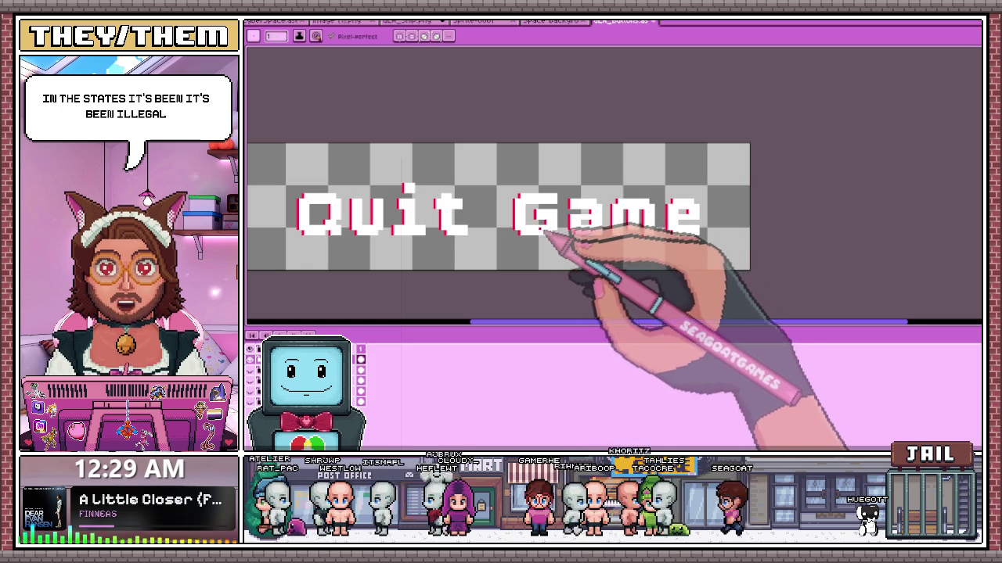
scroll(563, 215, "down", 1)
scroll(517, 196, "up", 1)
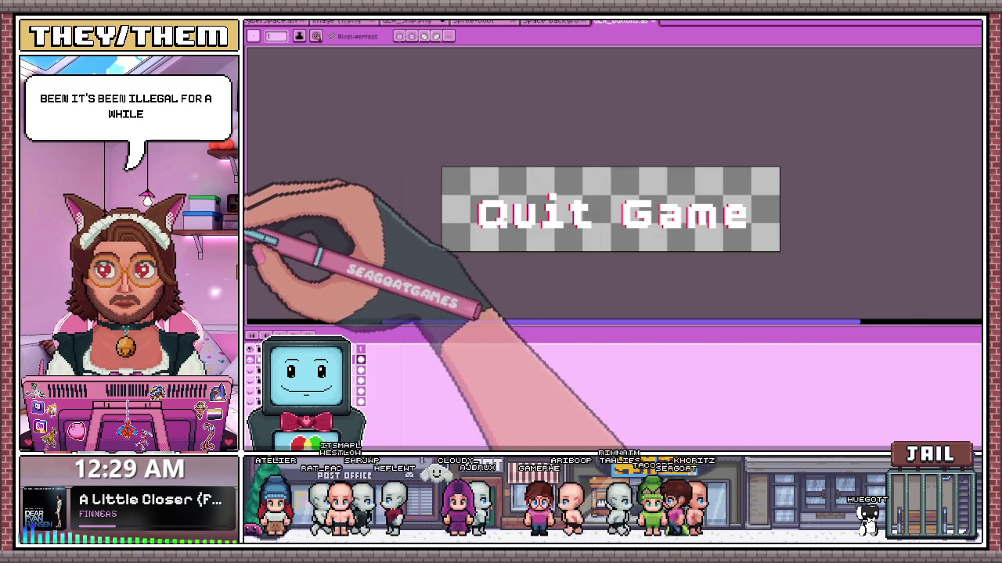
scroll(485, 213, "up", 1)
- Extend the cyan edge down the Q's inner side and add a cyan pixel inside it
scroll(521, 252, "up", 1)
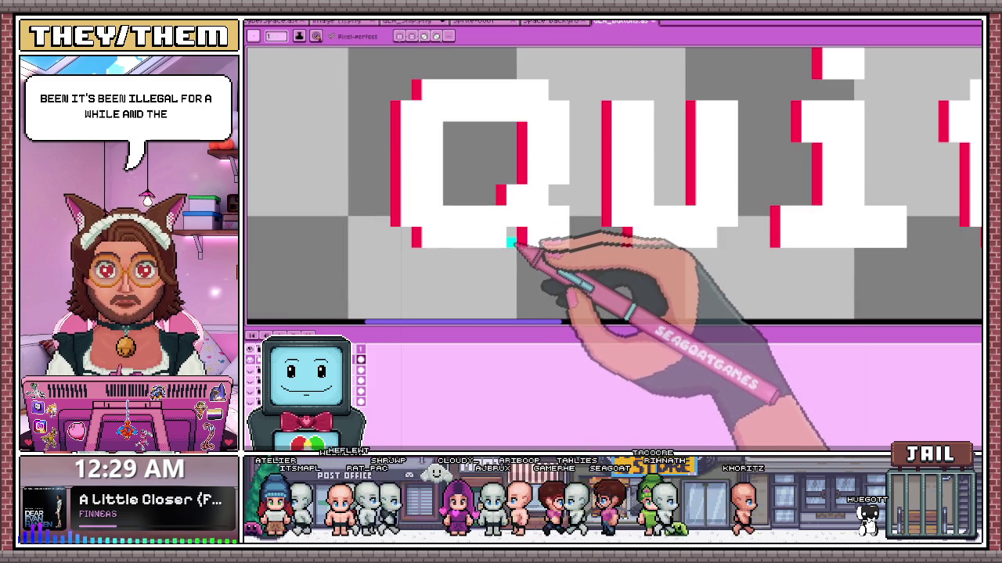
left_click_drag(448, 144, 449, 192)
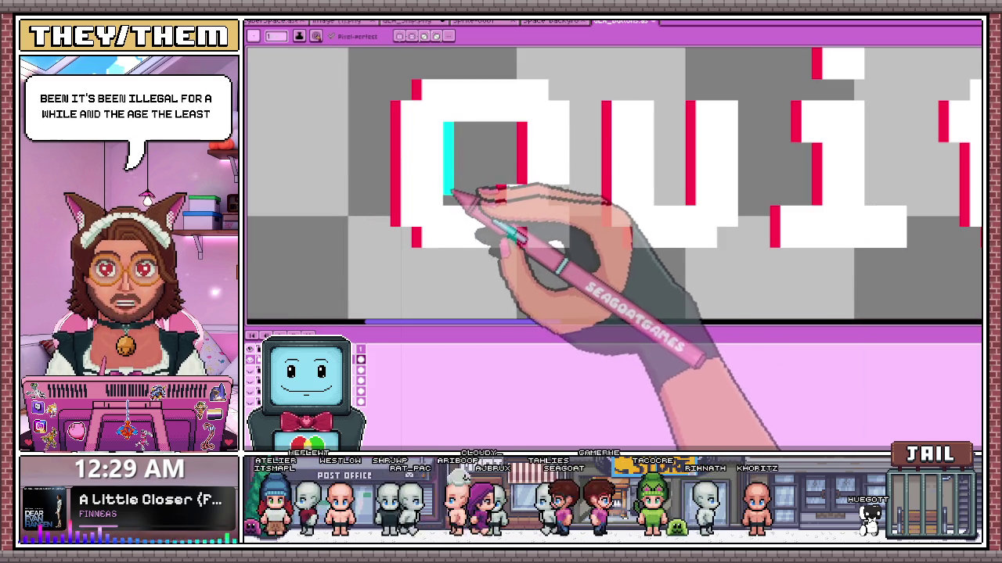
left_click(489, 200)
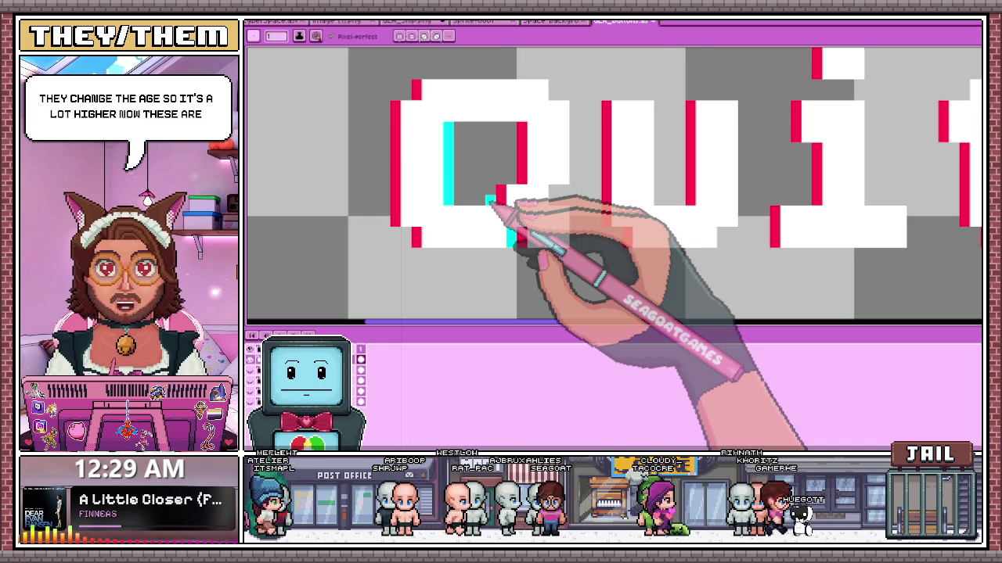
- Add a cyan edge pixel at the top of the t and tidy its chromatic edge pixels
scroll(489, 199, "down", 3)
scroll(436, 112, "up", 4)
scroll(508, 122, "down", 2)
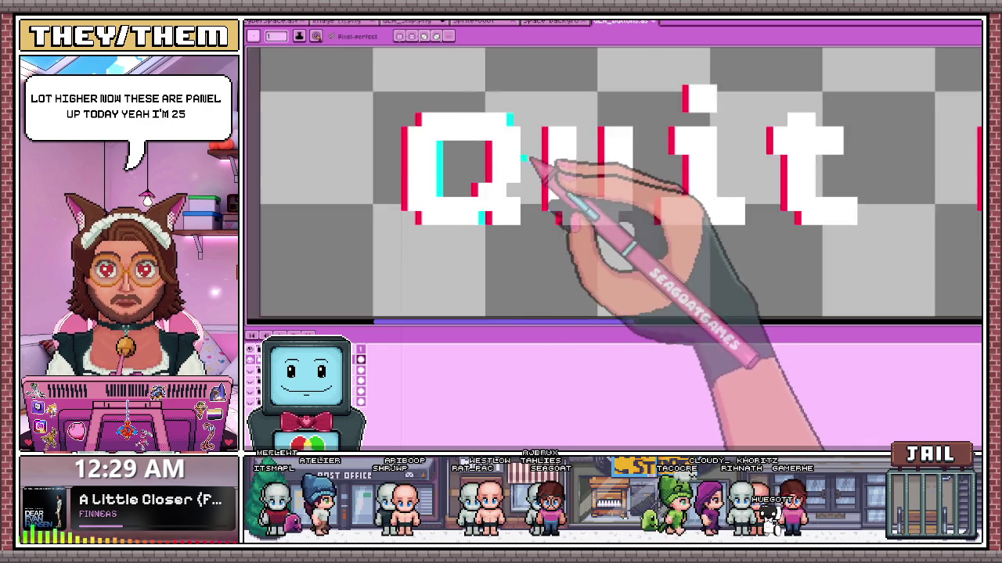
scroll(536, 172, "up", 2)
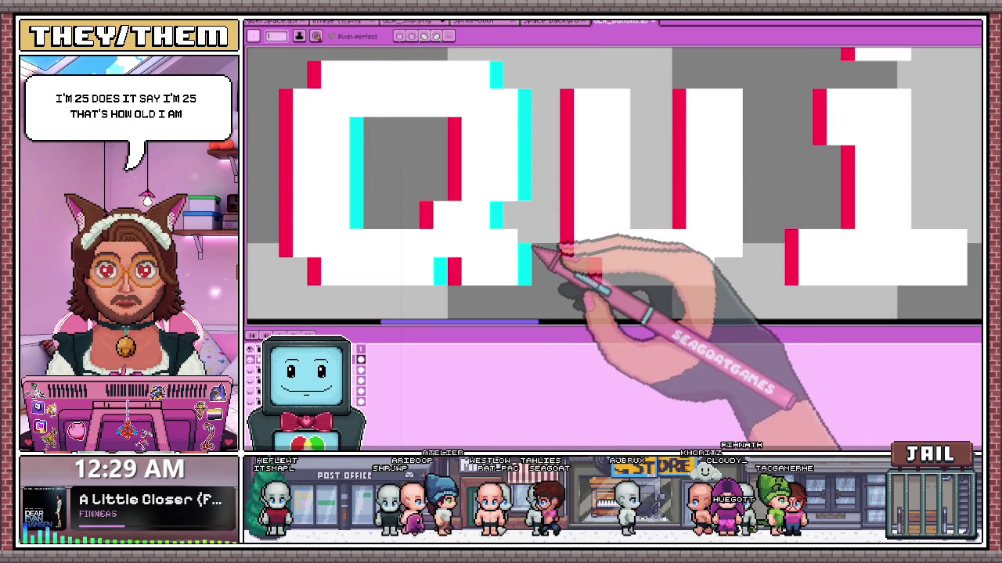
scroll(559, 247, "down", 2)
scroll(630, 263, "up", 2)
scroll(630, 252, "up", 1)
scroll(630, 252, "down", 2)
scroll(585, 174, "up", 2)
scroll(586, 235, "down", 2)
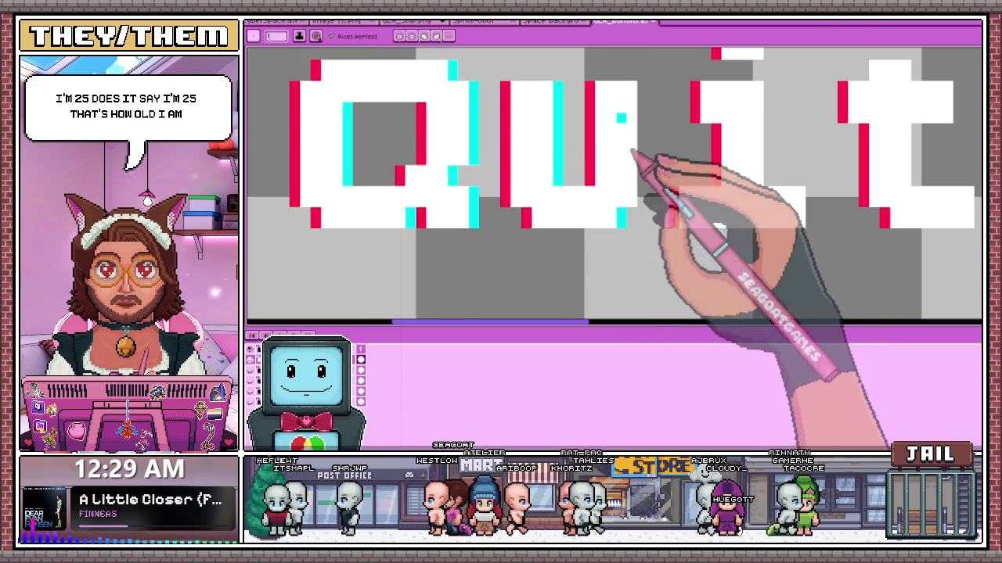
scroll(619, 219, "up", 1)
scroll(654, 168, "down", 2)
scroll(654, 147, "up", 2)
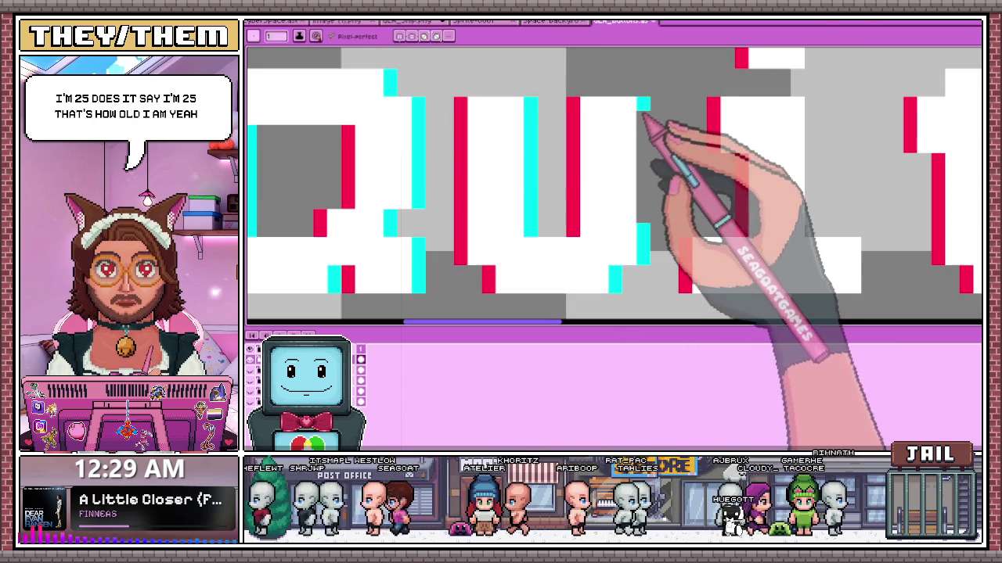
scroll(636, 196, "down", 2)
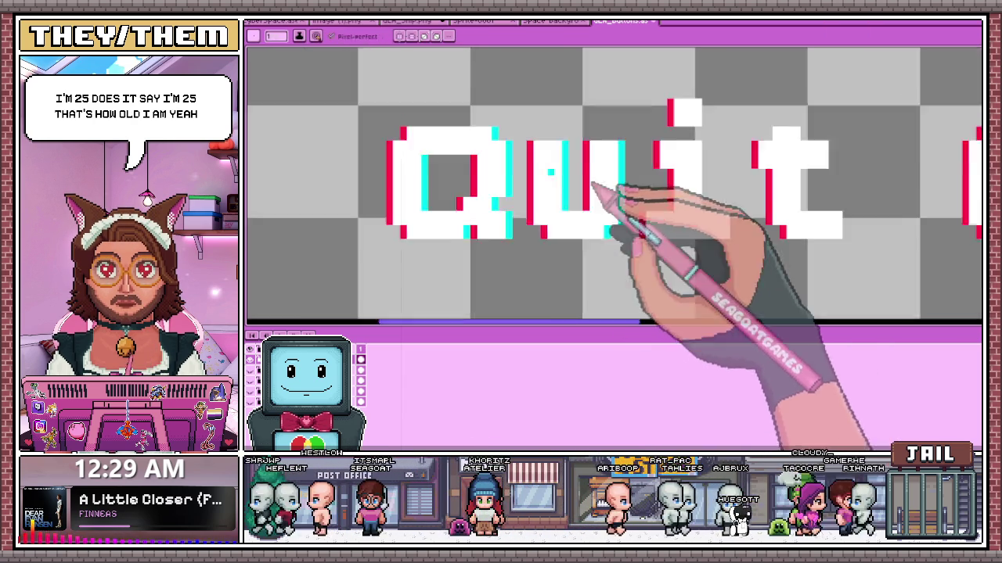
scroll(580, 219, "down", 1)
scroll(649, 219, "up", 1)
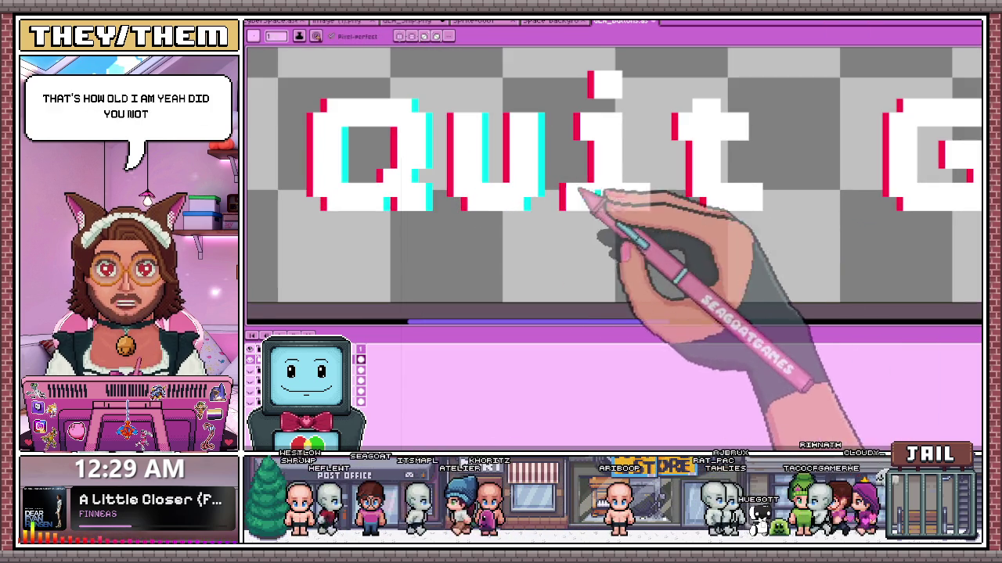
scroll(662, 201, "up", 1)
scroll(657, 157, "down", 2)
scroll(642, 156, "up", 2)
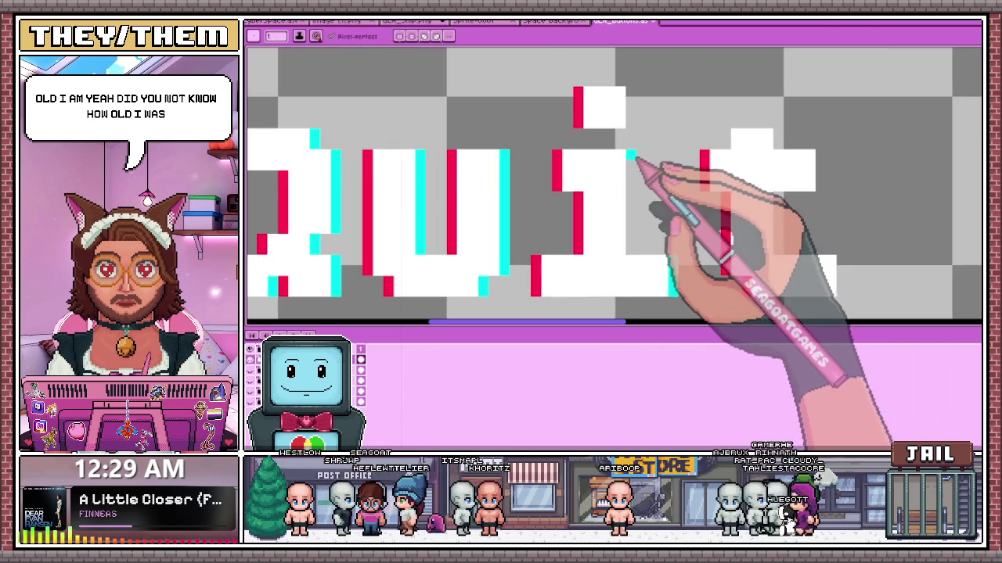
scroll(615, 199, "down", 2)
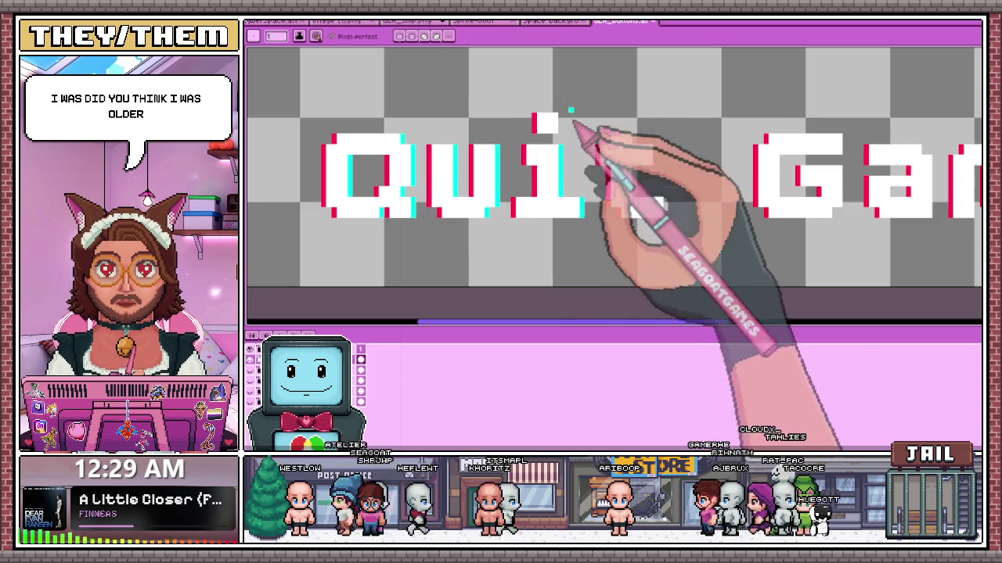
scroll(577, 138, "up", 3)
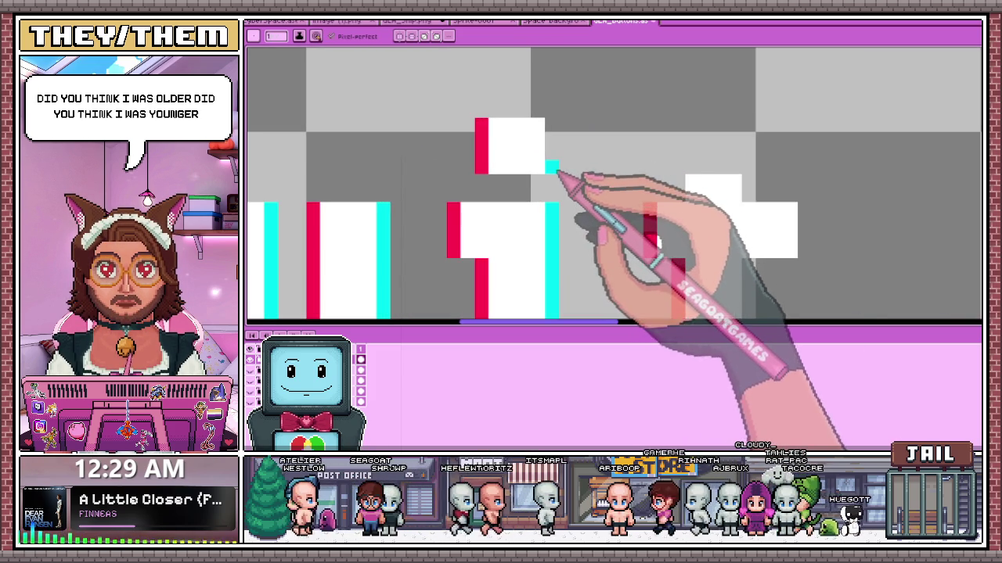
scroll(554, 139, "down", 2)
scroll(534, 171, "down", 1)
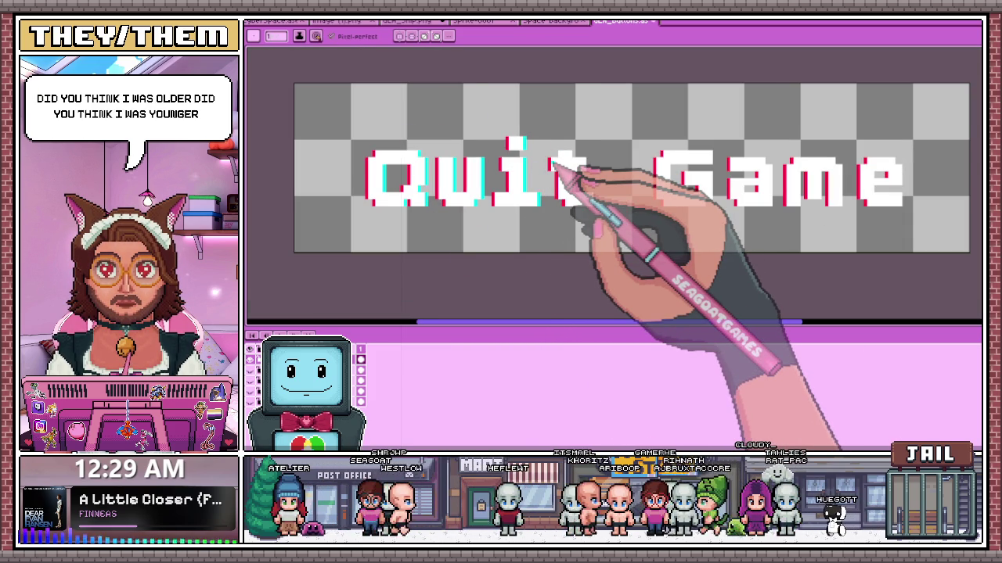
scroll(576, 161, "up", 1)
scroll(548, 204, "up", 1)
scroll(532, 183, "up", 2)
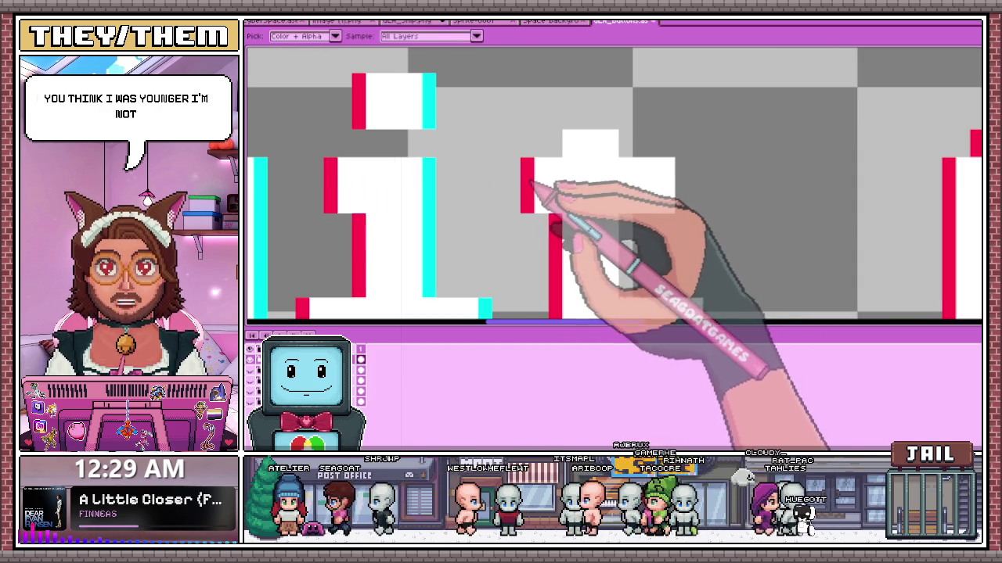
left_click(542, 138)
left_click(596, 123)
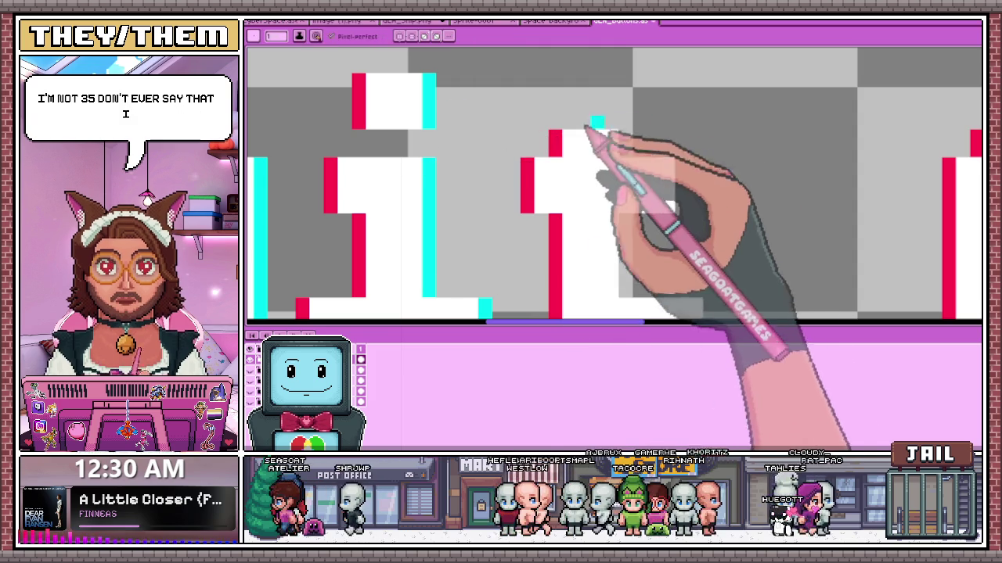
- Extend the cyan edge along the a of Game
scroll(638, 145, "down", 2)
scroll(650, 169, "up", 2)
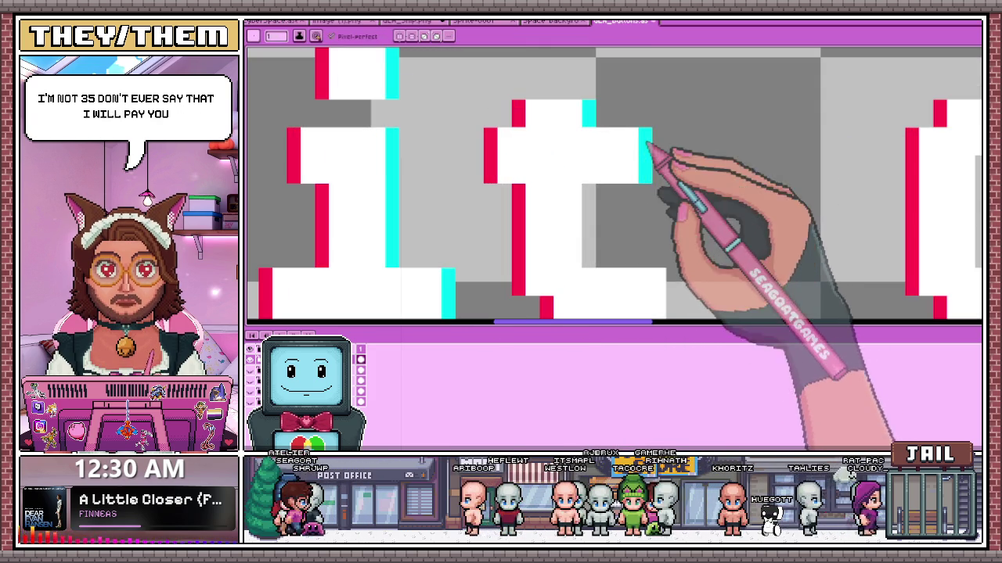
scroll(647, 146, "down", 2)
scroll(519, 103, "up", 2)
scroll(616, 207, "down", 2)
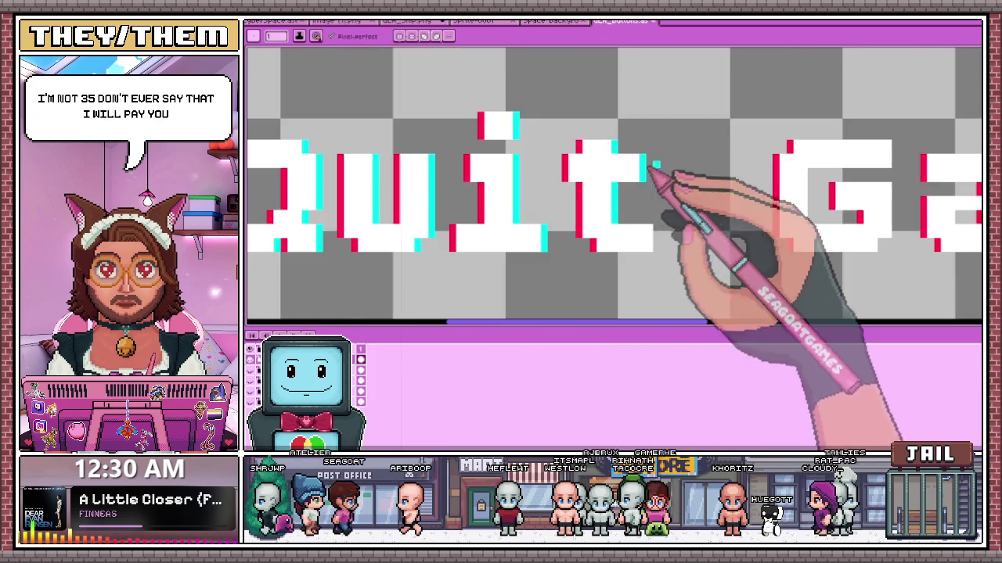
scroll(651, 267, "up", 2)
scroll(603, 211, "down", 1)
scroll(563, 235, "down", 1)
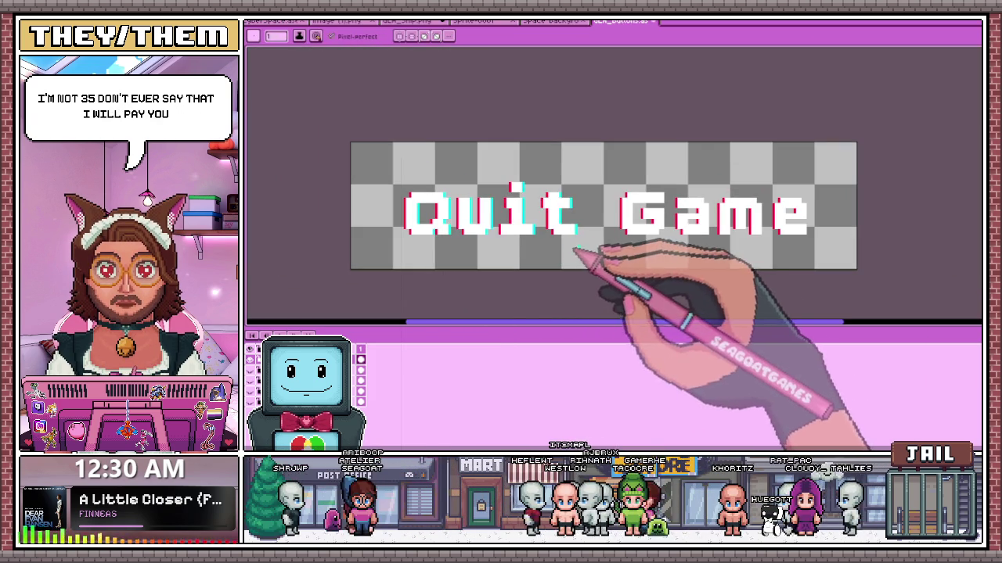
scroll(666, 246, "up", 1)
scroll(673, 227, "up", 1)
scroll(663, 224, "down", 1)
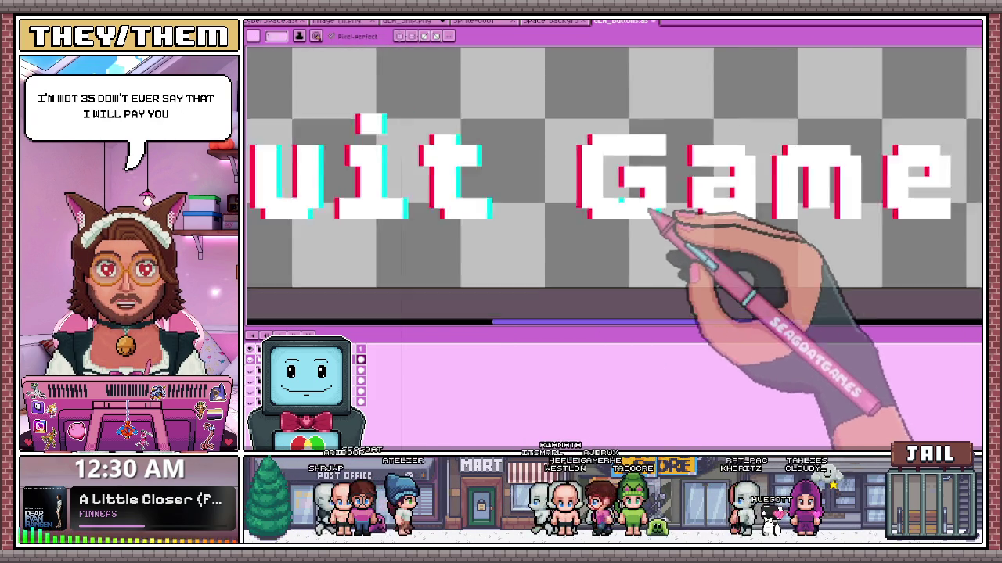
scroll(610, 188, "up", 2)
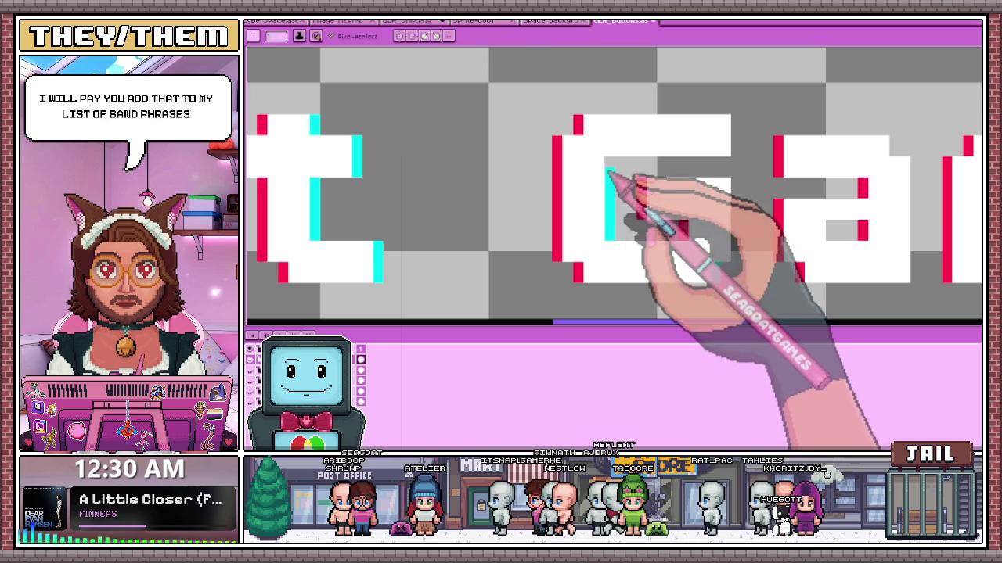
scroll(609, 174, "down", 1)
scroll(600, 161, "down", 1)
scroll(660, 175, "up", 2)
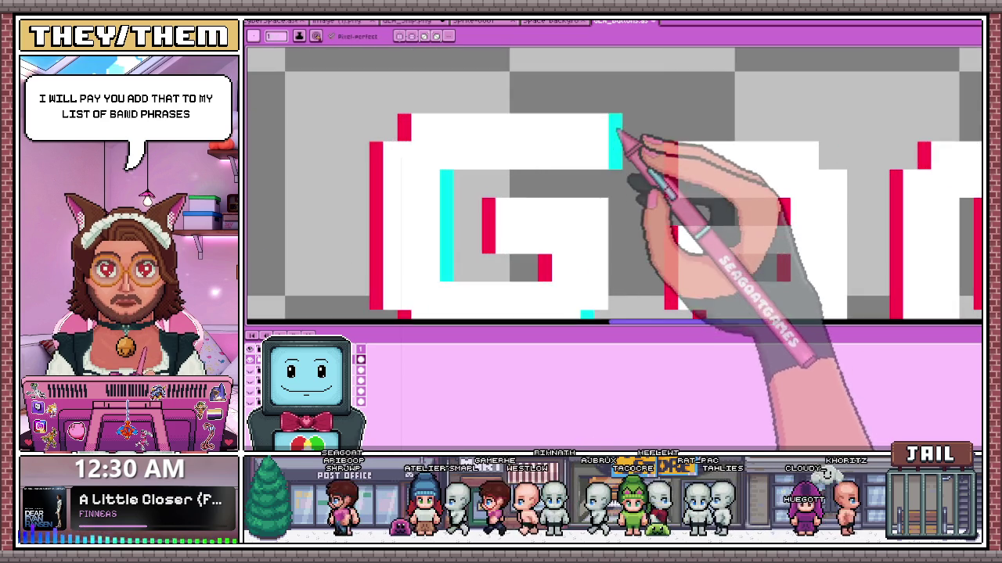
scroll(618, 135, "down", 1)
scroll(618, 160, "down", 1)
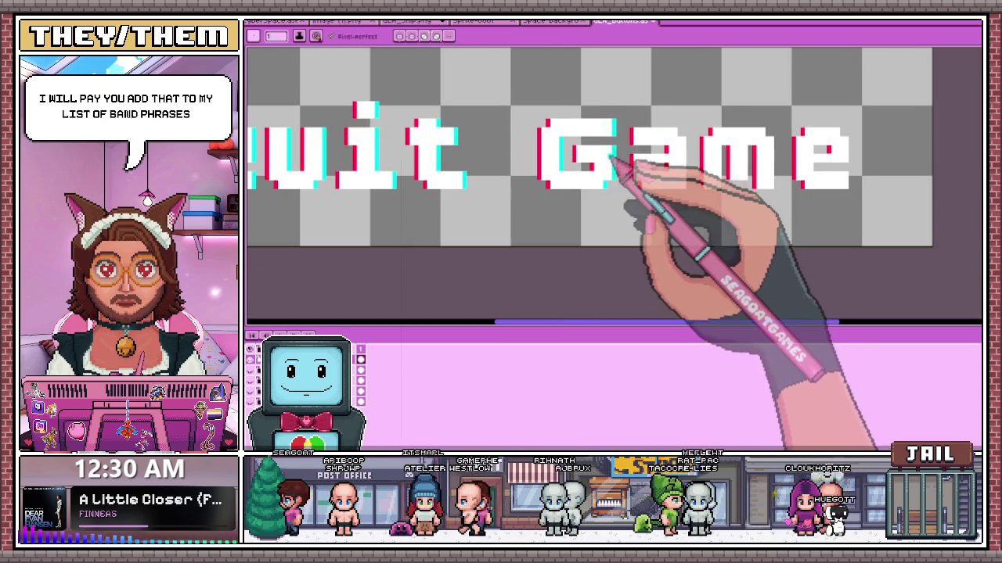
scroll(565, 172, "down", 1)
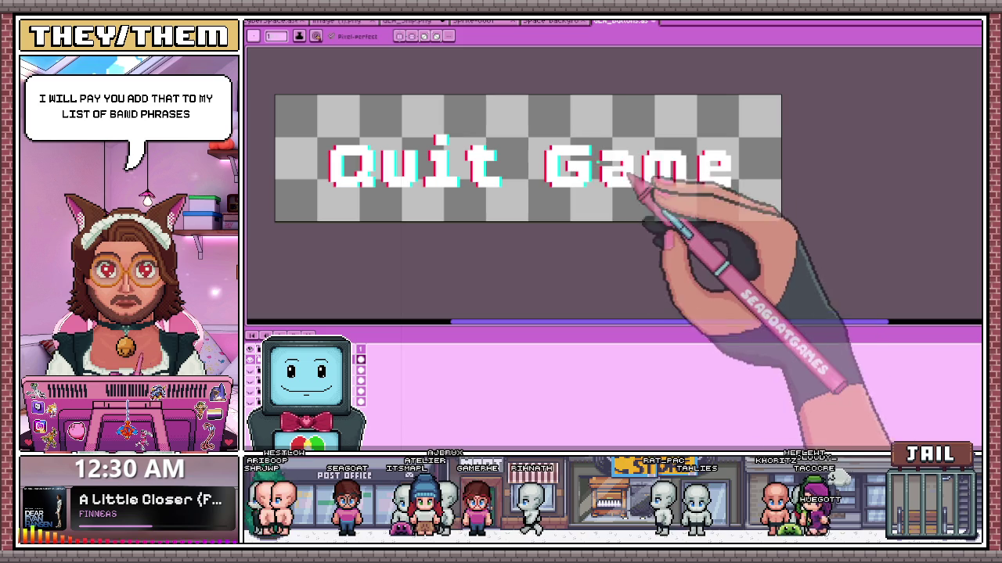
scroll(612, 188, "up", 1)
scroll(612, 160, "down", 1)
scroll(671, 175, "up", 1)
scroll(637, 206, "up", 1)
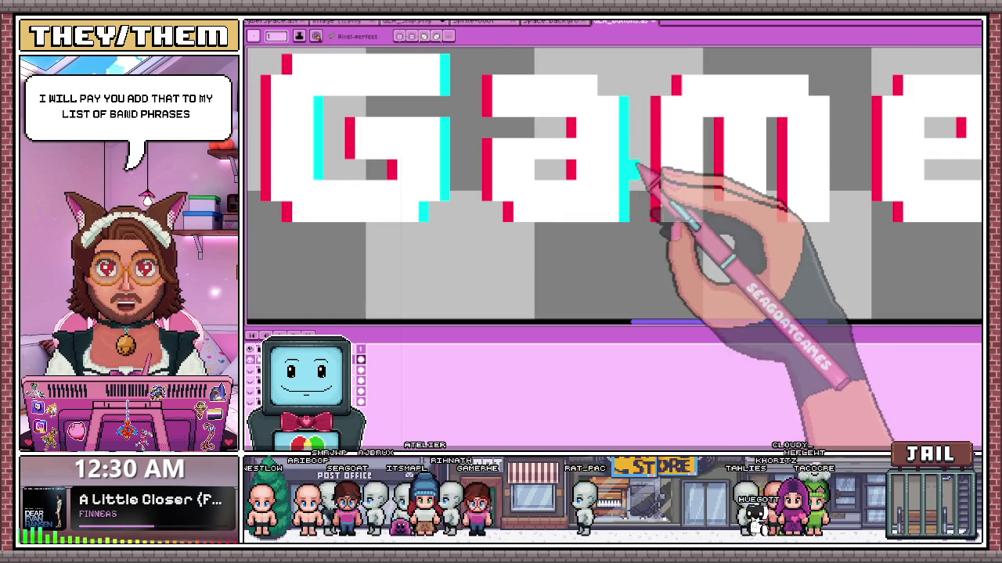
left_click(602, 86)
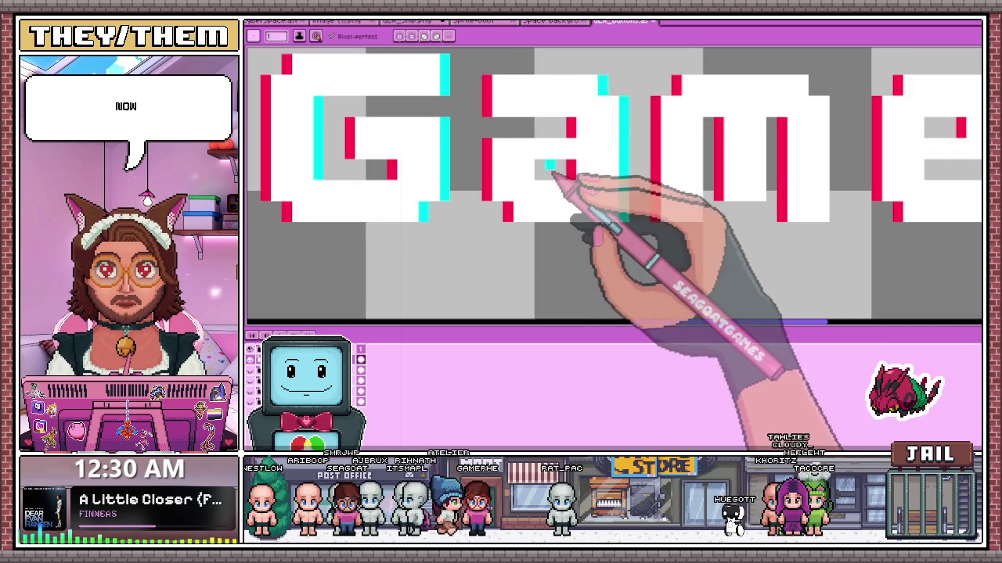
- Add cyan edge pixels at the top and bottom of the m
scroll(539, 175, "down", 1)
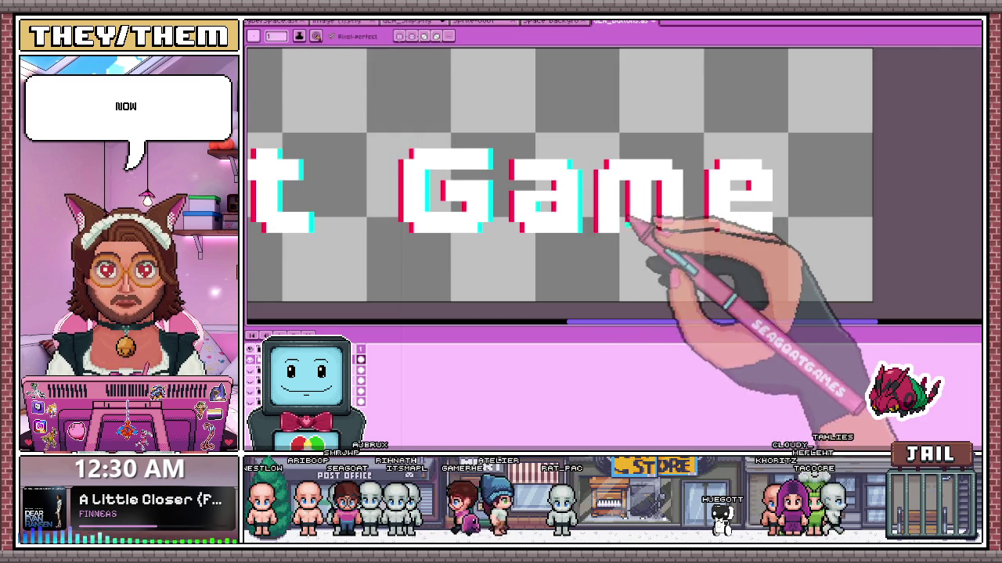
scroll(648, 201, "up", 1)
scroll(599, 230, "up", 1)
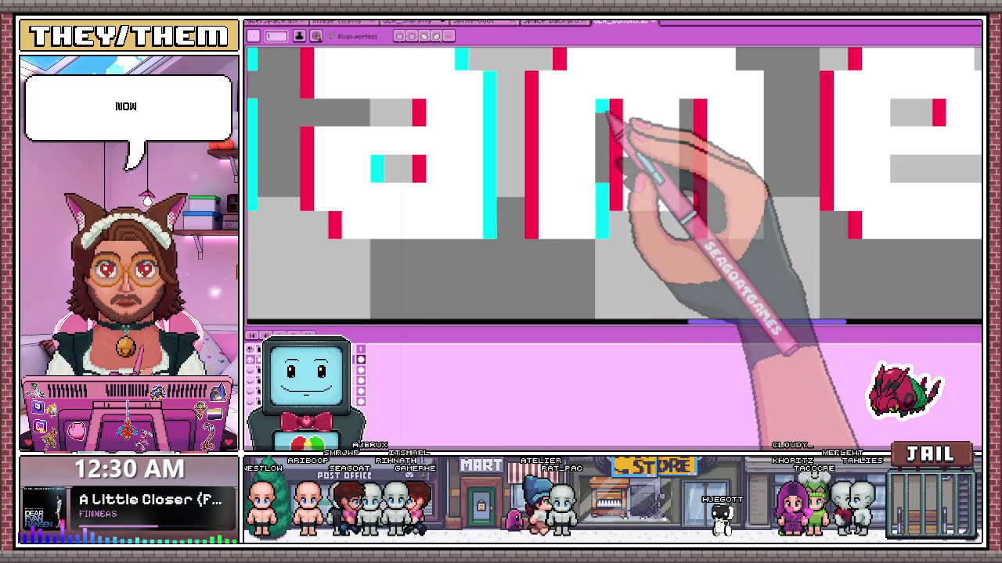
left_click(686, 105)
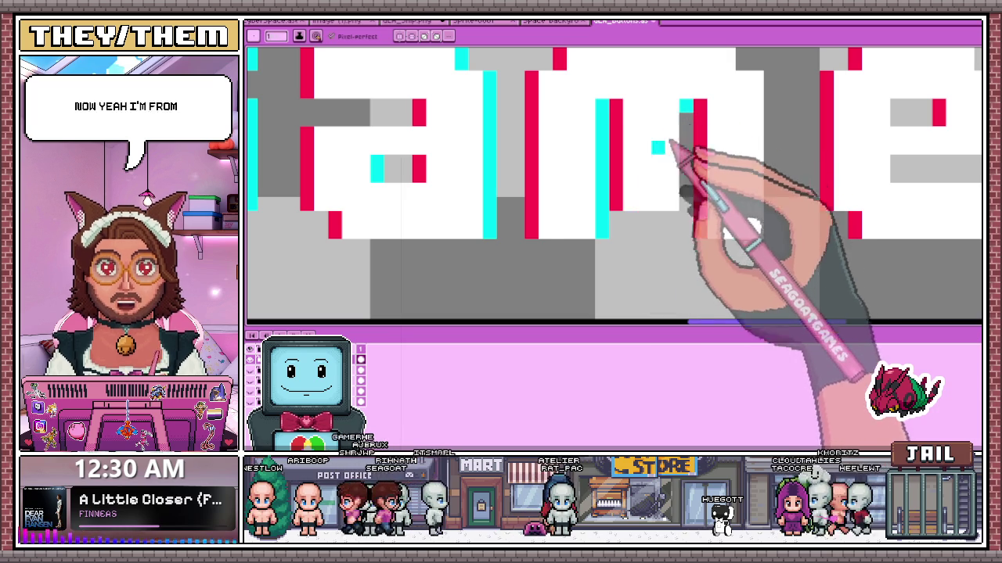
left_click(671, 203)
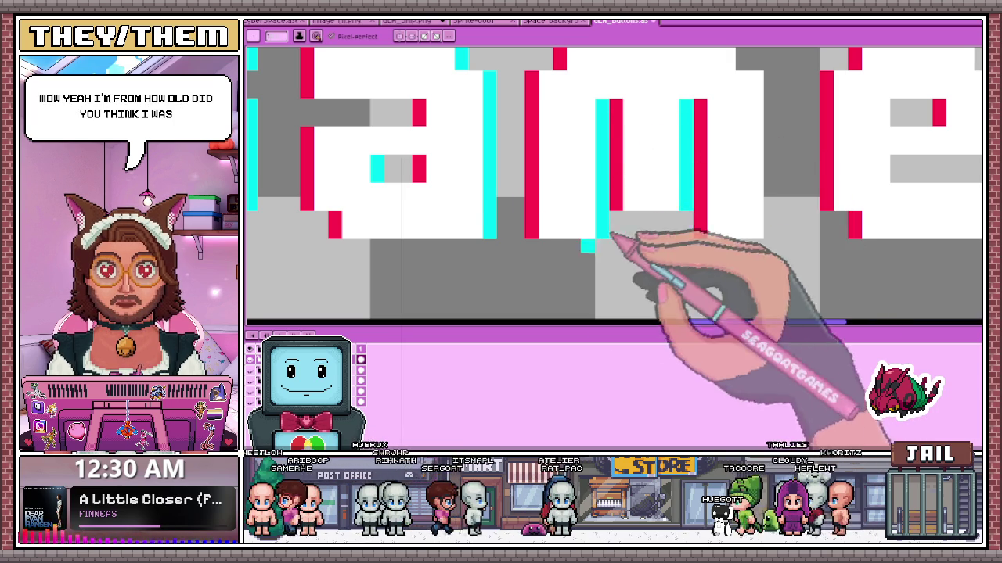
- Extend the cyan edge down the e, zoom out, and open the Outline effect
scroll(520, 227, "down", 2)
scroll(626, 168, "up", 2)
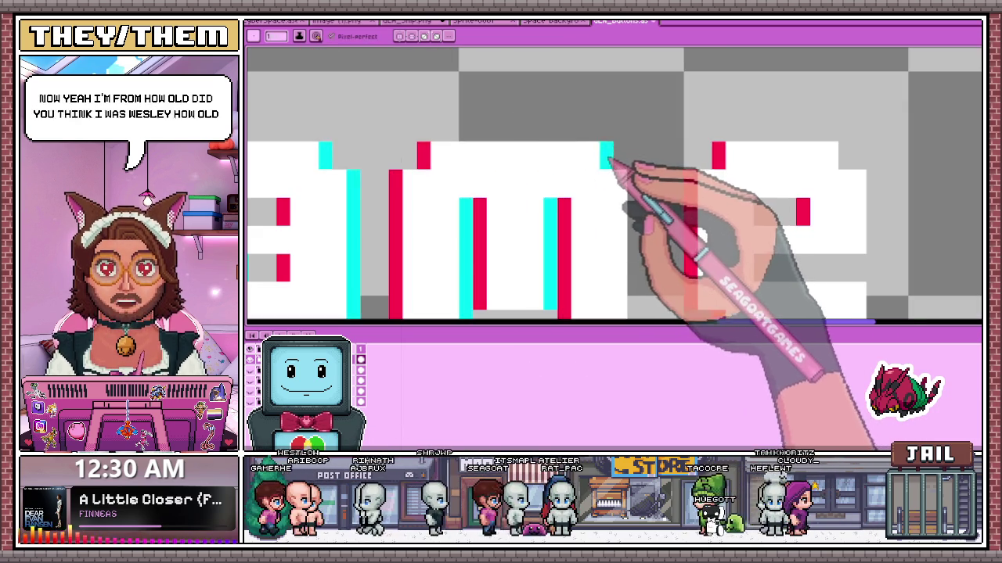
scroll(618, 188, "down", 2)
scroll(626, 235, "up", 2)
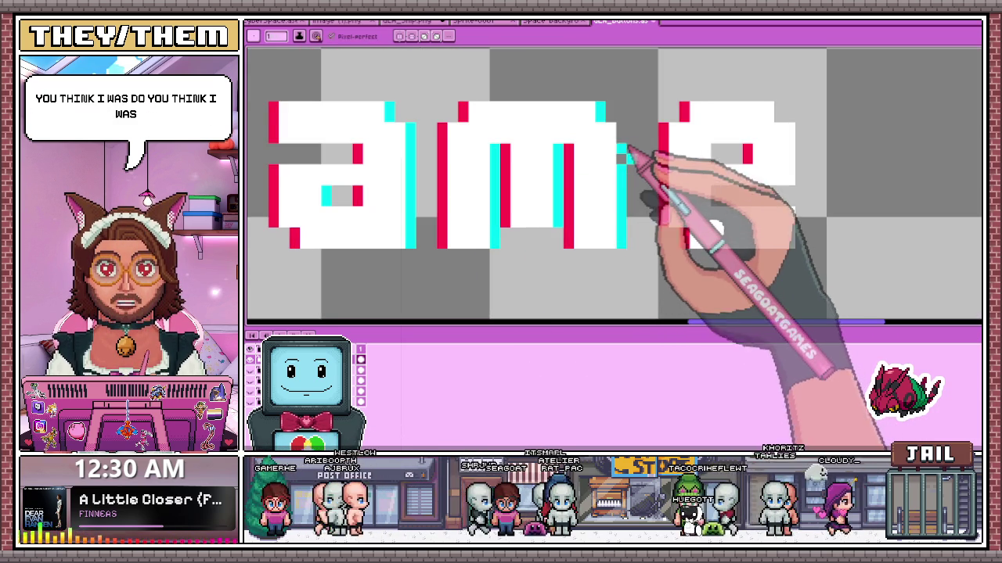
scroll(632, 159, "down", 2)
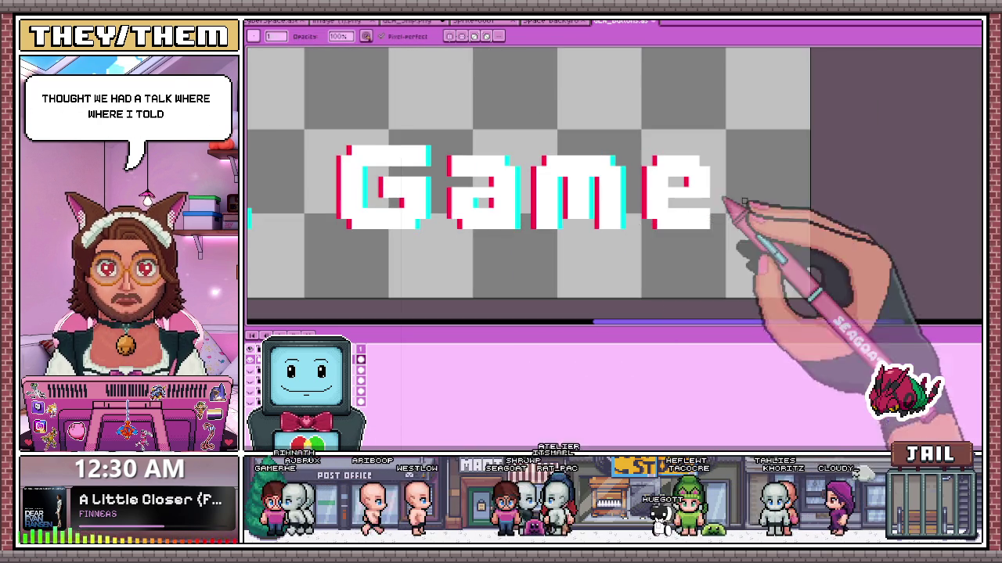
scroll(615, 117, "up", 1)
scroll(605, 106, "up", 1)
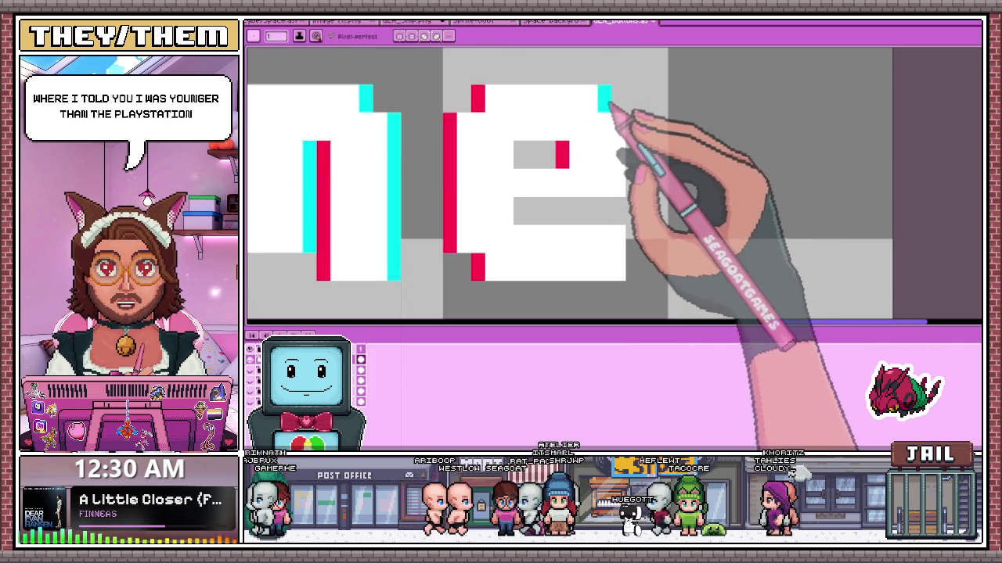
left_click_drag(631, 130, 634, 184)
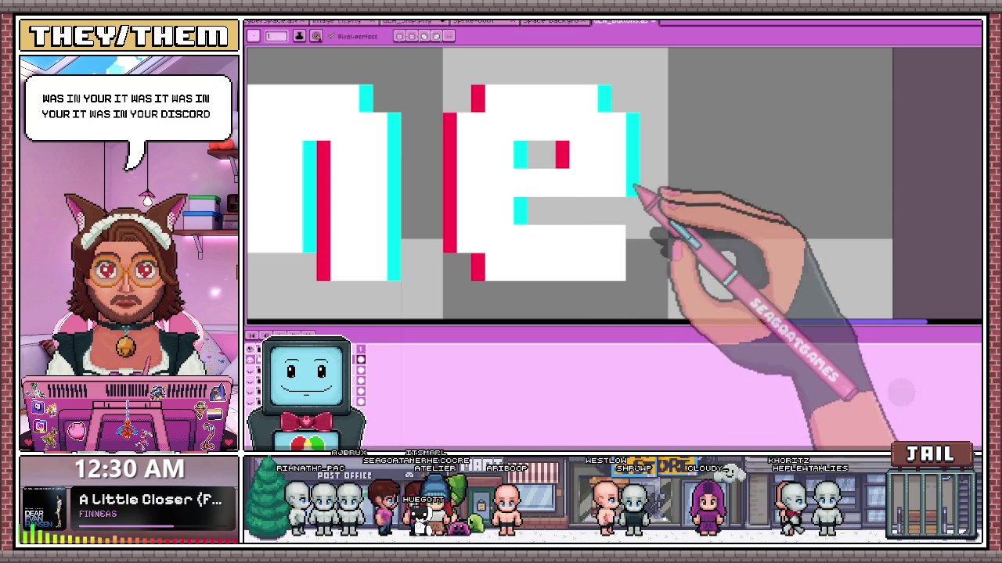
scroll(646, 250, "down", 2)
scroll(670, 242, "down", 1)
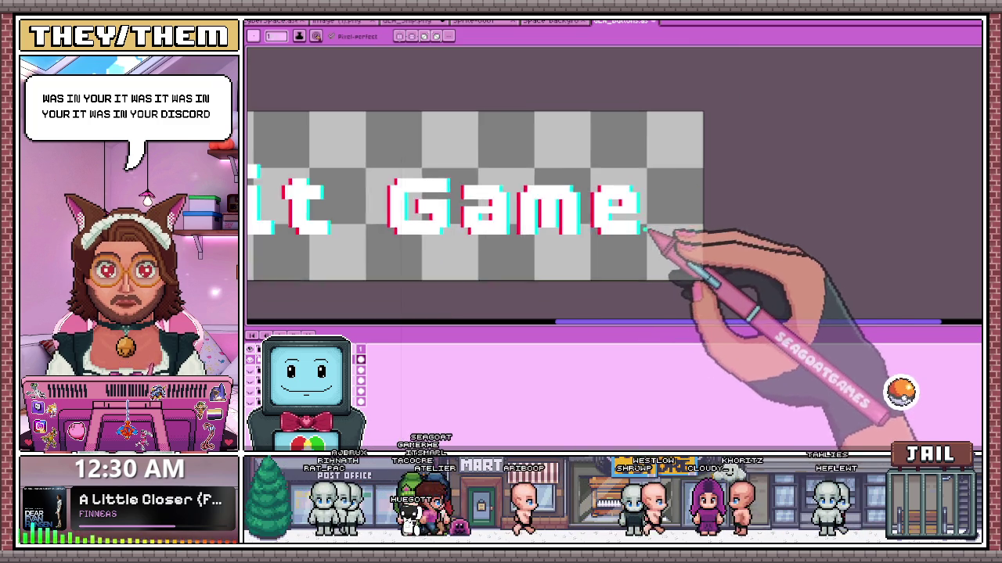
scroll(414, 213, "down", 1)
key("shift+o")
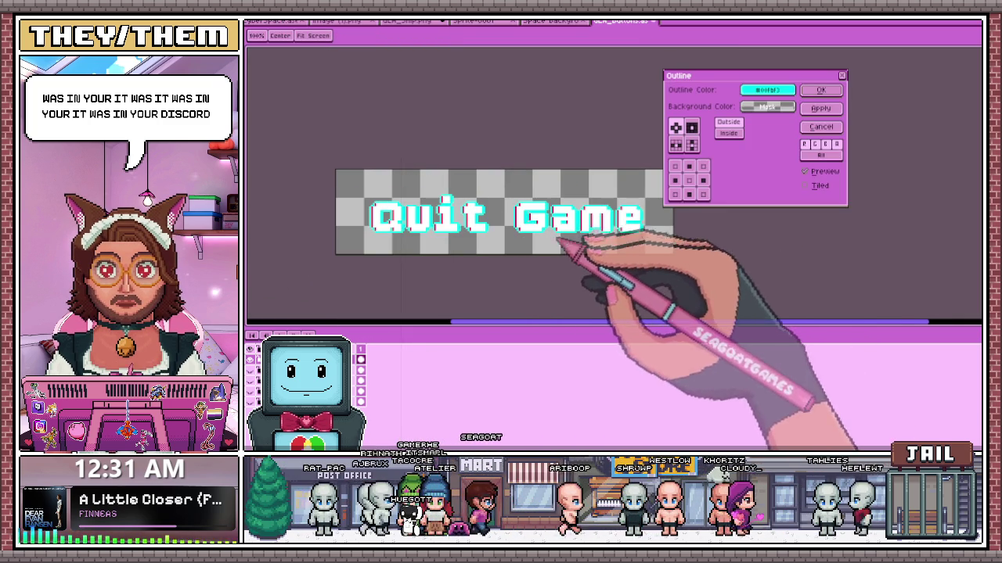
- Set the outline colour to black and apply the outline to the Quit Game text
left_click(763, 92)
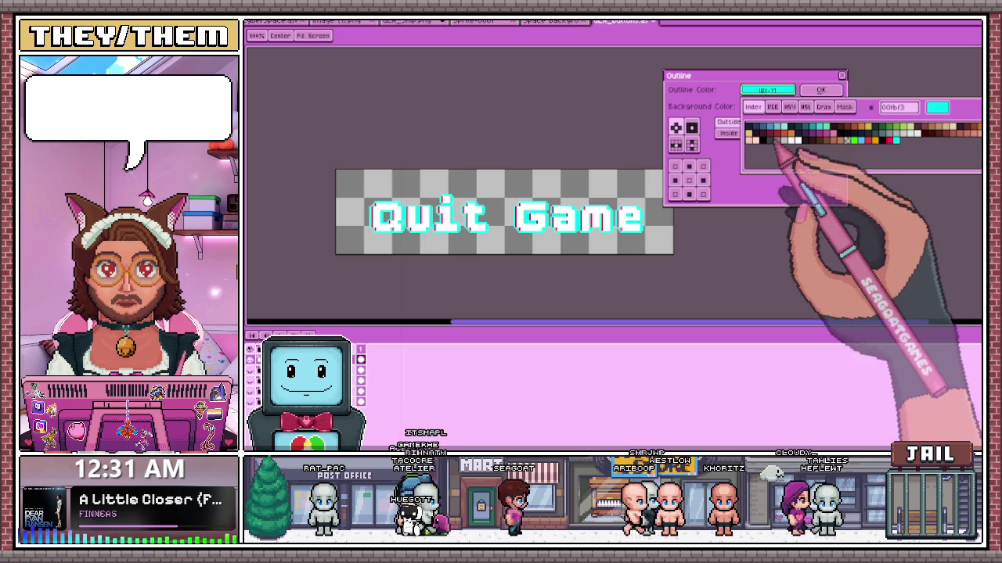
left_click(755, 163)
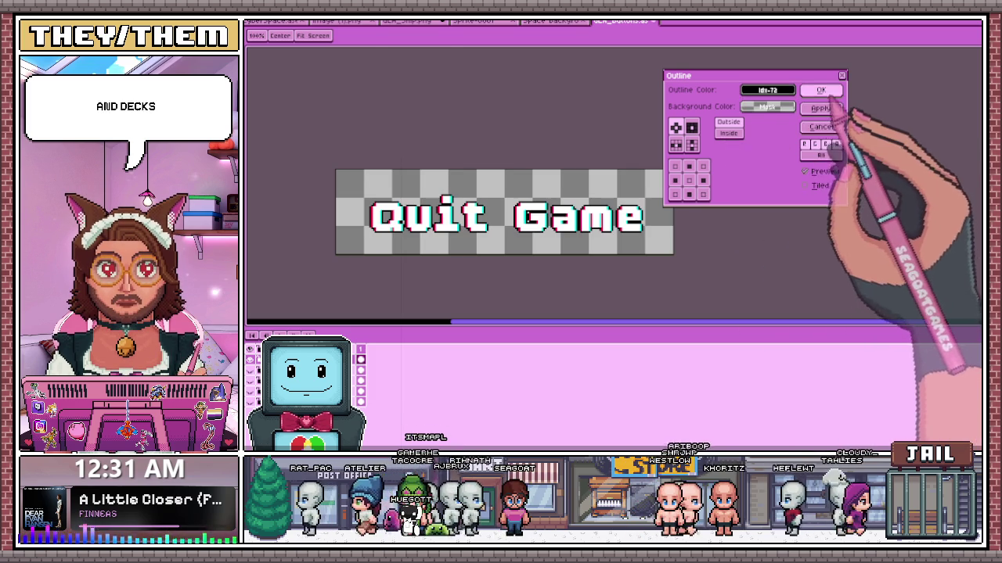
left_click(821, 90)
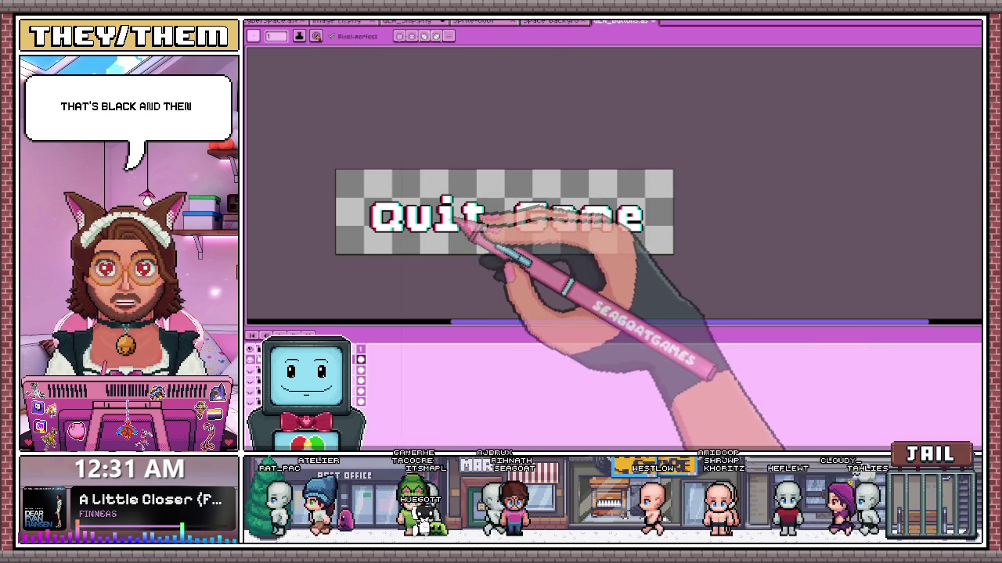
- Check the area around the Q of Quit with rectangular marquee selections
key("m")
scroll(360, 195, "up", 2)
scroll(360, 195, "up", 1)
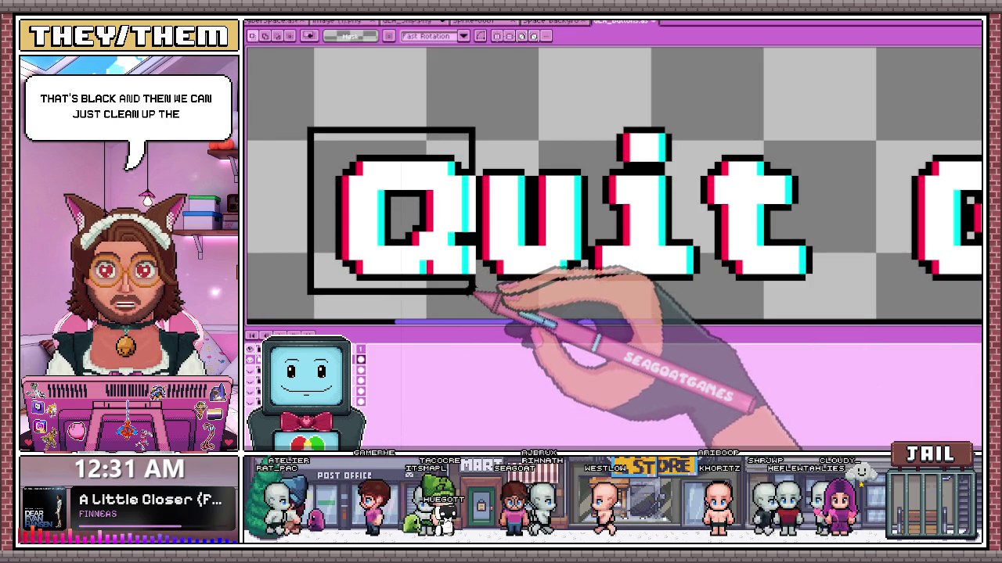
left_click_drag(298, 124, 471, 297)
scroll(546, 206, "down", 2)
scroll(573, 198, "up", 2)
left_click_drag(360, 123, 564, 270)
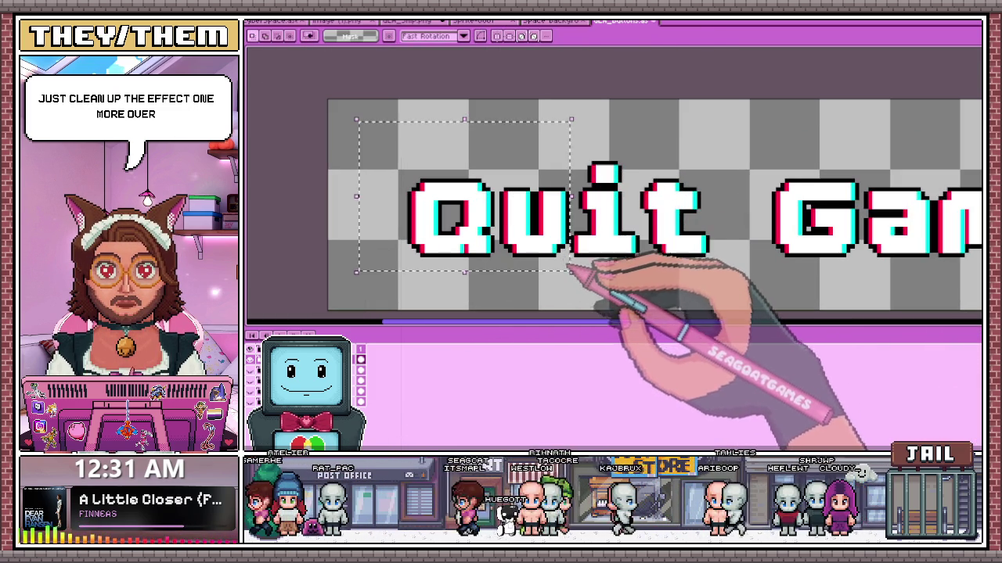
left_click(603, 258)
- Select and check the 'me' of Game, then open the layer's properties
scroll(591, 227, "down", 2)
scroll(658, 243, "up", 2)
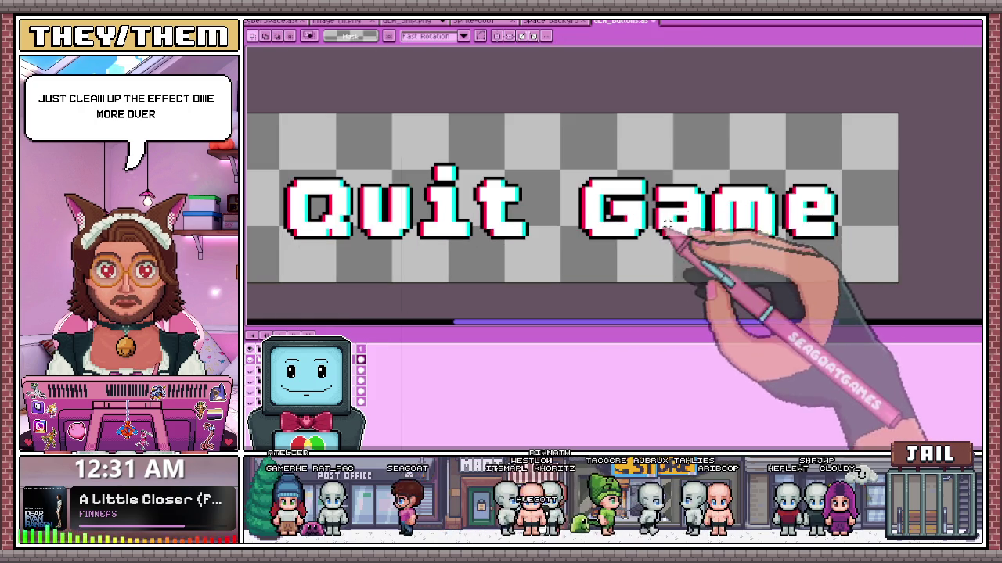
left_click_drag(709, 164, 871, 264)
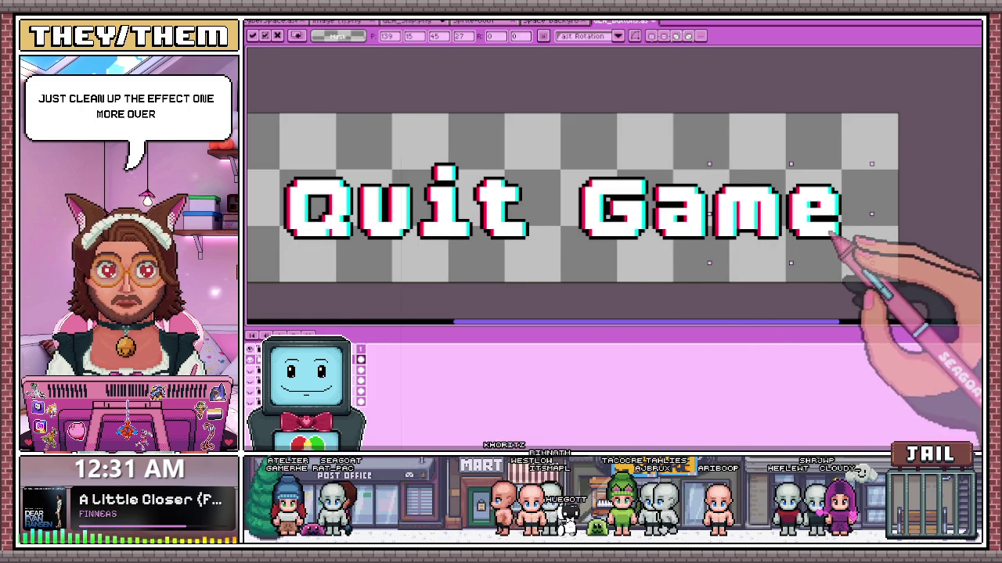
left_click(603, 286)
scroll(602, 286, "down", 1)
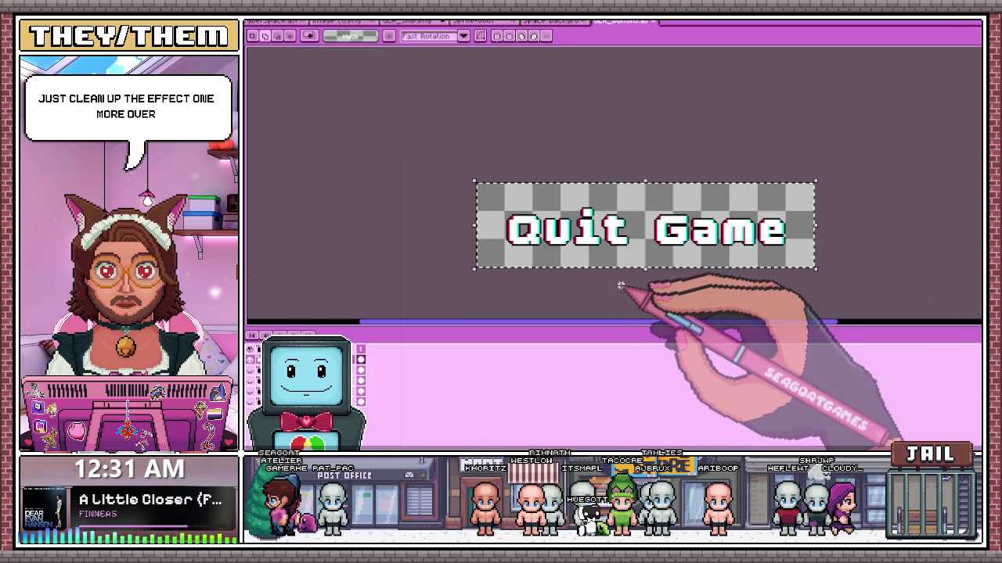
scroll(496, 196, "down", 1)
scroll(576, 235, "up", 1)
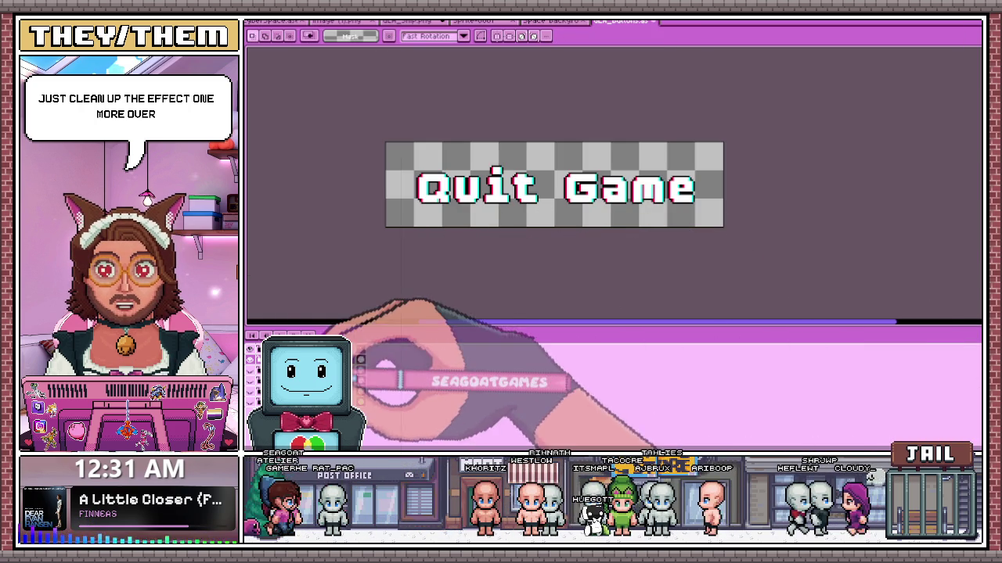
key("shift+p")
type("Quit Game")
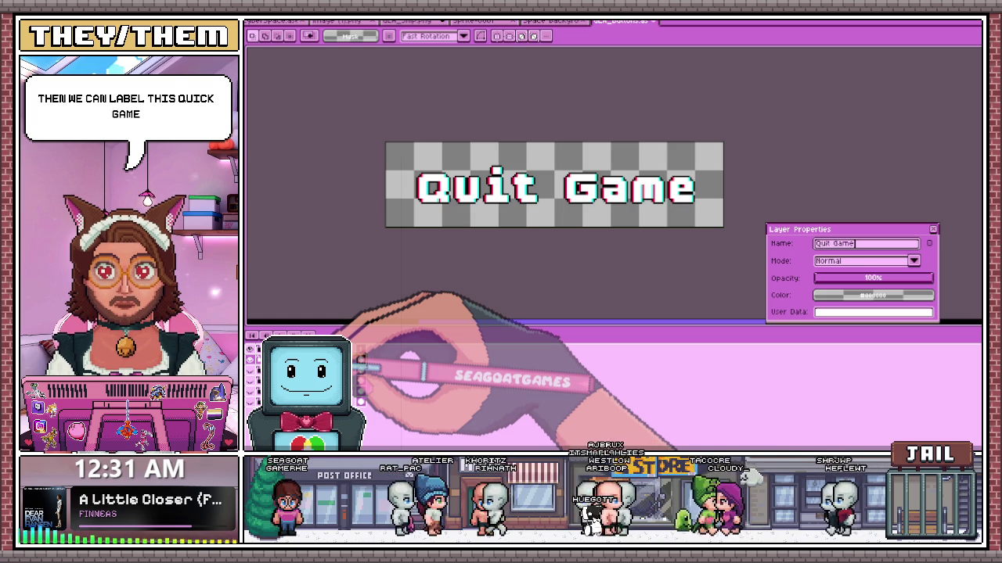
- Confirm the layer name 'Quit Game', then switch to the ship sprite sheet
key("Return")
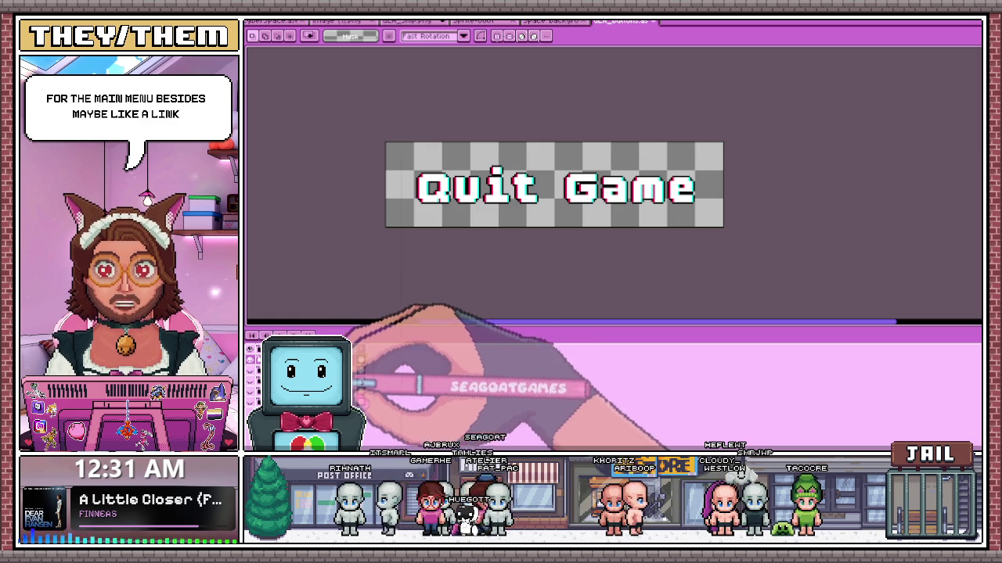
scroll(476, 241, "down", 2)
scroll(466, 211, "up", 2)
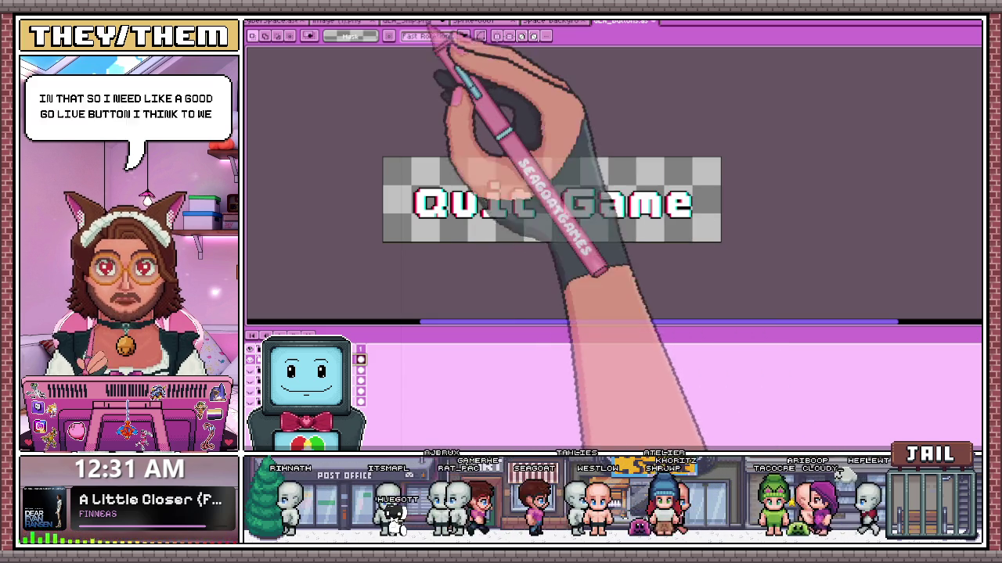
left_click(411, 22)
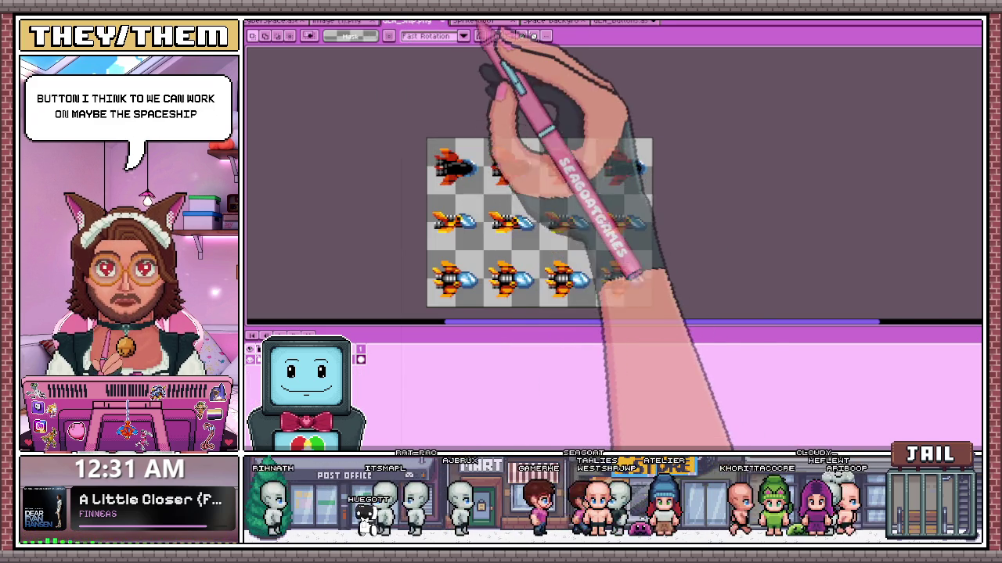
- Dock the carrot reference image and ship sprite sheet in the right panel, then switch to the blank grey document
left_click(474, 21)
left_click_drag(345, 21, 900, 188)
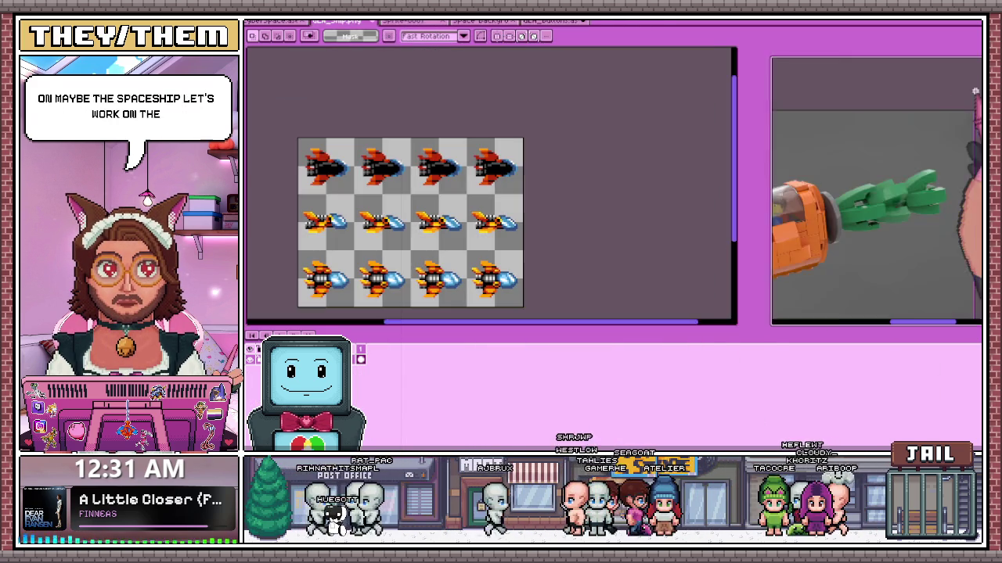
left_click(415, 21)
left_click(344, 21)
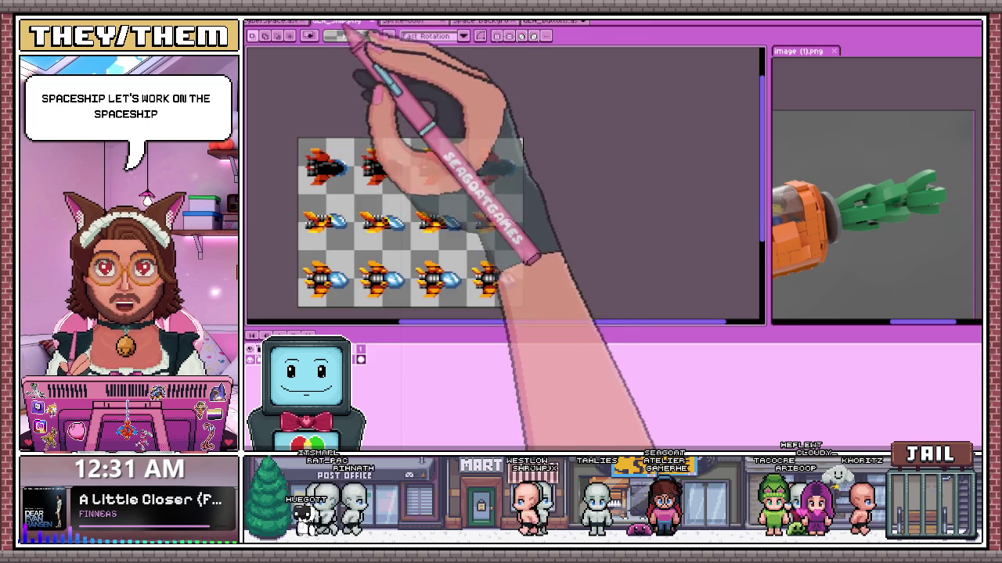
left_click_drag(345, 21, 860, 180)
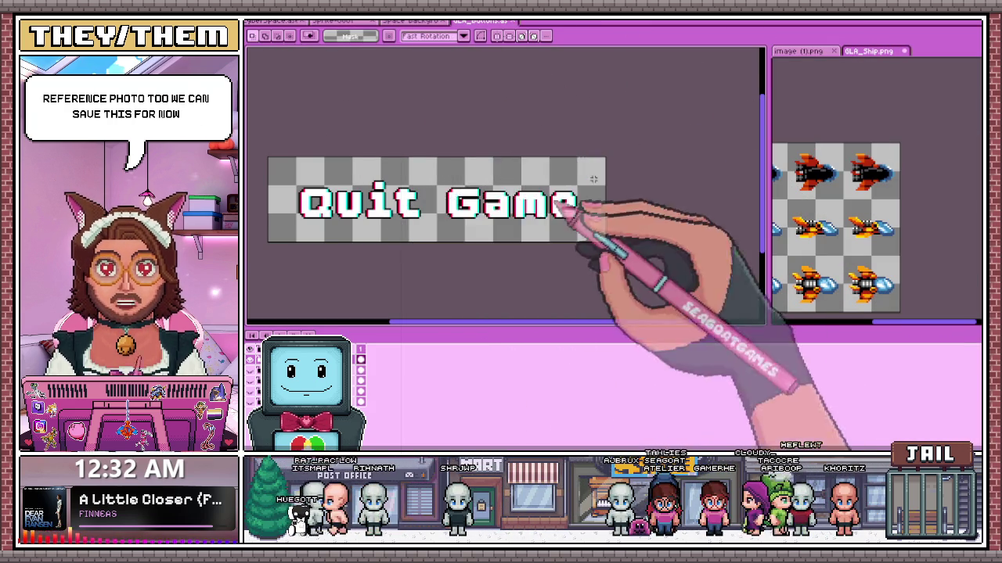
left_click(344, 22)
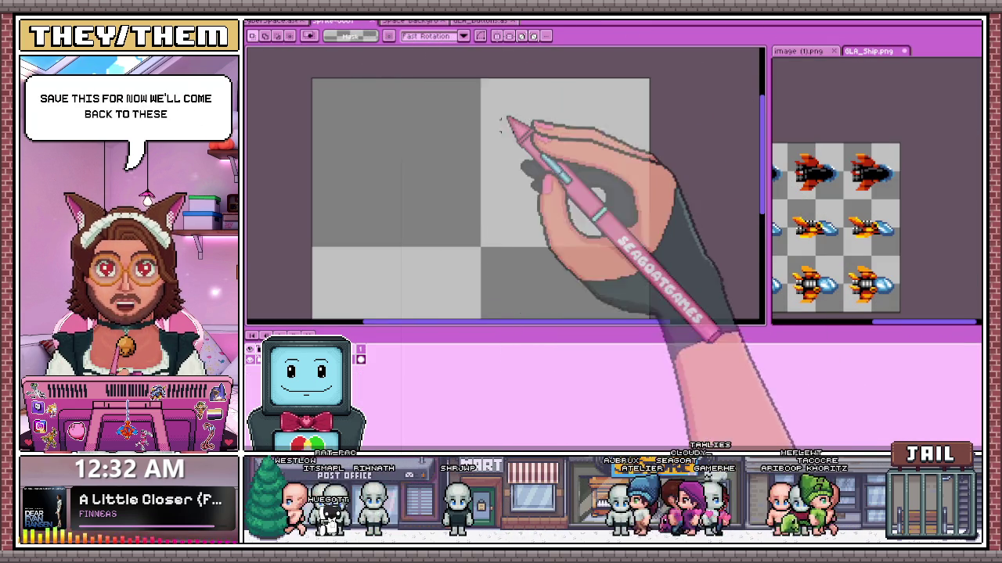